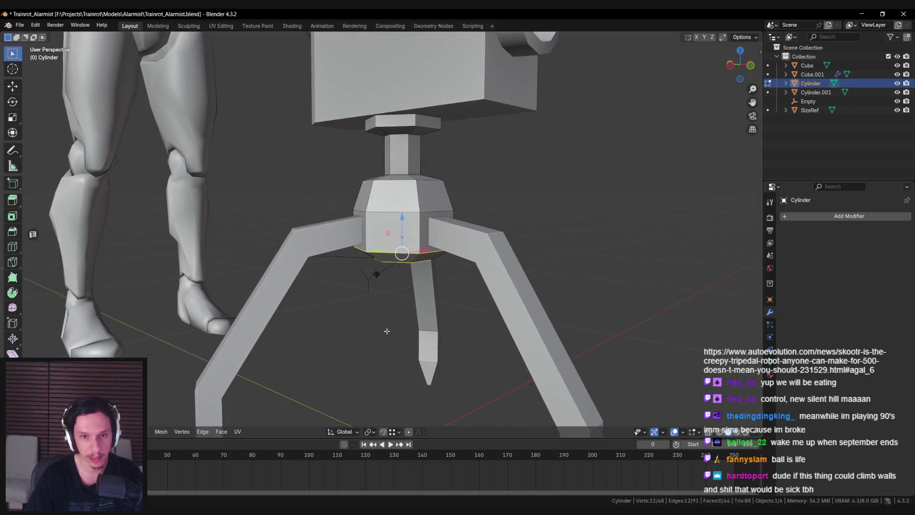
- Mark the hub cylinder's edge rings, including the top ring, as sharp
click(385, 331)
key(alt+a)
key(ctrl+e)
click(382, 191)
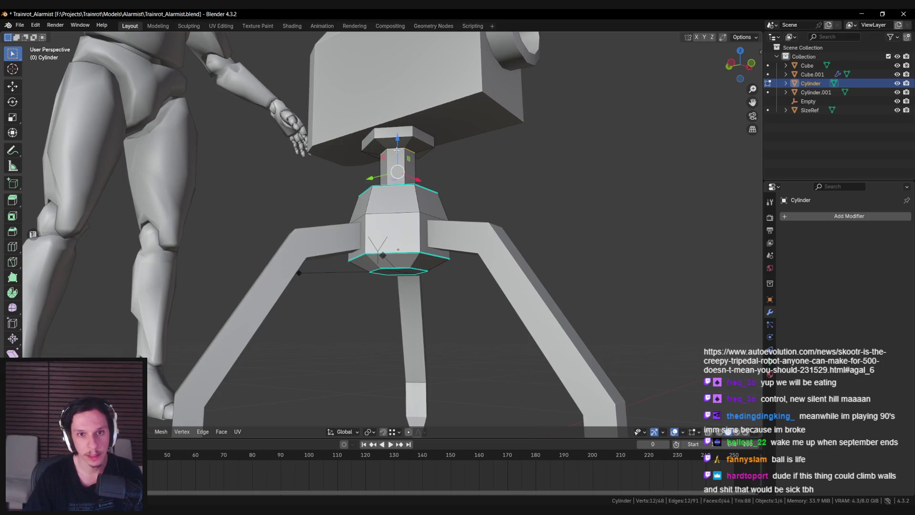
key(ctrl+e)
click(398, 188)
key(alt+a)
middle_drag(398, 188, 335, 261)
scroll(335, 261, down, 3)
- Return to Object Mode and save the robot file Trainrot_Alarmist.blend
key(Tab)
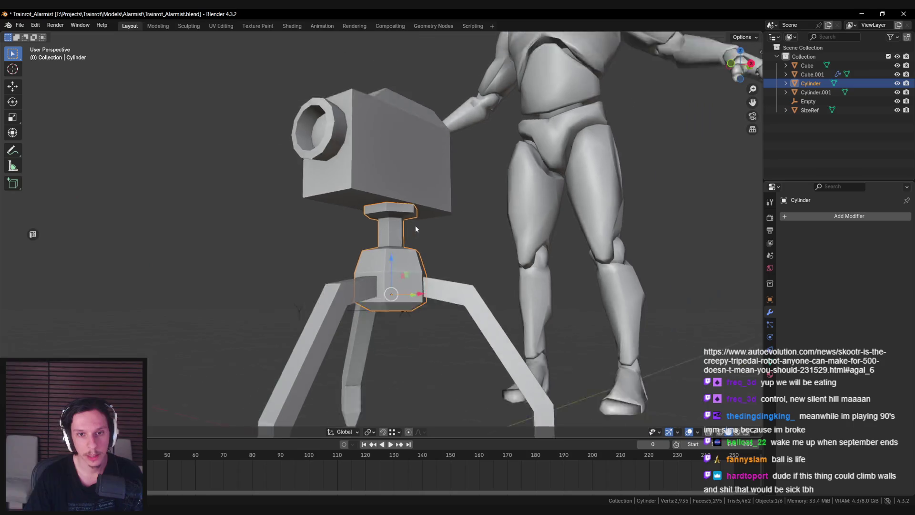
right_click(416, 229)
mouse_move(417, 233)
key(alt+a)
key(ctrl+s)
- Orbit and zoom to a low, level view of the camera box
mouse_move(386, 353)
middle_down()
mouse_move(392, 262)
mouse_move(392, 286)
middle_up()
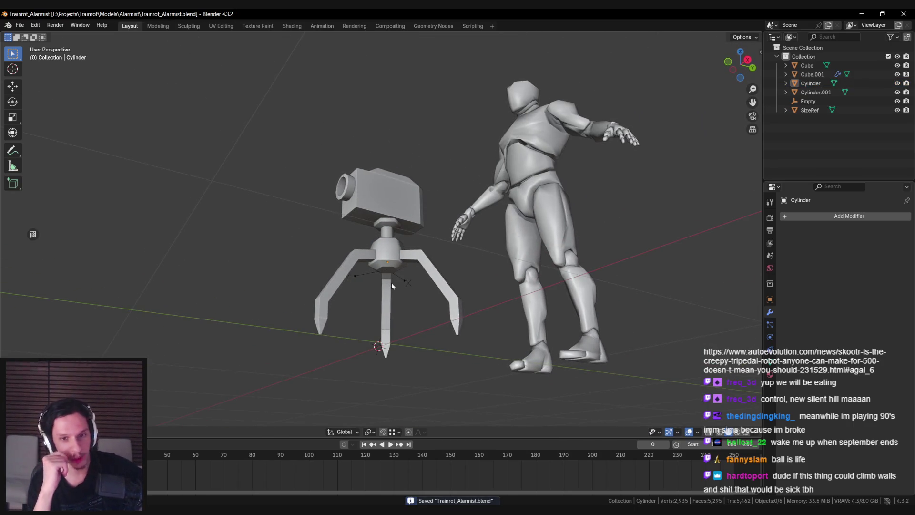
mouse_move(392, 285)
middle_down()
mouse_move(399, 308)
mouse_move(376, 262)
middle_up()
scroll(400, 308, up, 5)
scroll(407, 324, down, 3)
scroll(376, 262, down, 2)
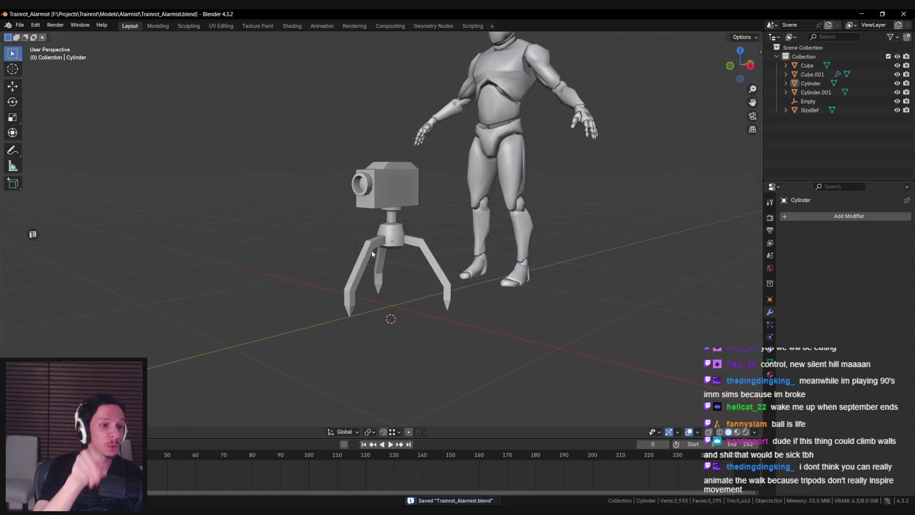
middle_drag(373, 253, 379, 250)
- Move the camera box's underside edge vertically along Z
click(380, 250)
key(Tab)
scroll(379, 250, up, 2)
click(380, 250)
key(g)
key(z)
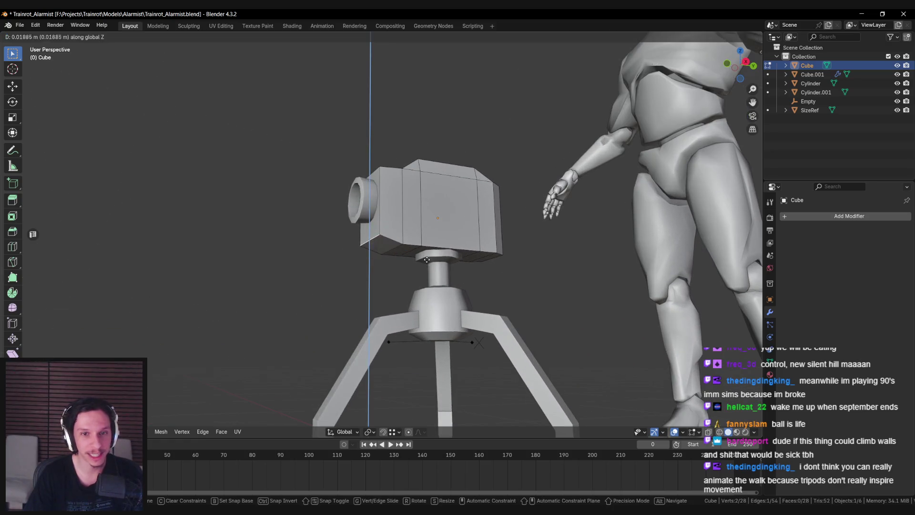
click(423, 250)
key(Tab)
- Deselect the camera box and orbit to a front view of the tripod
mouse_move(407, 263)
middle_down()
mouse_move(542, 292)
mouse_move(458, 299)
mouse_move(538, 302)
mouse_move(445, 272)
mouse_move(453, 250)
mouse_move(450, 275)
middle_up()
scroll(442, 267, down, 3)
click(460, 278)
scroll(451, 275, up, 3)
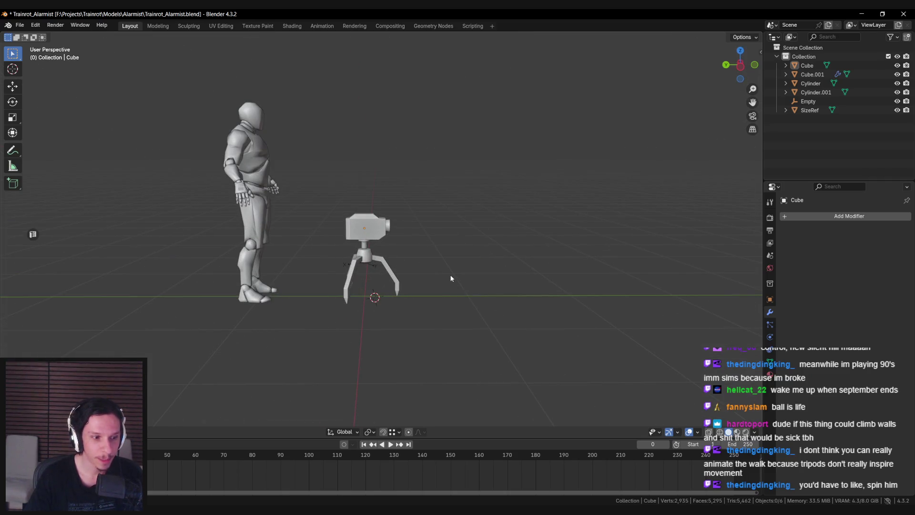
mouse_move(451, 278)
middle_down()
mouse_move(331, 273)
mouse_move(401, 259)
middle_up()
scroll(370, 275, up, 2)
- Briefly inspect the tripod legs mesh and the hub cylinder in Edit Mode
click(400, 258)
key(Tab)
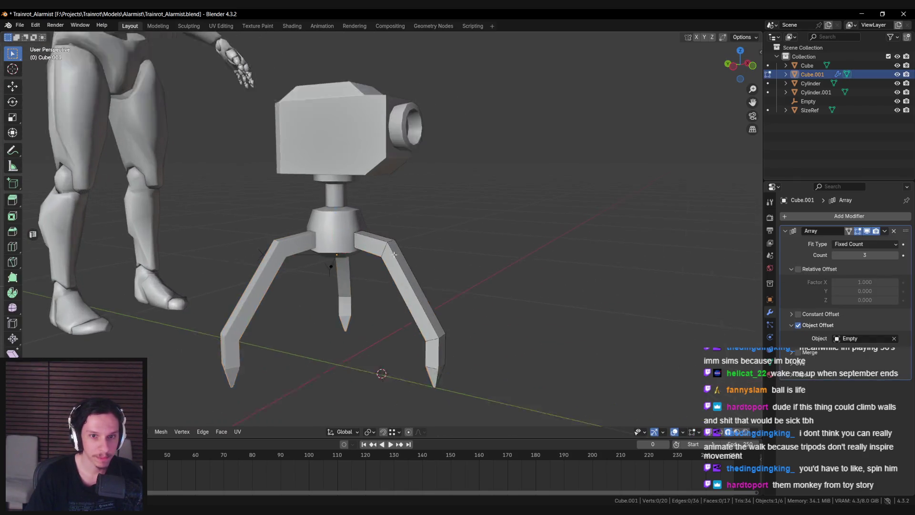
scroll(375, 252, up, 4)
key(Tab)
click(311, 241)
key(Tab)
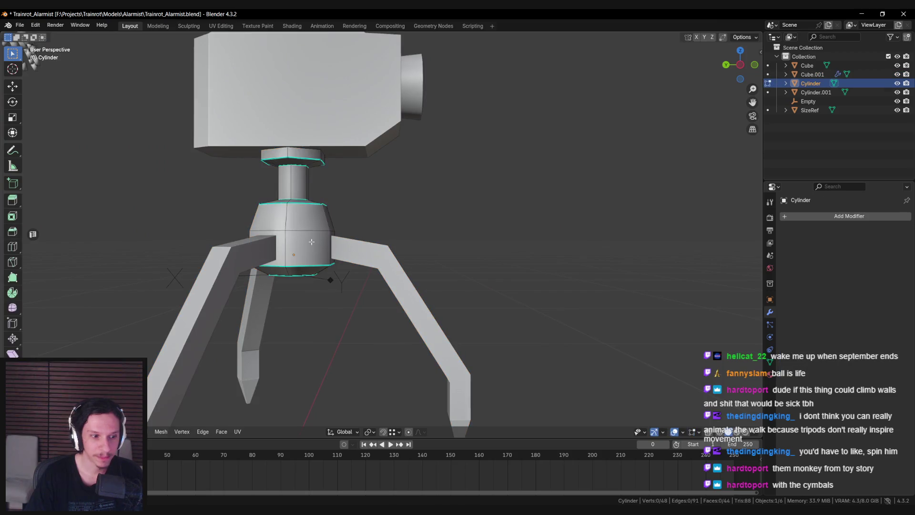
scroll(311, 241, up, 2)
key(Tab)
- Nudge the hub cylinder's selected edge loops along Z, then deselect the hub
mouse_move(316, 288)
middle_down()
mouse_move(309, 268)
mouse_move(381, 272)
mouse_move(471, 203)
middle_up()
scroll(399, 272, up, 3)
scroll(471, 203, up, 2)
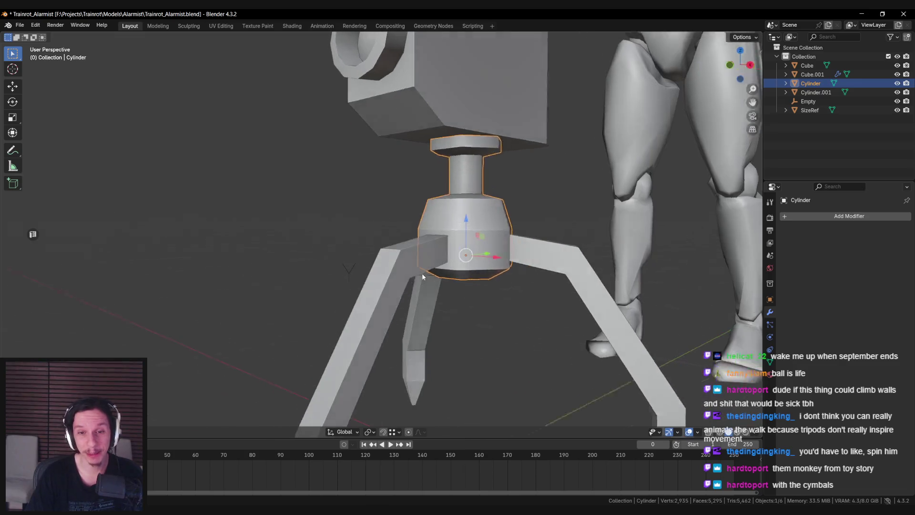
key(Tab)
key(g)
key(z)
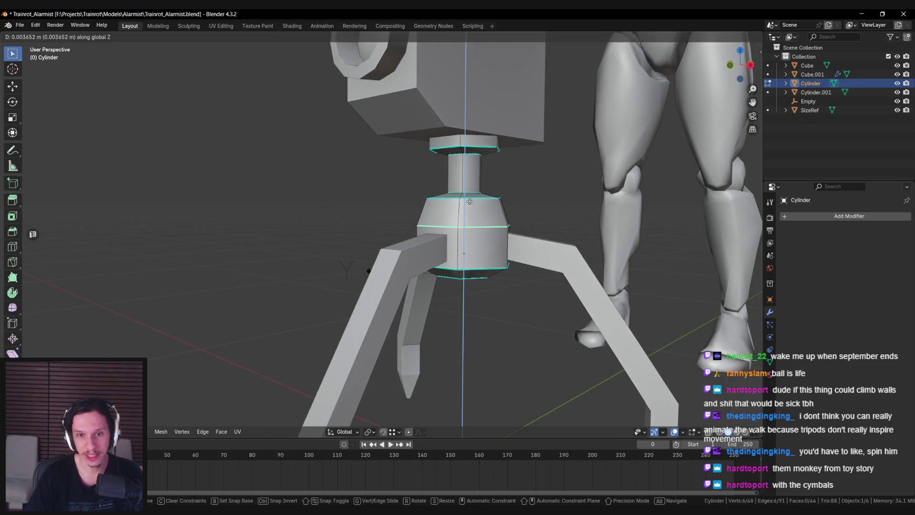
click(470, 201)
key(Tab)
key(alt+a)
- Enter Edit Mode on the tripod legs mesh, viewed from a level side angle
scroll(470, 202, down, 4)
middle_drag(470, 201, 390, 301)
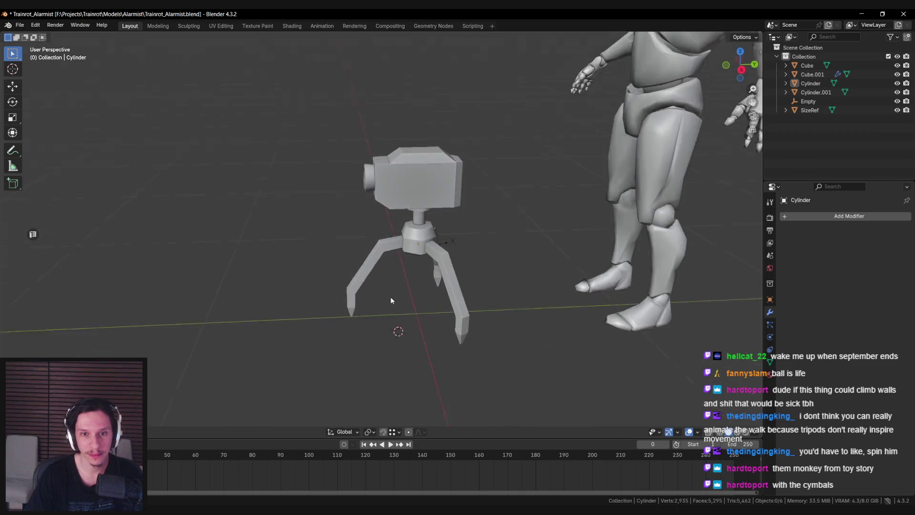
click(396, 238)
key(Tab)
scroll(414, 255, up, 5)
middle_drag(442, 260, 474, 252)
key(F3)
- Add a UV sphere to the legs mesh with 6 segments and 6 rings
text(cube)
key(BackSpace)
key(BackSpace)
key(BackSpace)
text(sphere)
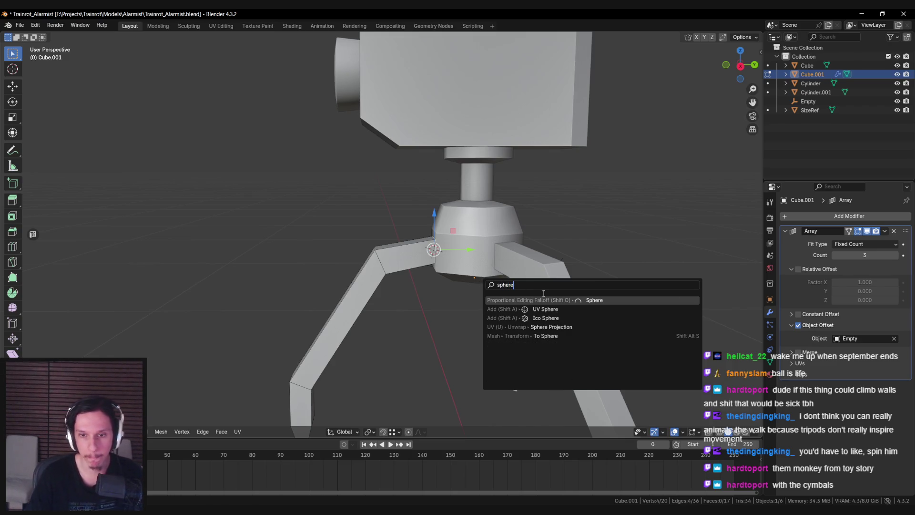
click(547, 309)
scroll(461, 276, down, 6)
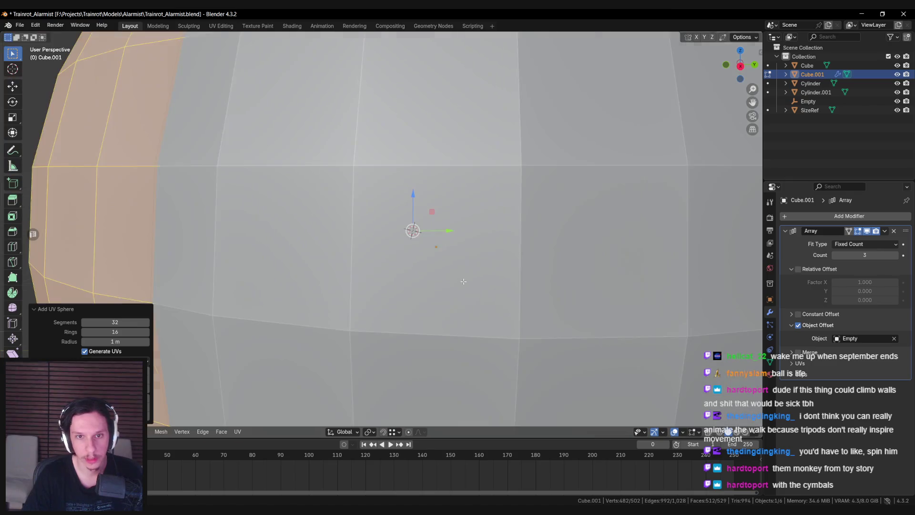
middle_drag(315, 285, 286, 296)
click(125, 322)
text(6)
key(Return)
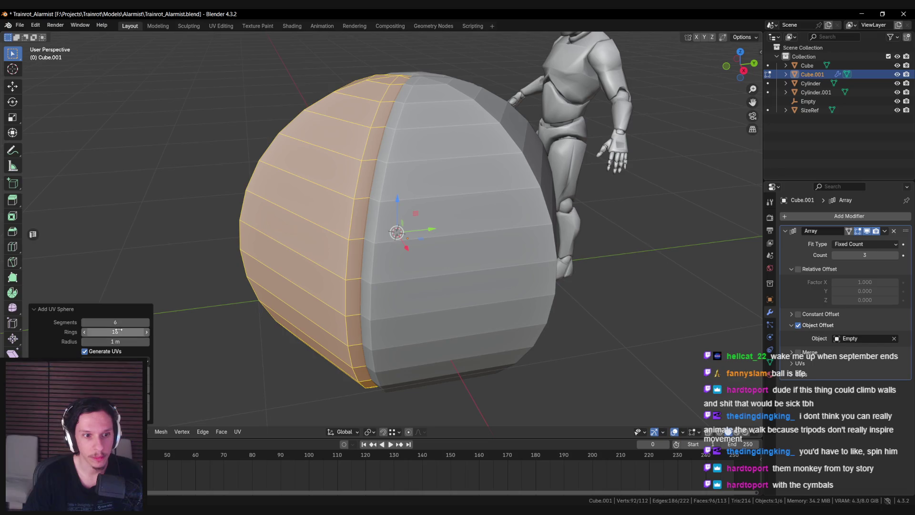
text(6)
key(Return)
- Scale the sphere to hip-joint size at the leg-hub junction
scroll(572, 360, down, 6)
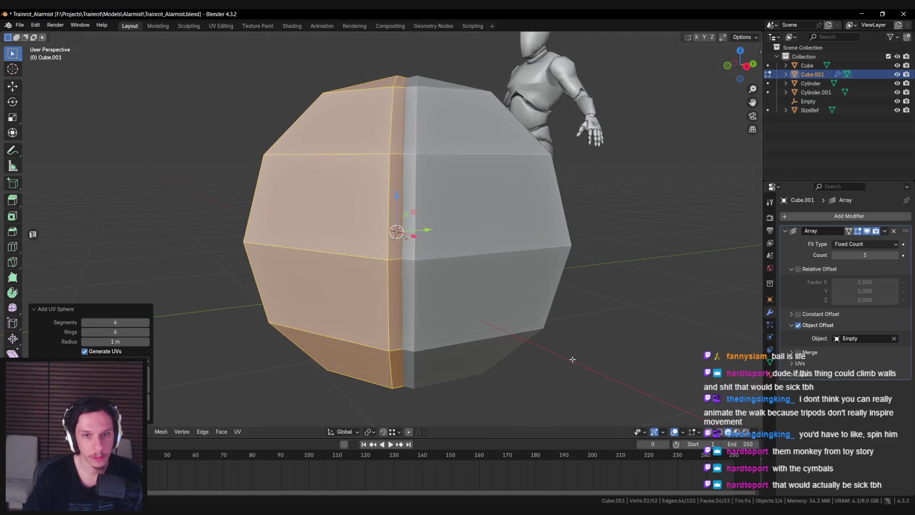
scroll(581, 339, up, 2)
key(s)
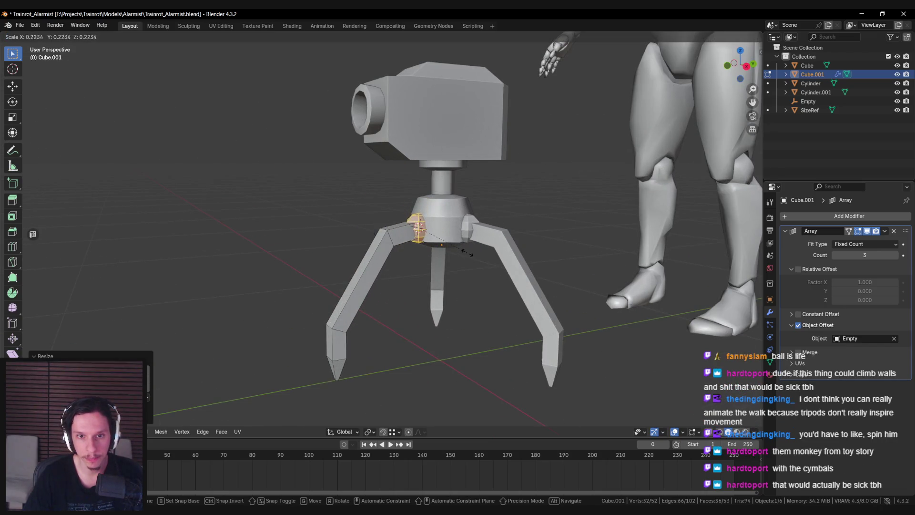
click(470, 219)
scroll(429, 257, up, 5)
key(s)
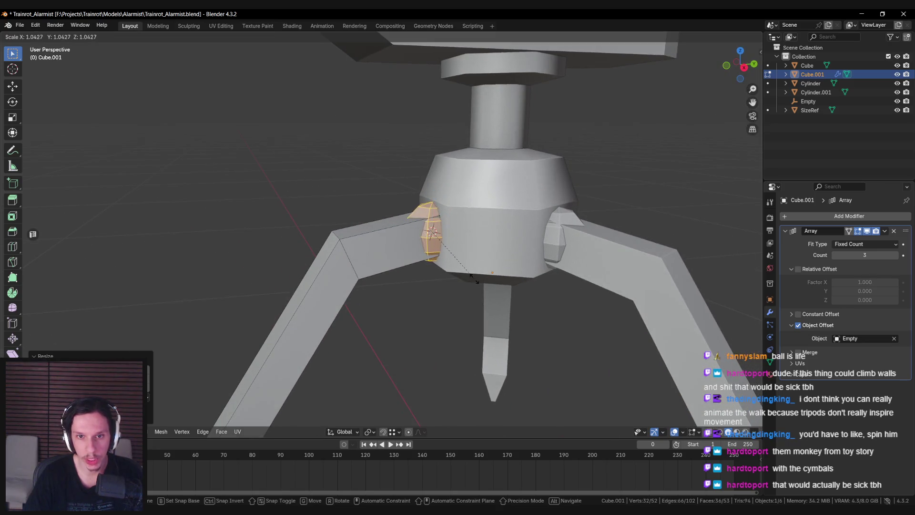
click(486, 281)
mouse_move(486, 281)
middle_down()
mouse_move(458, 291)
mouse_move(499, 281)
mouse_move(391, 270)
middle_up()
key(Tab)
key(Tab)
- Select the whole connected left leg and slide it along Y toward the joint
scroll(378, 270, down, 3)
click(365, 258)
key(ctrl+l)
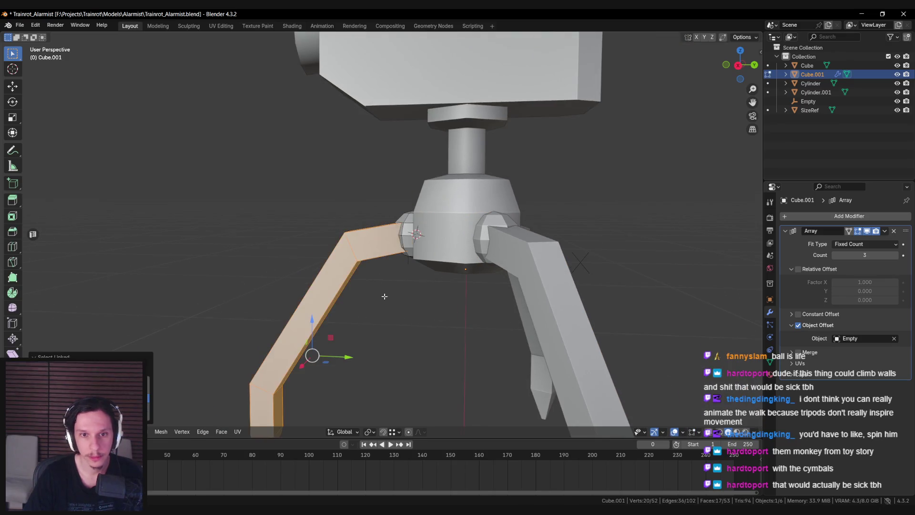
middle_drag(385, 296, 362, 329)
drag(339, 356, 337, 357)
click(396, 282)
mouse_move(391, 279)
middle_down()
mouse_move(374, 315)
mouse_move(424, 308)
mouse_move(514, 271)
mouse_move(338, 259)
middle_up()
key(alt+q)
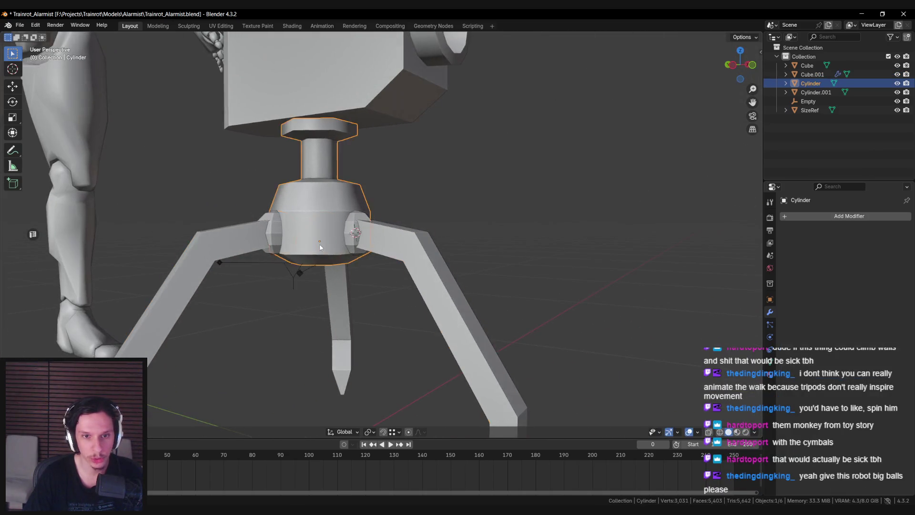
- Box-select the hub's bottom faces in X-ray and scale them
scroll(323, 259, up, 3)
scroll(285, 269, down, 2)
key(alt+z)
drag(191, 253, 451, 327)
key(alt+z)
scroll(413, 272, up, 3)
key(s)
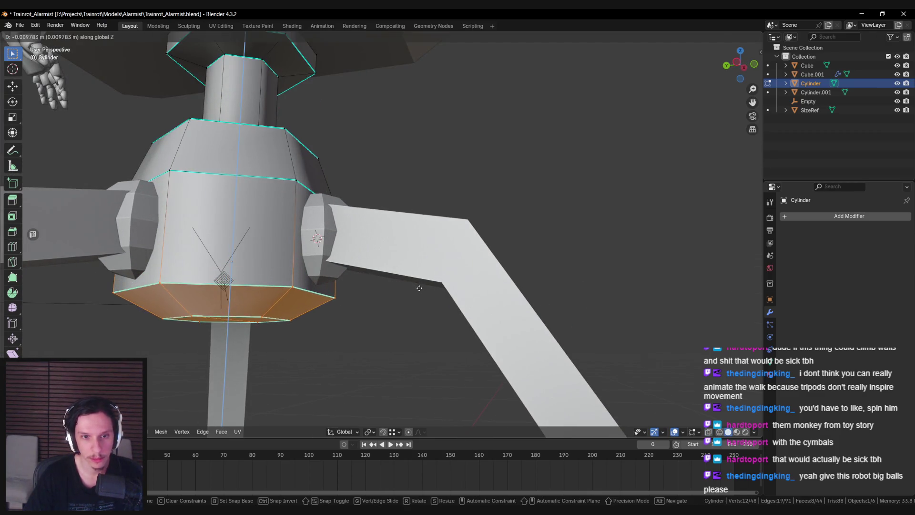
click(328, 297)
key(alt+a)
middle_drag(328, 297, 318, 278)
key(Tab)
- Apply an Edge menu operation to the hub mesh and return to Object Mode
mouse_move(367, 210)
middle_down()
mouse_move(387, 246)
mouse_move(429, 228)
middle_up()
key(Tab)
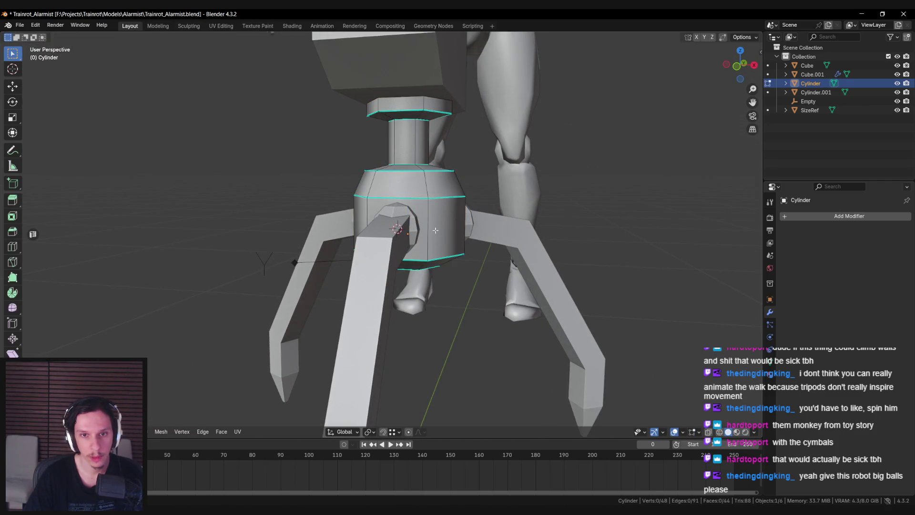
key(alt+a)
mouse_move(371, 216)
middle_down()
mouse_move(359, 243)
mouse_move(464, 270)
mouse_move(533, 268)
mouse_move(584, 235)
mouse_move(388, 258)
mouse_move(388, 272)
mouse_move(472, 265)
mouse_move(441, 268)
middle_up()
key(ctrl+e)
click(360, 238)
key(Tab)
scroll(412, 244, down, 5)
key(alt+a)
scroll(388, 272, up, 4)
scroll(441, 268, up, 1)
- Select the linked joint sphere in the legs mesh and mark its edges sharp
click(399, 241)
key(Tab)
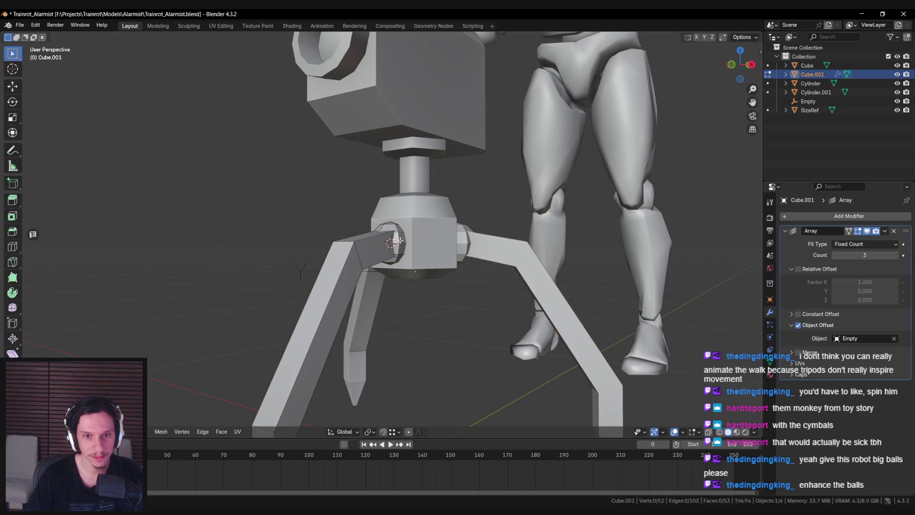
key(ctrl+l)
right_click(399, 239)
key(Escape)
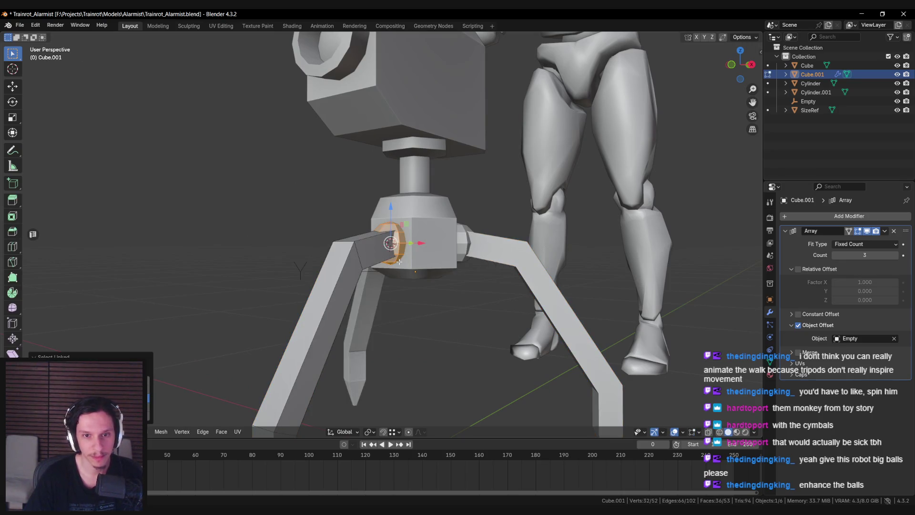
key(ctrl+e)
click(400, 262)
- Apply Shade Smooth to the joint sphere and leave Edit Mode
middle_drag(399, 262, 294, 266)
right_click(297, 268)
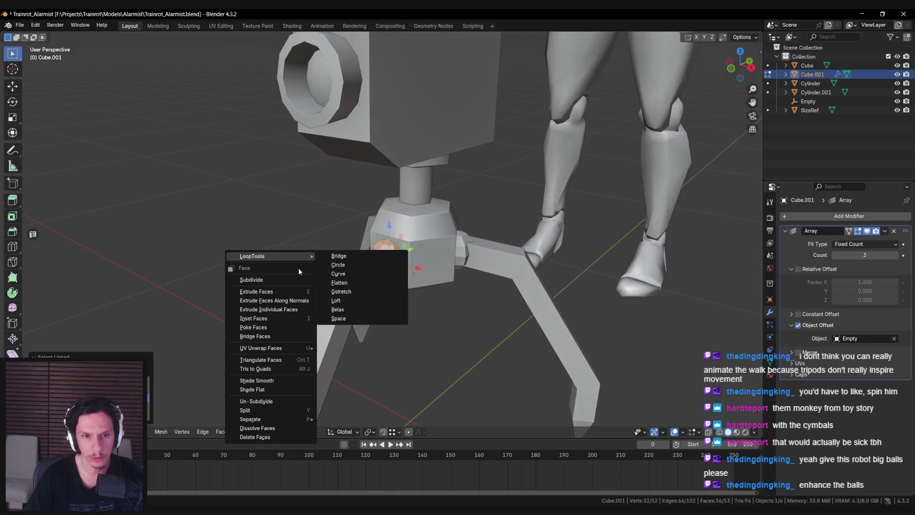
click(282, 381)
key(Tab)
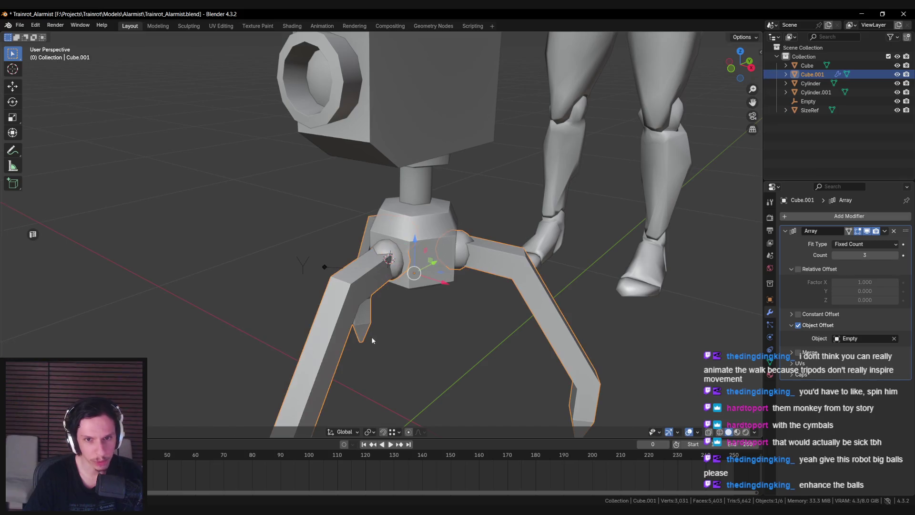
- In the legs mesh, move the four leg-top vertices vertically, keeping the move off the X axis
scroll(380, 334, down, 5)
scroll(369, 280, up, 5)
mouse_move(379, 281)
middle_down()
mouse_move(371, 256)
mouse_move(520, 289)
mouse_move(481, 299)
mouse_move(446, 266)
mouse_move(382, 243)
mouse_move(277, 283)
mouse_move(332, 251)
middle_up()
scroll(371, 256, down, 5)
scroll(491, 286, down, 4)
scroll(491, 280, up, 5)
scroll(277, 284, up, 4)
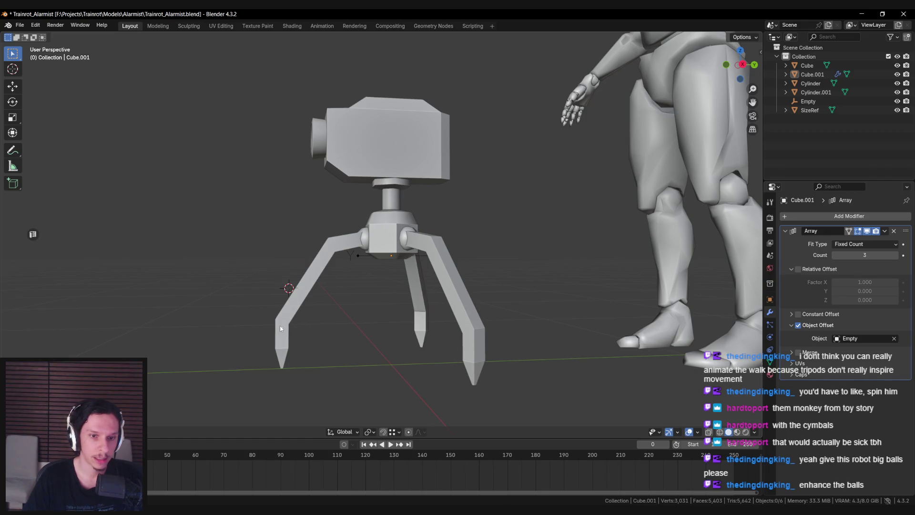
click(332, 250)
key(Tab)
shift+middle_drag(333, 250, 368, 234)
key(alt+z)
drag(344, 203, 375, 250)
key(alt+z)
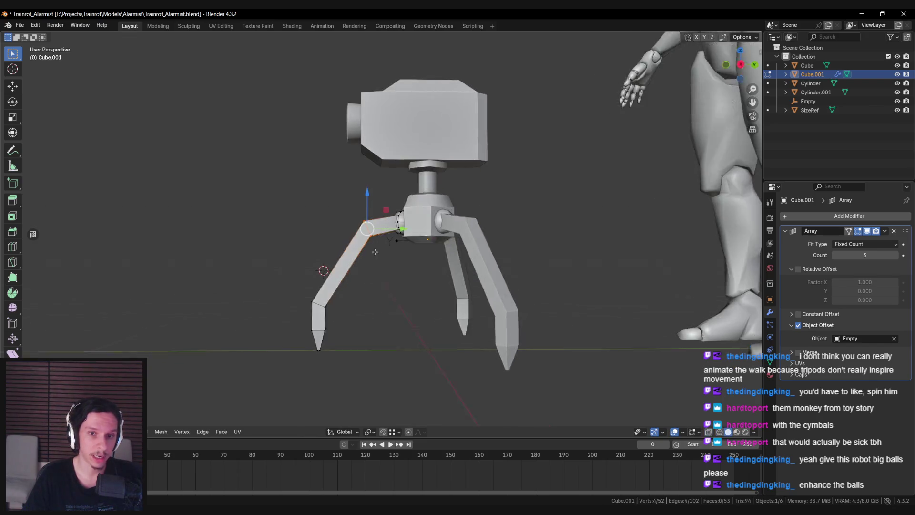
middle_drag(374, 251, 372, 249)
key(g)
key(shift+x)
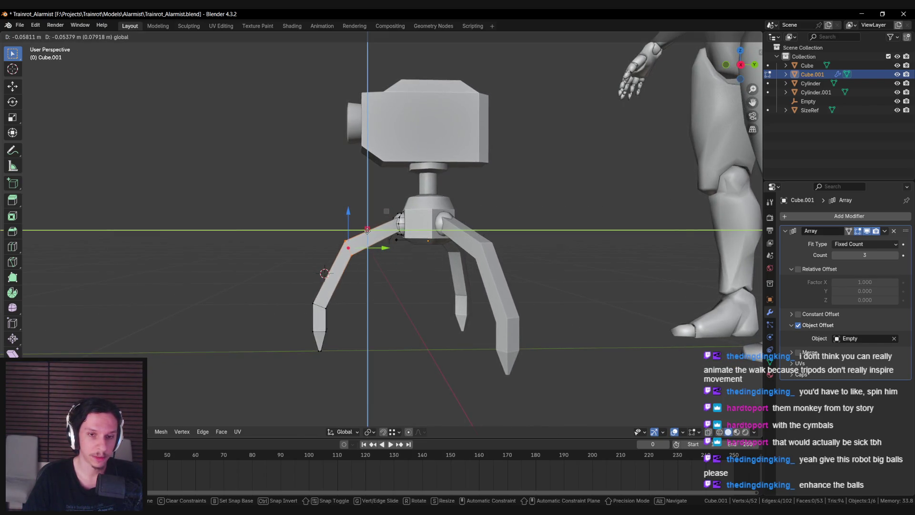
click(402, 245)
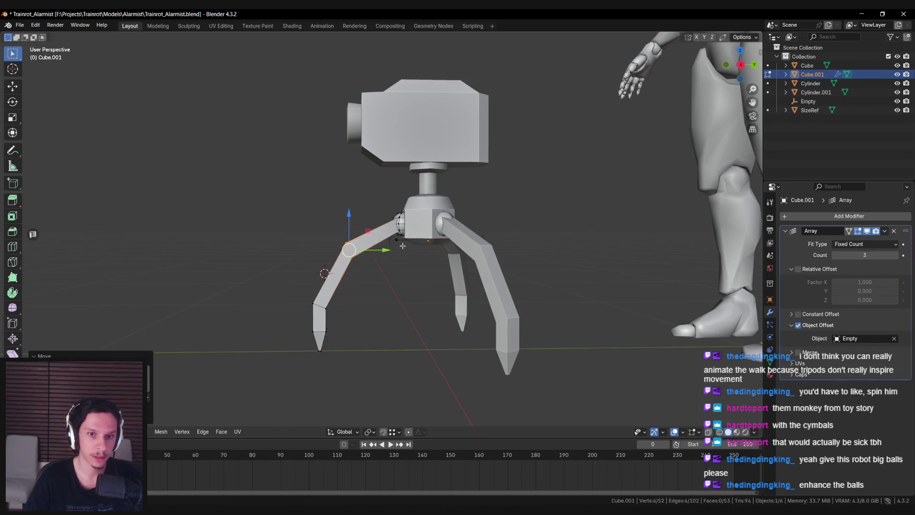
- Select the two knee vertices, cancel their move, and return to Object Mode
key(alt+z)
drag(343, 243, 361, 261)
key(alt+z)
key(g)
key(shift+x)
key(Escape)
key(alt+a)
key(Tab)
key(alt+a)
scroll(407, 264, down, 5)
mouse_move(407, 265)
middle_down()
mouse_move(516, 282)
mouse_move(403, 263)
mouse_move(288, 257)
middle_up()
scroll(304, 253, up, 8)
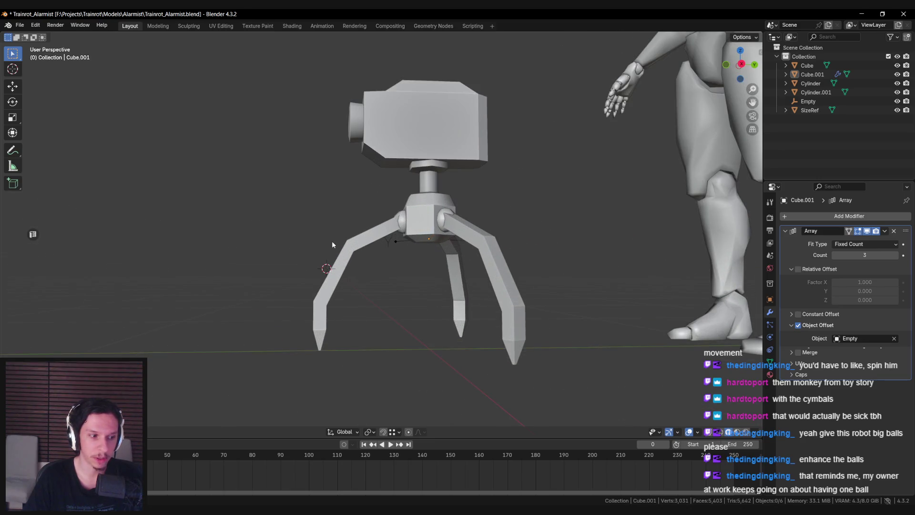
- Nudge a leg vertex and a front-leg edge slightly upward, constrained off the X axis
key(Tab)
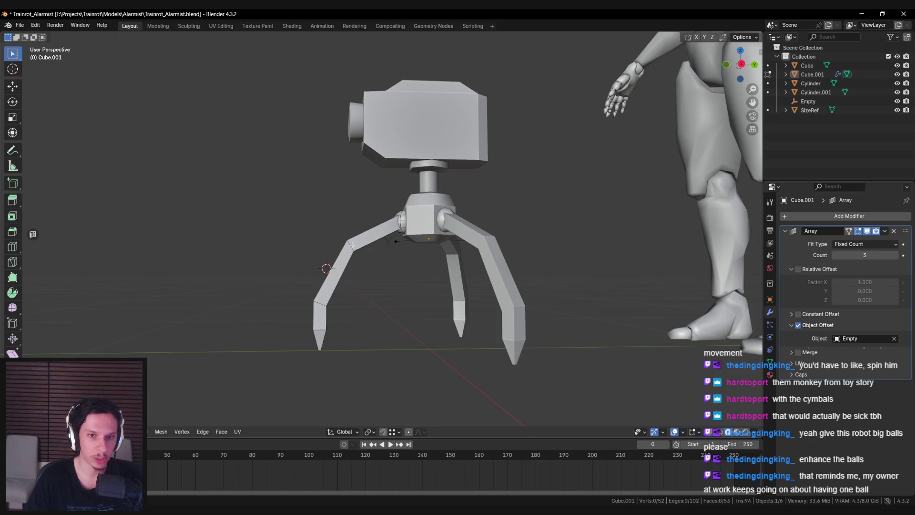
key(g)
key(shift+x)
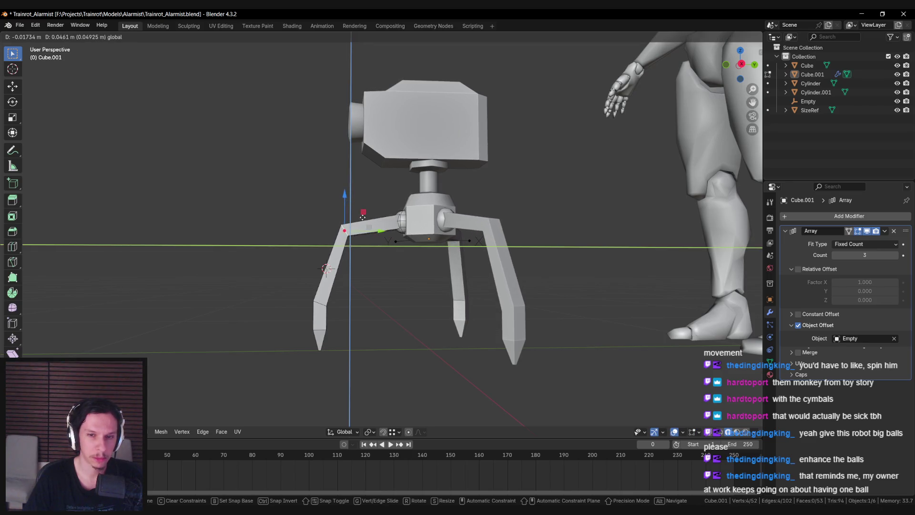
click(362, 217)
key(alt+a)
key(shift+z)
click(342, 236)
key(shift+z)
key(g)
key(shift+x)
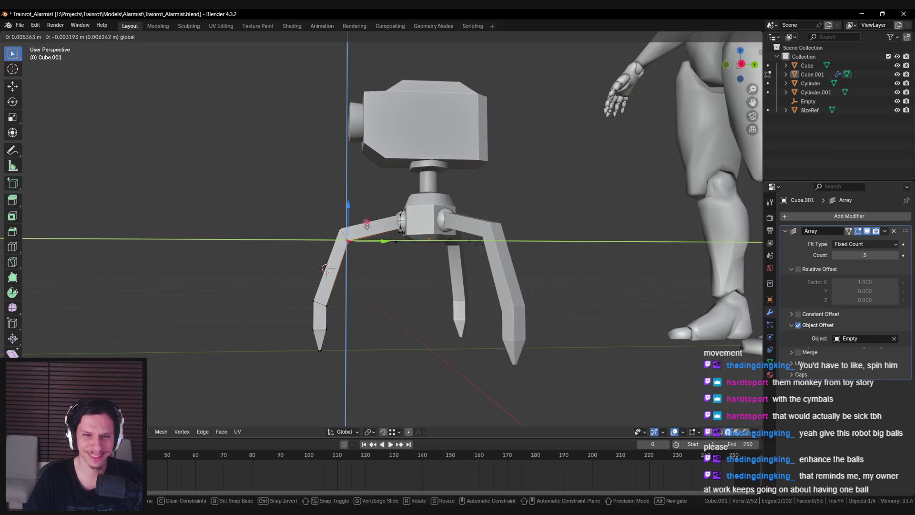
click(367, 226)
- Frame the whole robot from the front and save Trainrot_Alarmist.blend
key(Tab)
key(a)
key(Home)
key(alt+a)
mouse_move(409, 256)
middle_down()
mouse_move(478, 272)
mouse_move(512, 265)
mouse_move(456, 262)
mouse_move(467, 273)
mouse_move(386, 242)
mouse_move(444, 260)
middle_up()
key(ctrl+s)
scroll(386, 241, up, 3)
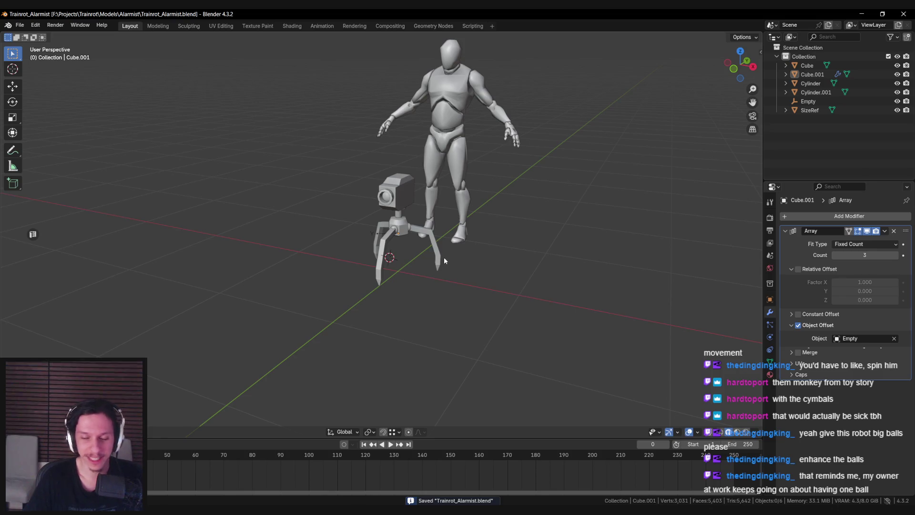
- Put the legs object Cube.001 in Edit Mode, save the file, and move the reference image window aside
scroll(444, 256, up, 2)
mouse_move(445, 256)
middle_down()
mouse_move(392, 246)
mouse_move(380, 219)
mouse_move(378, 232)
middle_up()
scroll(393, 247, up, 2)
scroll(392, 247, up, 3)
click(347, 242)
key(Tab)
scroll(347, 242, up, 2)
key(ctrl+s)
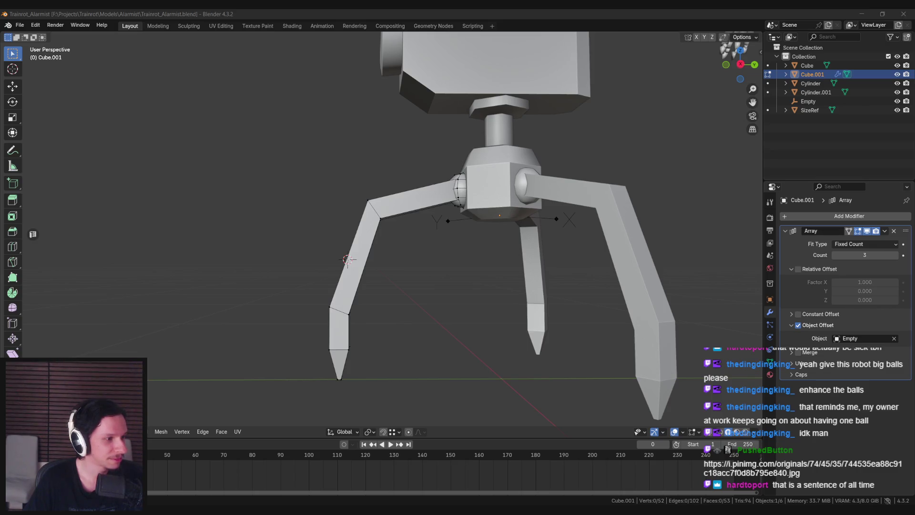
drag(289, 165, 308, 165)
double_click(308, 165)
ctrl+scroll(487, 297, up, 1)
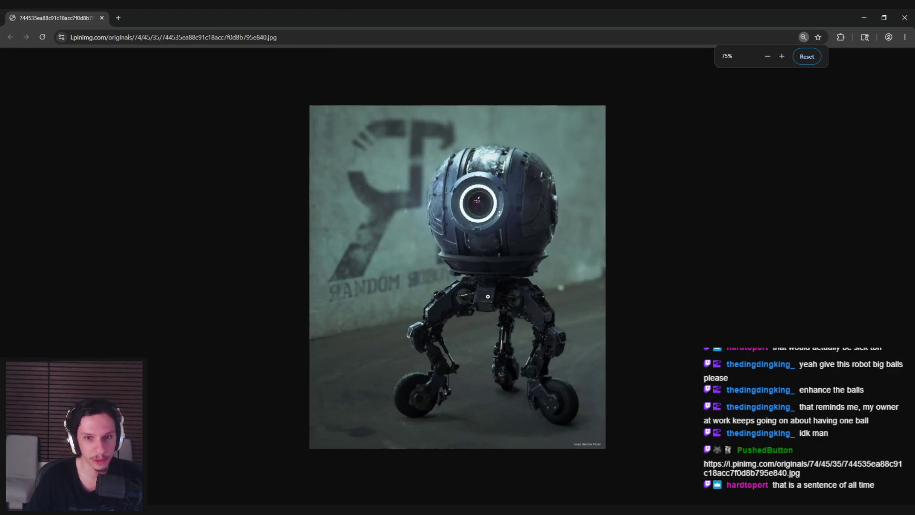
ctrl+scroll(488, 297, up, 4)
ctrl+scroll(421, 426, down, 1)
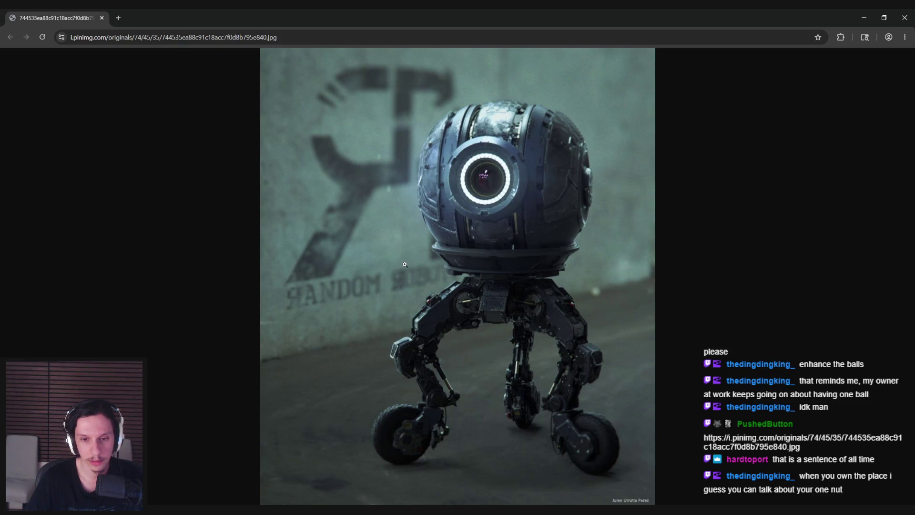
middle_click(75, 19)
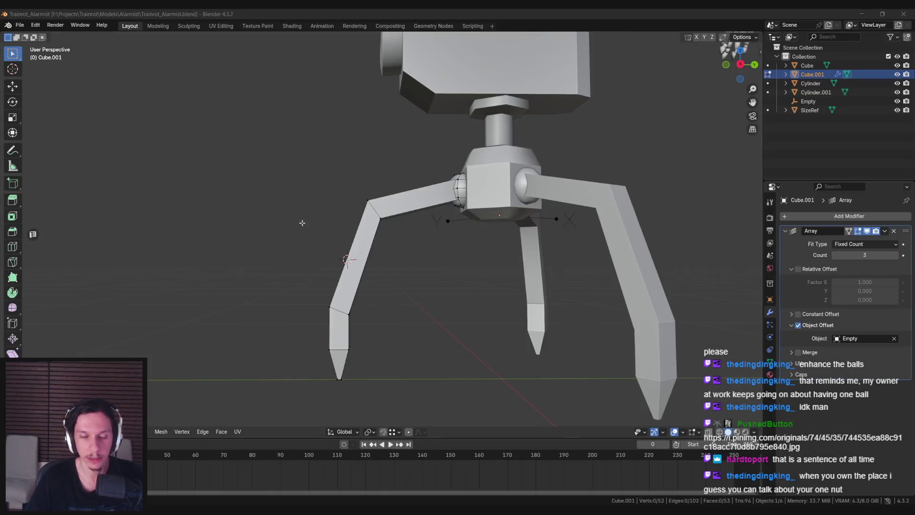
scroll(302, 222, down, 4)
middle_drag(302, 222, 285, 414)
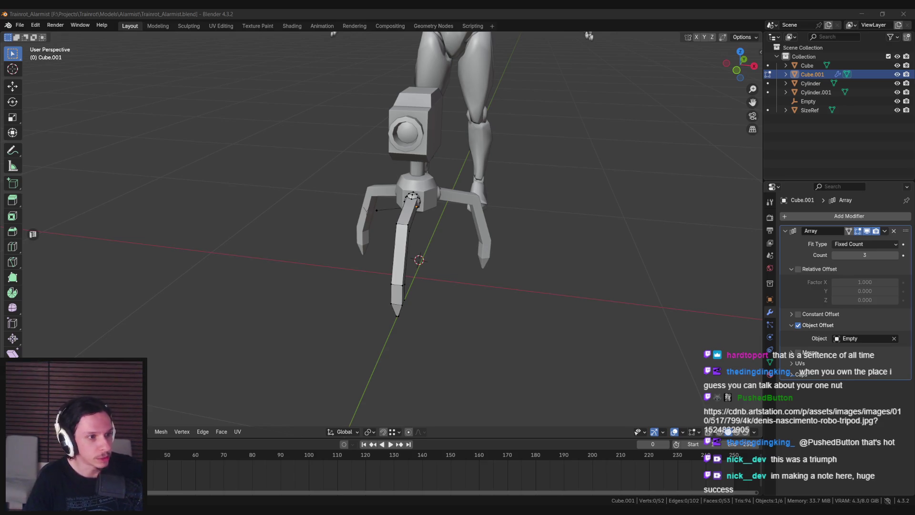
middle_drag(219, 214, 207, 241)
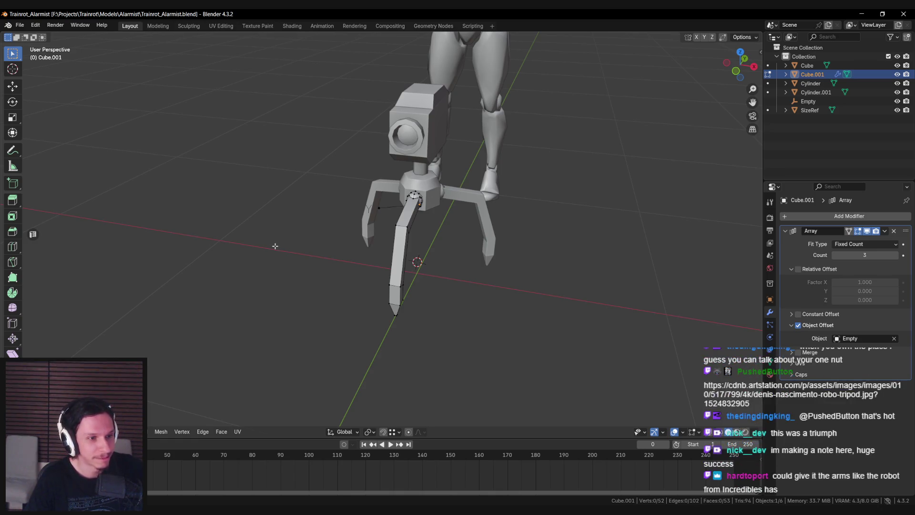
scroll(273, 255, down, 2)
scroll(405, 209, down, 3)
mouse_move(405, 210)
middle_down()
mouse_move(401, 272)
mouse_move(385, 282)
mouse_move(475, 292)
mouse_move(383, 236)
middle_up()
scroll(400, 272, up, 4)
scroll(476, 292, down, 1)
scroll(382, 237, up, 1)
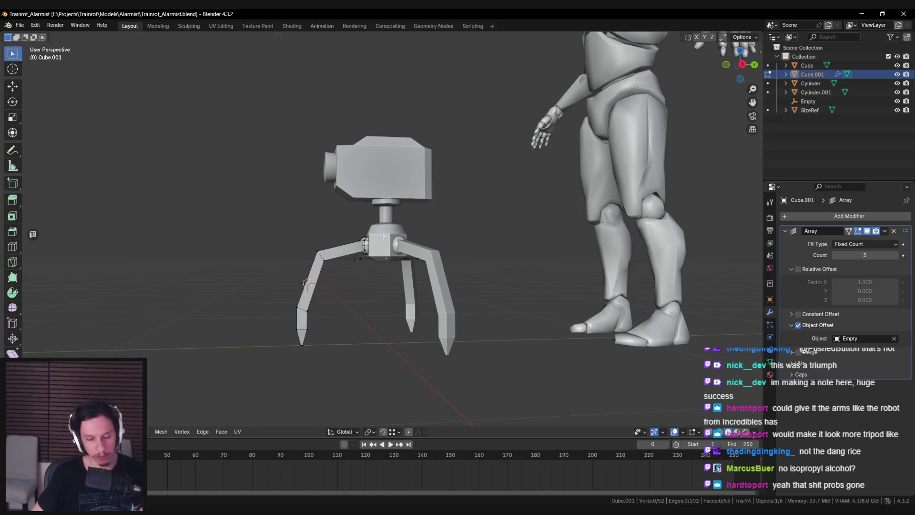
scroll(415, 315, up, 3)
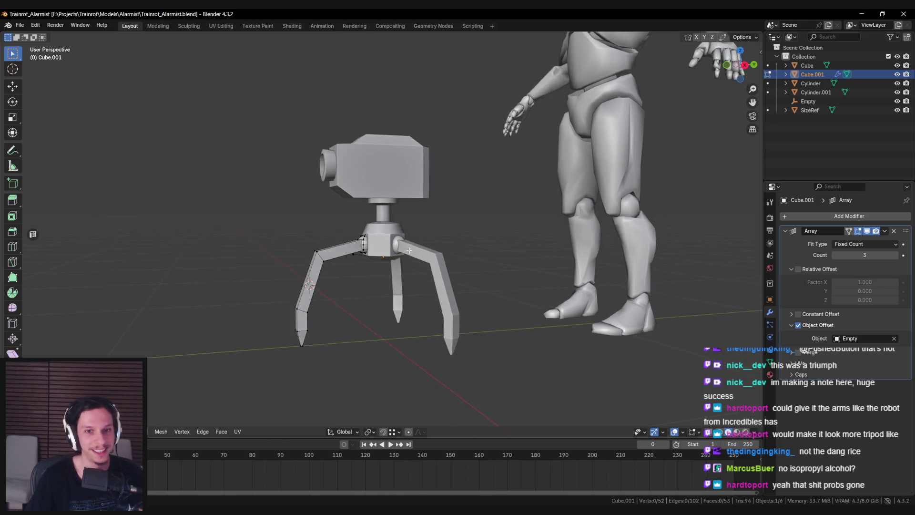
key(Tab)
key(alt+a)
mouse_move(415, 315)
middle_down()
mouse_move(379, 273)
mouse_move(419, 281)
mouse_move(293, 284)
mouse_move(253, 302)
mouse_move(274, 301)
middle_up()
scroll(424, 282, up, 5)
scroll(293, 286, down, 4)
key(shift+z)
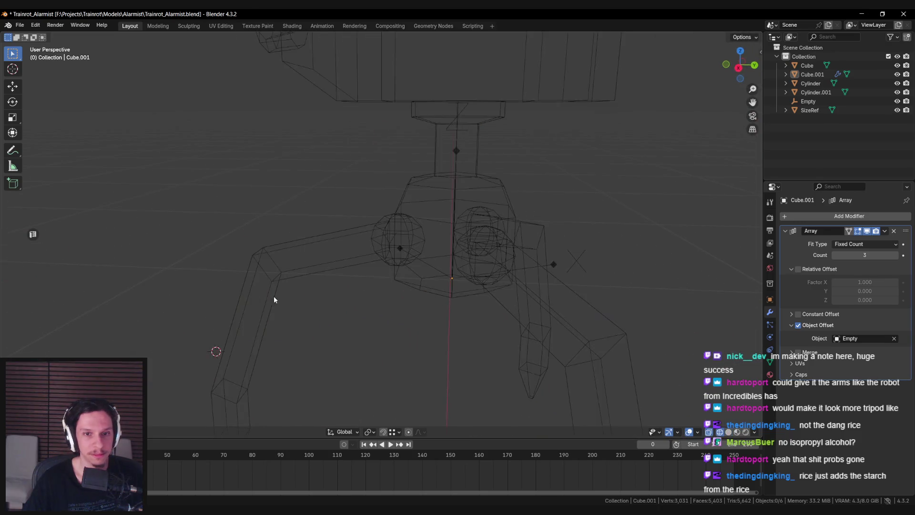
key(shift+z)
scroll(283, 281, up, 3)
click(481, 305)
mouse_move(481, 305)
middle_down()
mouse_move(337, 301)
mouse_move(392, 255)
mouse_move(402, 276)
mouse_move(369, 261)
mouse_move(382, 292)
mouse_move(375, 311)
middle_up()
scroll(337, 297, down, 3)
click(369, 261)
scroll(367, 261, down, 5)
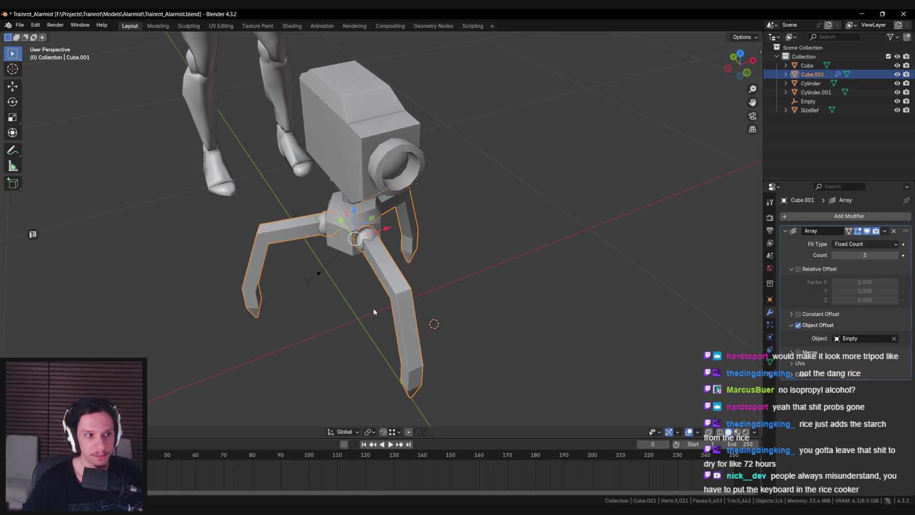
scroll(374, 312, up, 2)
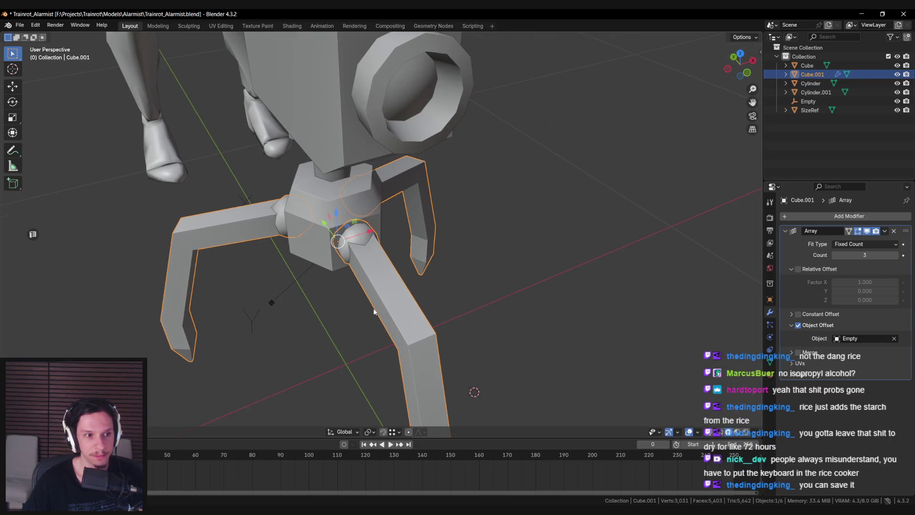
mouse_move(367, 306)
middle_down()
mouse_move(319, 310)
mouse_move(347, 289)
middle_up()
scroll(348, 289, up, 1)
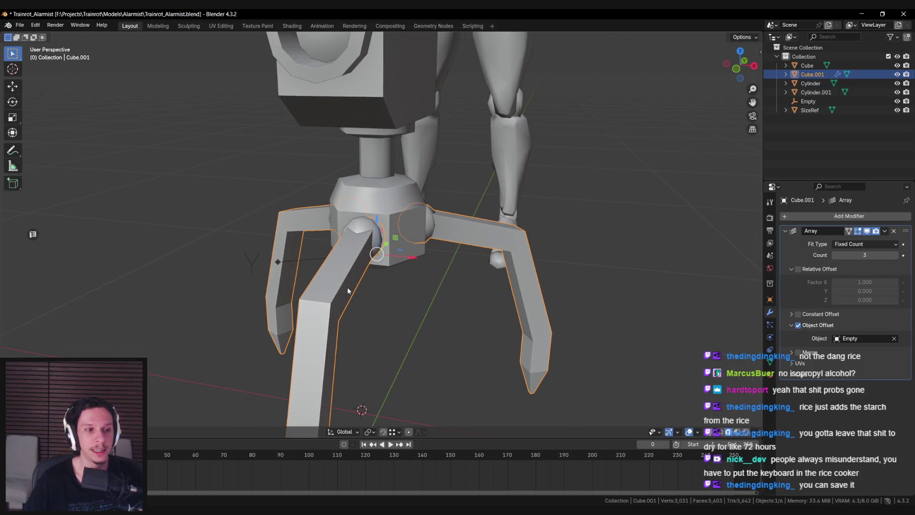
middle_drag(296, 276, 228, 269)
scroll(227, 268, up, 3)
middle_drag(337, 255, 317, 224)
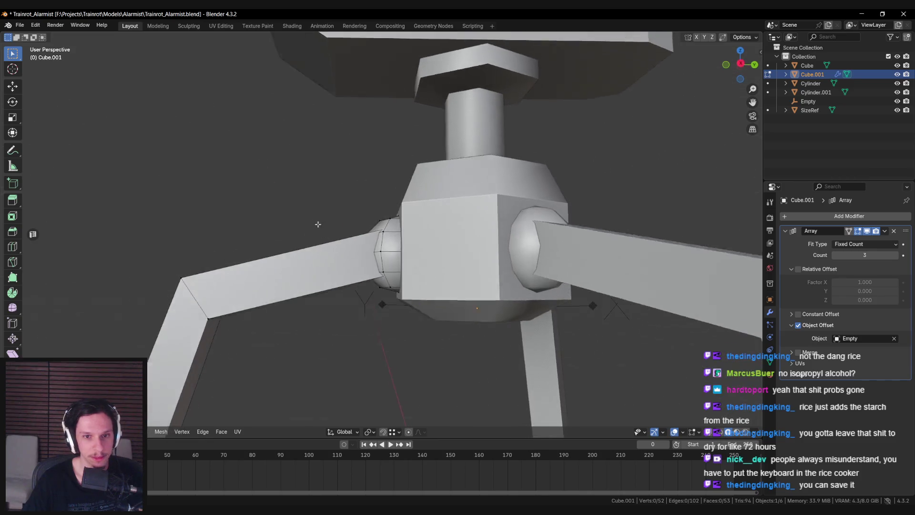
scroll(319, 242, up, 2)
scroll(319, 242, down, 3)
scroll(319, 273, down, 3)
click(319, 274)
mouse_move(319, 273)
middle_down()
mouse_move(392, 262)
mouse_move(415, 282)
mouse_move(415, 301)
mouse_move(392, 265)
mouse_move(357, 251)
mouse_move(382, 312)
mouse_move(314, 257)
mouse_move(375, 283)
mouse_move(400, 317)
middle_up()
scroll(383, 259, down, 3)
click(392, 266)
key(Tab)
scroll(357, 251, up, 4)
- Add a cylinder with 6 vertices at the leg's elbow
scroll(357, 251, down, 2)
alt+click(347, 249)
key(F3)
text(cy)
click(467, 328)
click(115, 312)
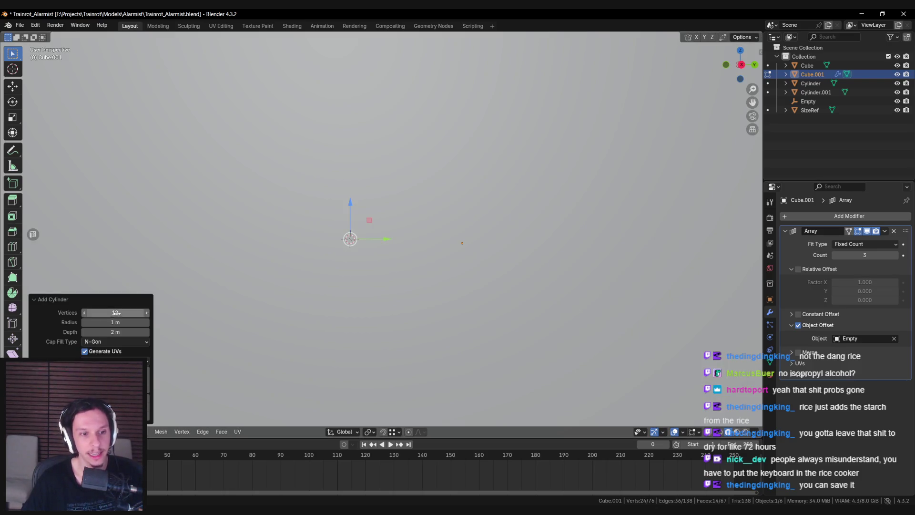
text(6)
key(Return)
scroll(373, 318, down, 4)
scroll(373, 318, down, 3)
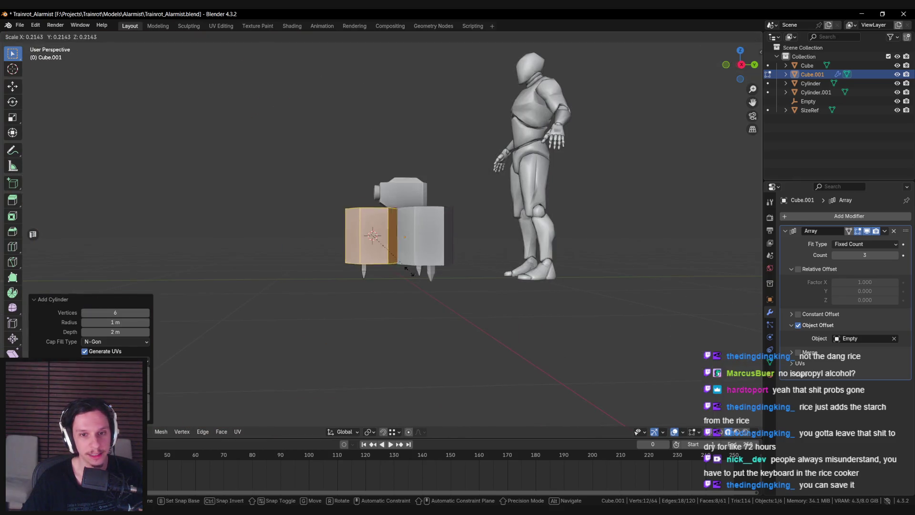
scroll(415, 303, up, 5)
- Shrink the hexagonal cylinder and rotate it about Y to fit the elbow joint
key(s)
click(381, 257)
scroll(381, 257, up, 3)
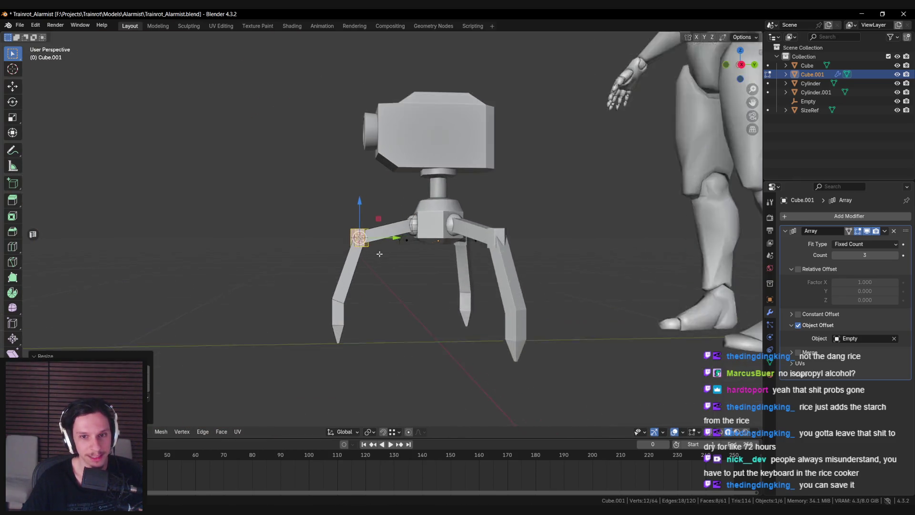
key(r)
key(y)
click(413, 208)
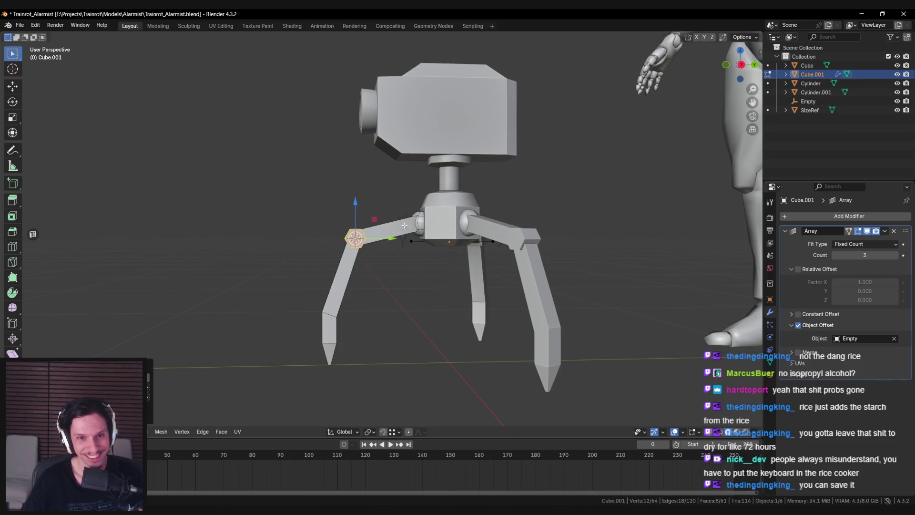
scroll(410, 273, up, 5)
scroll(410, 273, down, 3)
mouse_move(439, 271)
middle_down()
mouse_move(399, 274)
mouse_move(466, 260)
mouse_move(531, 276)
mouse_move(473, 272)
mouse_move(482, 269)
mouse_move(339, 280)
mouse_move(362, 302)
mouse_move(466, 259)
mouse_move(396, 265)
middle_up()
scroll(419, 265, up, 3)
key(s)
click(480, 268)
- Rotate the hexagon joint about the X axis, checking it in front and right orthographic views
key(Tab)
key(alt+a)
scroll(467, 260, down, 5)
key(KP_1)
key(KP_3)
scroll(395, 265, up, 4)
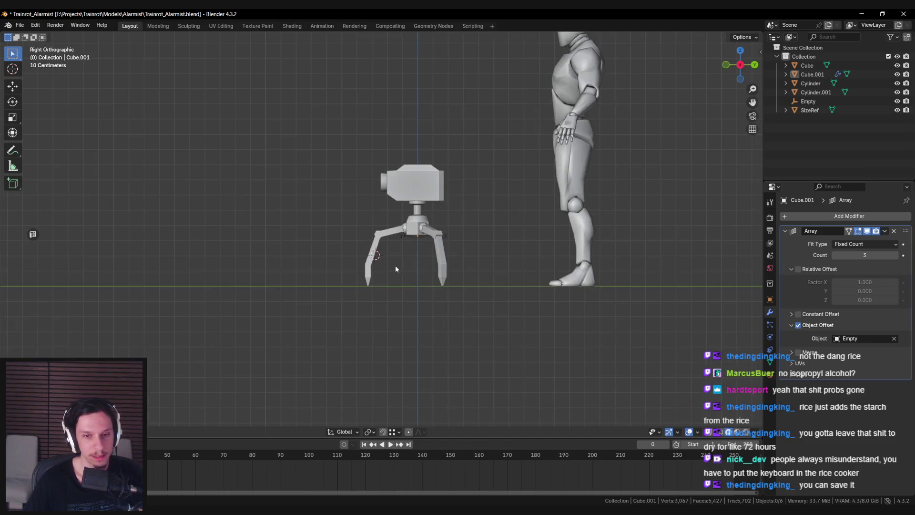
click(395, 265)
key(Tab)
scroll(441, 240, up, 4)
key(r)
key(z)
key(x)
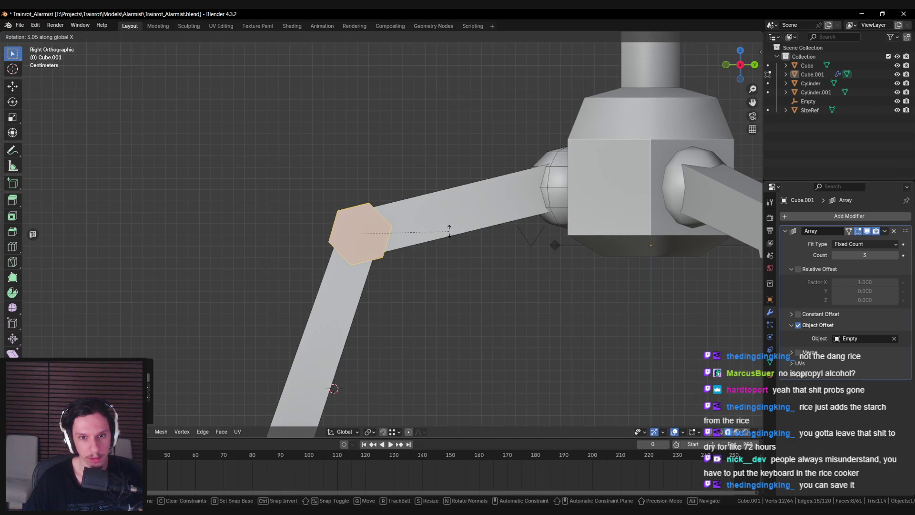
click(448, 230)
- Inspect the robot from several angles beside the human figure, then reselect the legs mesh in Edit Mode
key(alt+z)
key(alt+z)
key(Tab)
scroll(449, 234, down, 3)
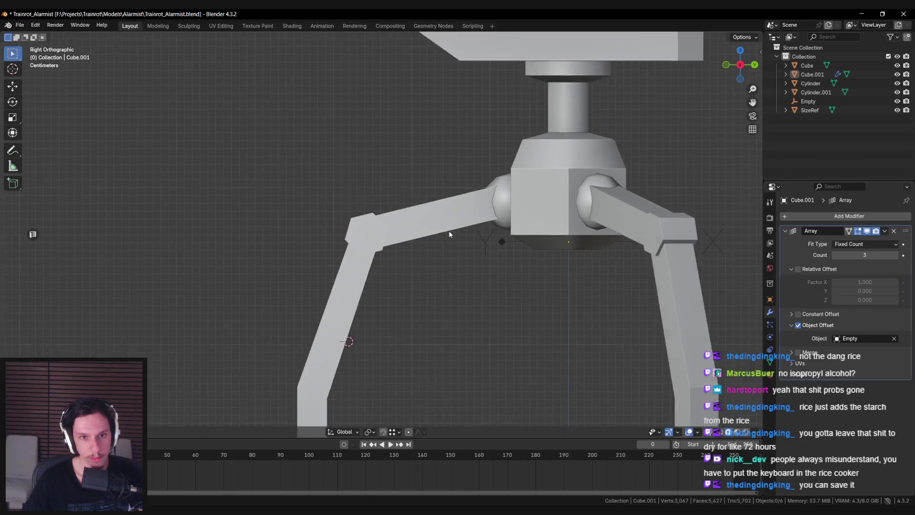
scroll(449, 234, down, 4)
mouse_move(449, 234)
middle_down()
mouse_move(458, 251)
mouse_move(389, 247)
mouse_move(471, 264)
mouse_move(499, 253)
mouse_move(320, 259)
mouse_move(355, 239)
mouse_move(406, 242)
mouse_move(582, 288)
mouse_move(484, 279)
middle_up()
scroll(476, 257, down, 3)
scroll(329, 250, up, 5)
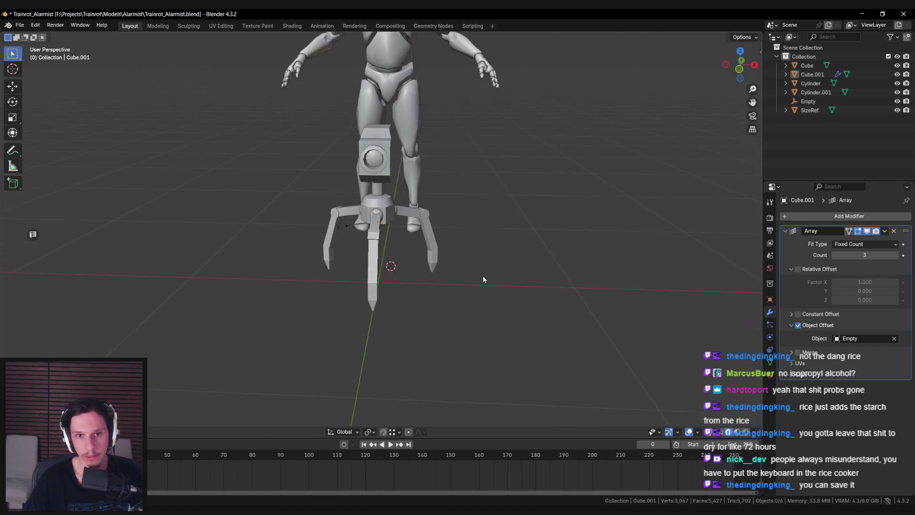
click(758, 433)
middle_drag(744, 425, 394, 229)
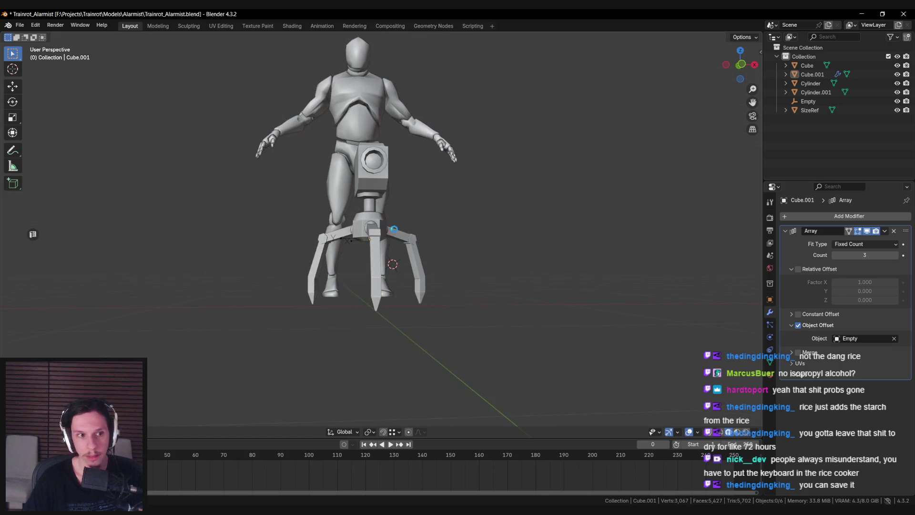
scroll(396, 237, up, 5)
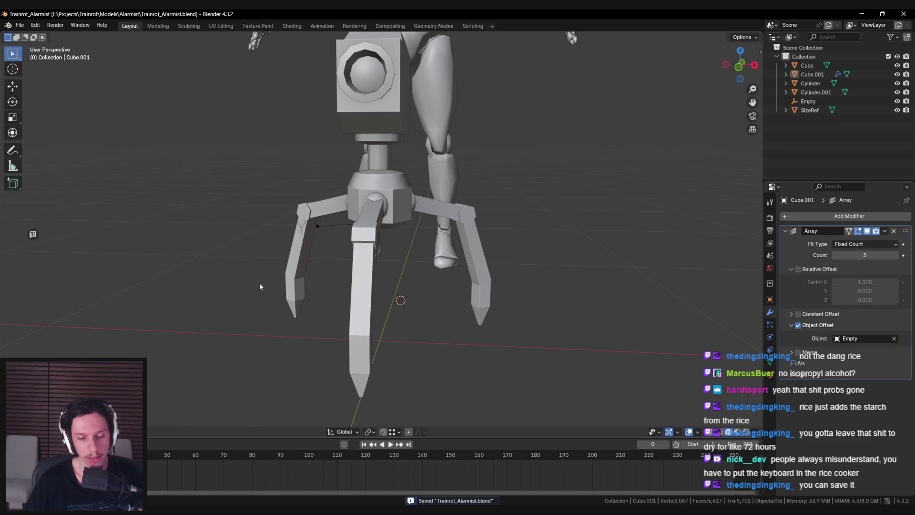
mouse_move(260, 286)
middle_down()
mouse_move(282, 309)
mouse_move(415, 307)
middle_up()
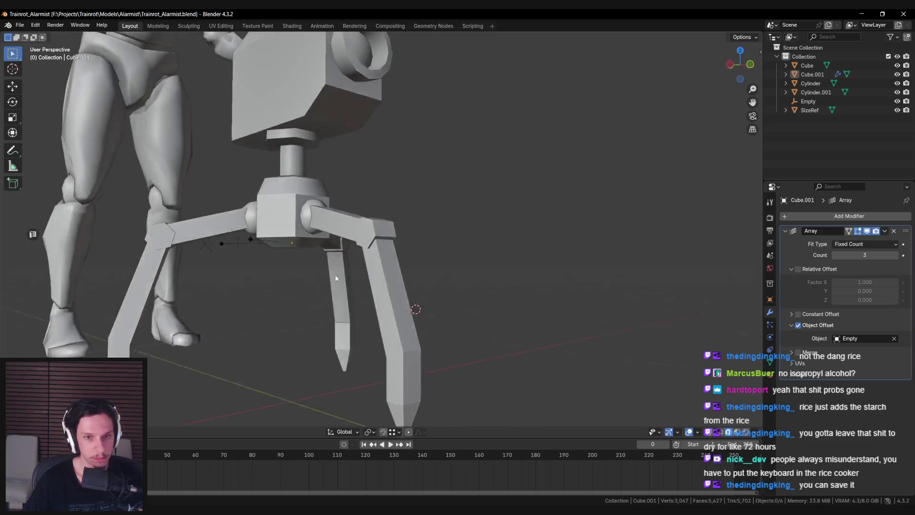
scroll(421, 277, up, 5)
scroll(422, 281, down, 5)
mouse_move(332, 287)
middle_down()
mouse_move(281, 316)
mouse_move(299, 305)
mouse_move(260, 270)
mouse_move(389, 270)
mouse_move(419, 259)
mouse_move(394, 217)
middle_up()
click(356, 265)
key(Tab)
- Fill two faces at the tripod leg's knee joint
scroll(379, 291, up, 4)
scroll(389, 270, up, 2)
key(f)
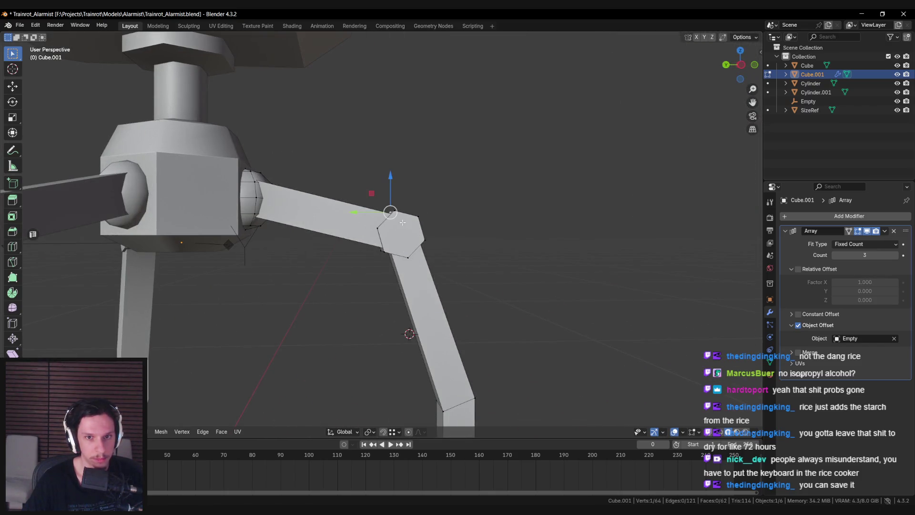
key(f)
scroll(409, 254, down, 5)
mouse_move(409, 253)
middle_down()
mouse_move(360, 282)
mouse_move(385, 268)
mouse_move(355, 272)
middle_up()
- Mark the selected leg edges as sharp and give the leg mesh smooth shading
right_click(362, 312)
click(381, 269)
key(alt+a)
mouse_move(383, 300)
middle_down()
mouse_move(419, 305)
mouse_move(330, 370)
middle_up()
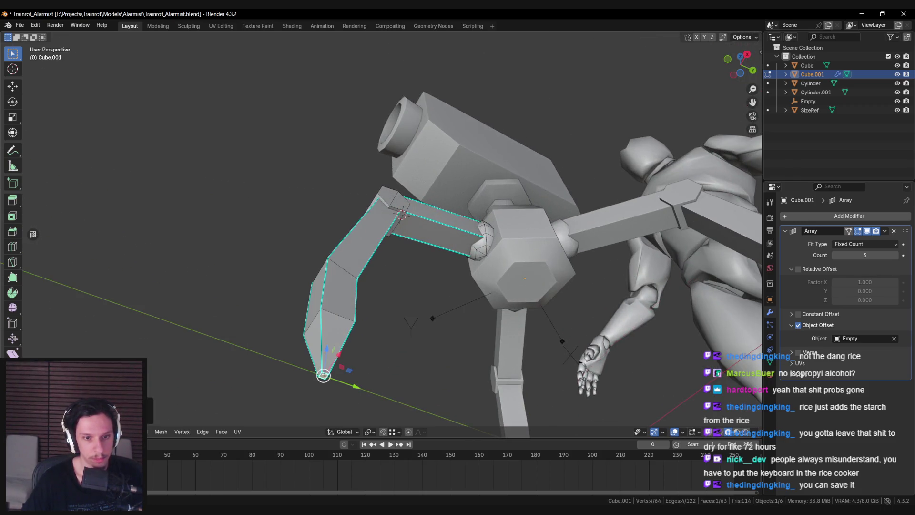
key(Tab)
right_click(385, 333)
click(385, 333)
- Select two upper-leg edges and check the edge menu, then leave editing and deselect
key(Tab)
middle_drag(385, 311, 396, 200)
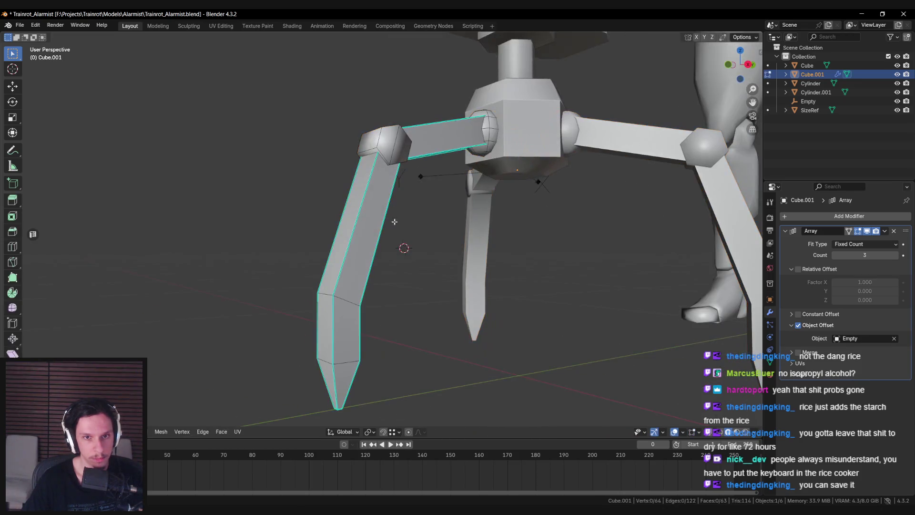
click(400, 147)
shift+click(408, 151)
middle_drag(408, 152, 341, 185)
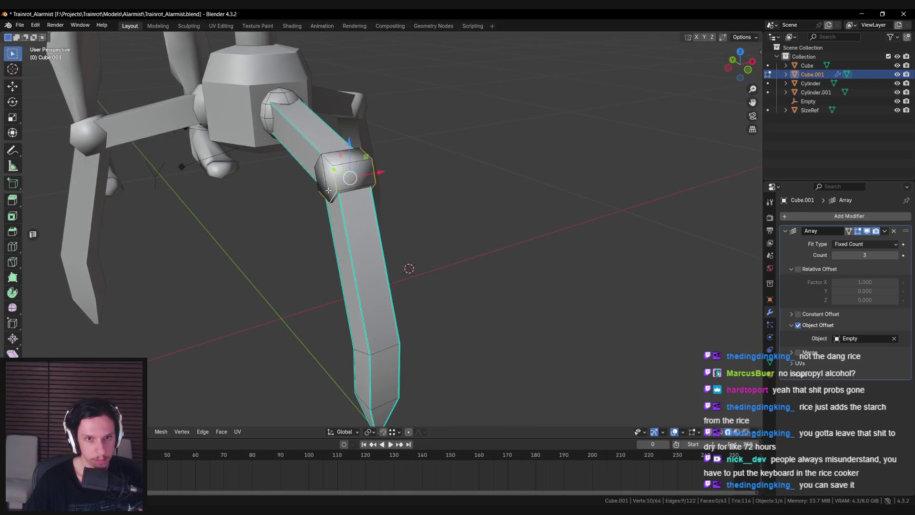
right_click(323, 177)
key(Escape)
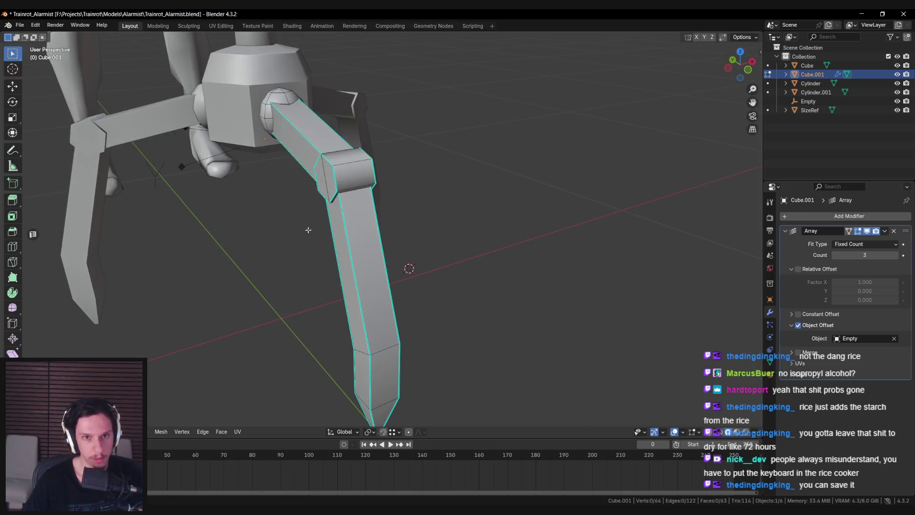
key(Tab)
key(alt+a)
- Select the legs object and box-select the four elbow vertices in see-through view
mouse_move(314, 191)
middle_down()
mouse_move(344, 278)
mouse_move(302, 276)
mouse_move(350, 279)
mouse_move(327, 262)
mouse_move(375, 277)
middle_up()
scroll(348, 272, down, 5)
scroll(351, 279, up, 4)
scroll(375, 277, up, 3)
click(397, 300)
key(Tab)
key(alt+z)
scroll(396, 267, up, 3)
drag(376, 205, 431, 264)
scroll(449, 265, up, 2)
key(alt+z)
- Try a bevel on the elbow, cancel it, and slide the elbow vertices along the leg instead
key(ctrl+b)
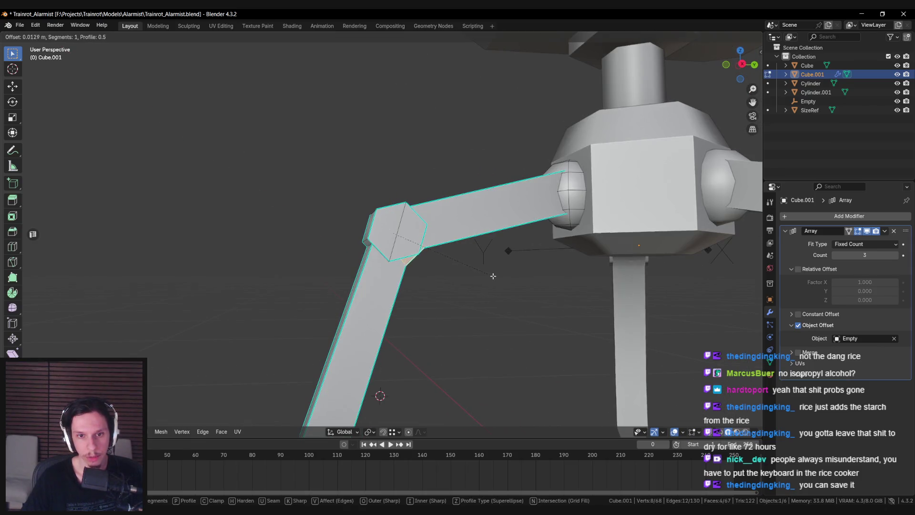
key(Escape)
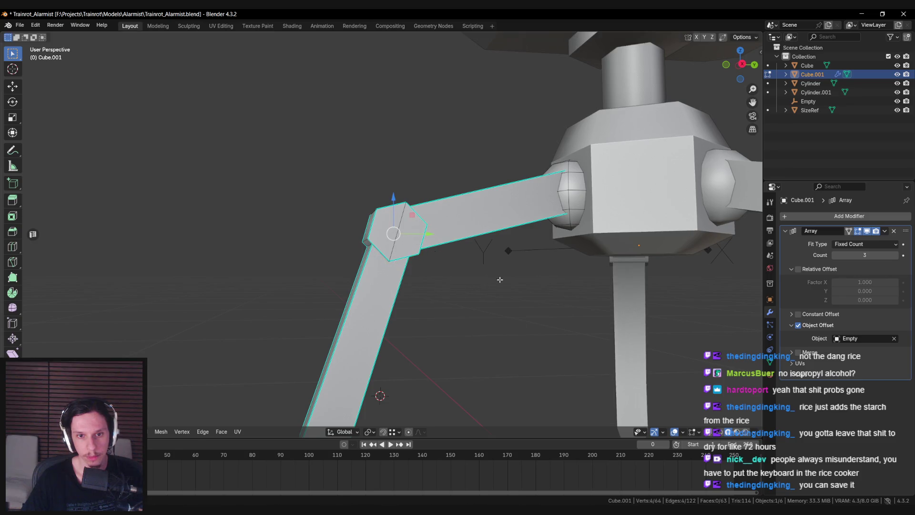
key(alt+z)
key(alt+a)
key(alt+z)
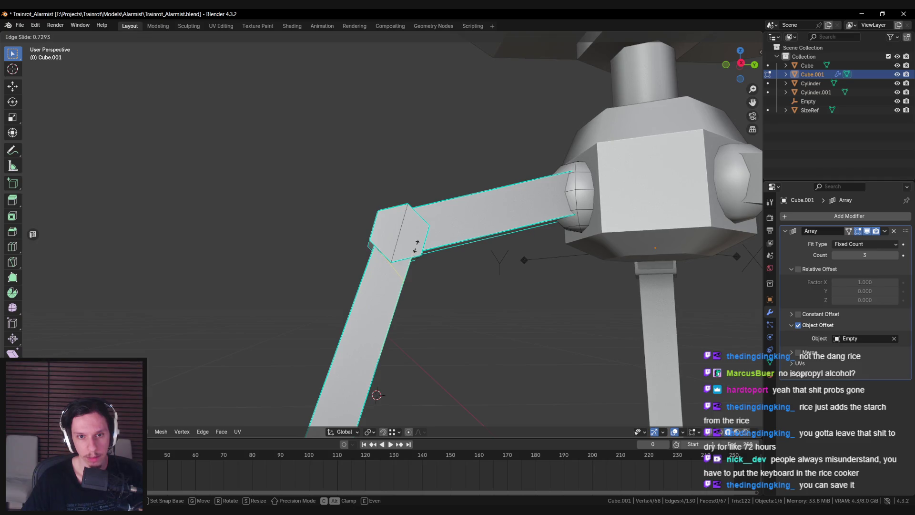
click(415, 245)
key(alt+z)
key(alt+a)
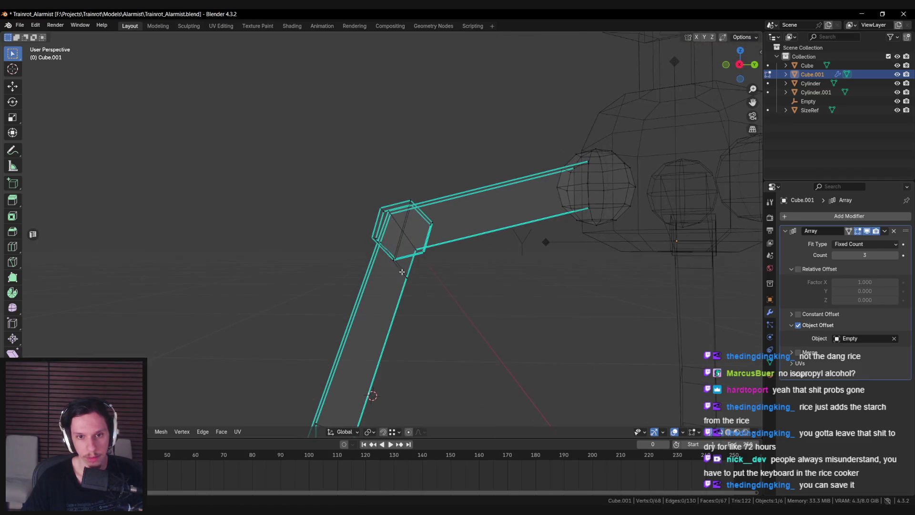
key(alt+z)
key(g)
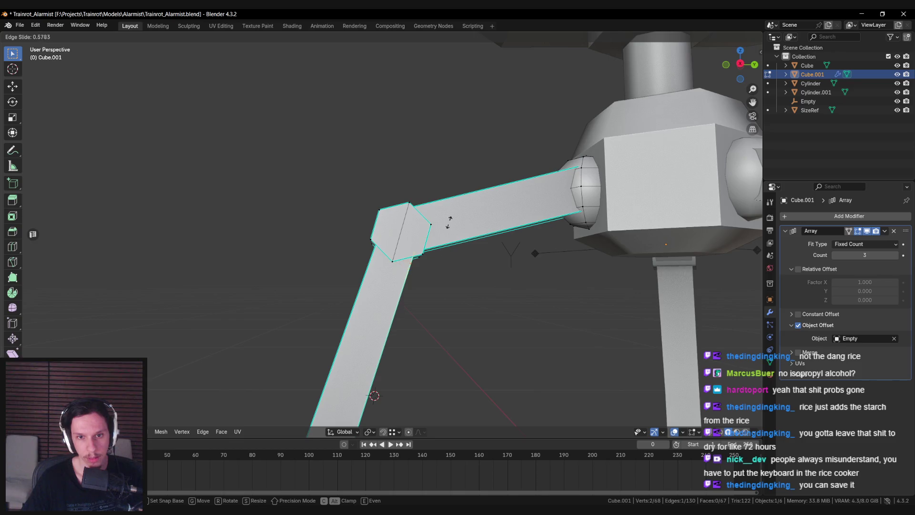
click(452, 189)
- Add a new edge loop across the leg with Ctrl+R
key(alt+z)
key(alt+a)
key(alt+z)
middle_drag(415, 223, 425, 225)
key(ctrl+r)
click(424, 225)
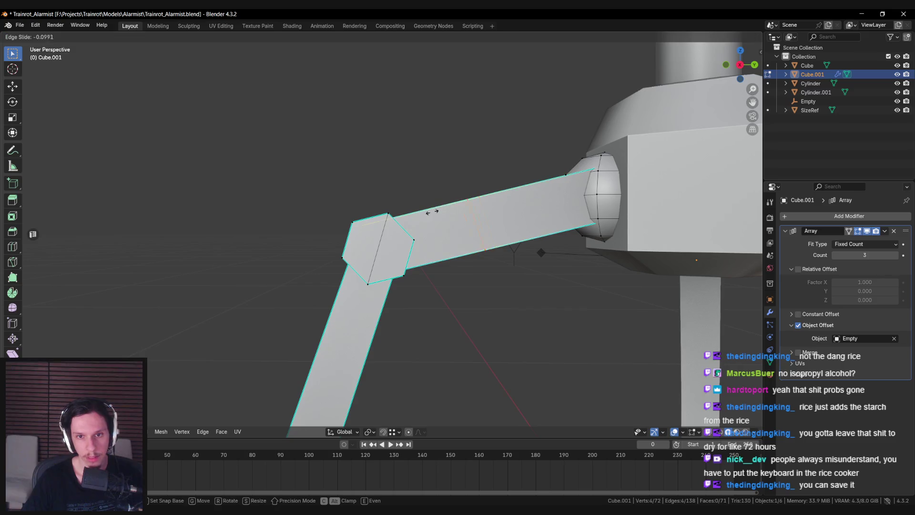
click(360, 237)
- Slide a single elbow edge so it sits cleanly around the bend
key(alt+z)
mouse_move(408, 241)
middle_down()
mouse_move(437, 282)
mouse_move(451, 286)
middle_up()
click(436, 282)
key(alt+z)
key(g)
key(g)
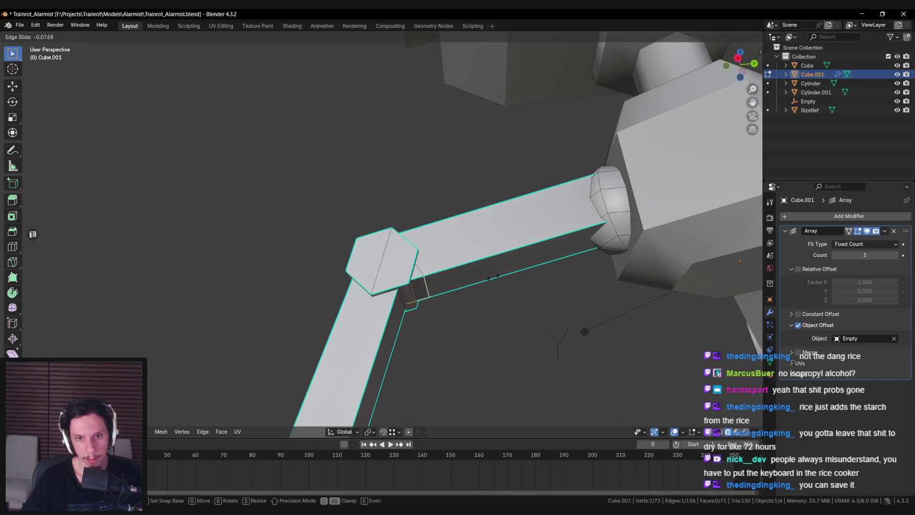
click(408, 278)
key(alt+z)
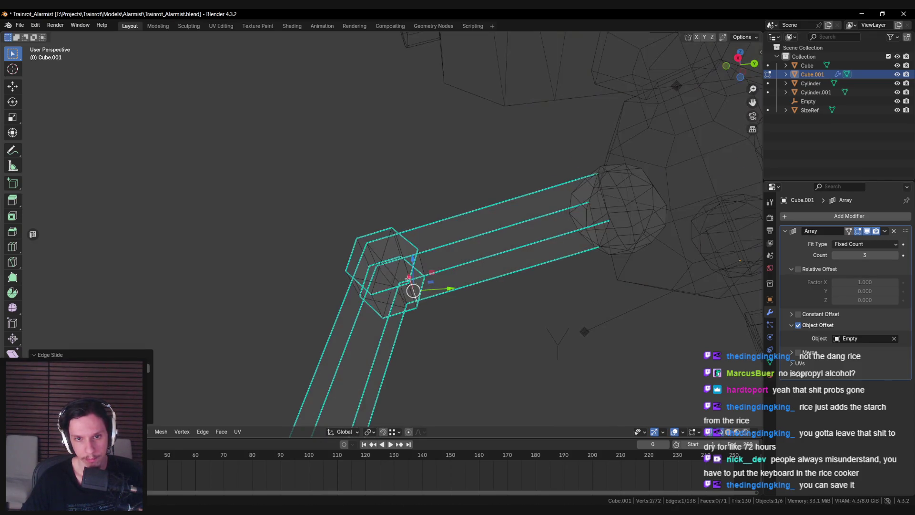
key(alt+z)
- Return to Object Mode and view the whole robot beside the human figure
right_click(375, 282)
key(Escape)
key(Tab)
key(alt+z)
scroll(366, 299, down, 5)
mouse_move(382, 310)
middle_down()
mouse_move(408, 328)
mouse_move(400, 322)
middle_up()
key(alt+z)
scroll(356, 292, up, 3)
scroll(356, 293, down, 2)
mouse_move(356, 293)
middle_down()
mouse_move(409, 343)
mouse_move(414, 302)
mouse_move(507, 316)
mouse_move(316, 302)
mouse_move(363, 272)
mouse_move(392, 310)
mouse_move(446, 307)
middle_up()
scroll(408, 343, down, 3)
scroll(481, 321, up, 4)
scroll(363, 272, down, 3)
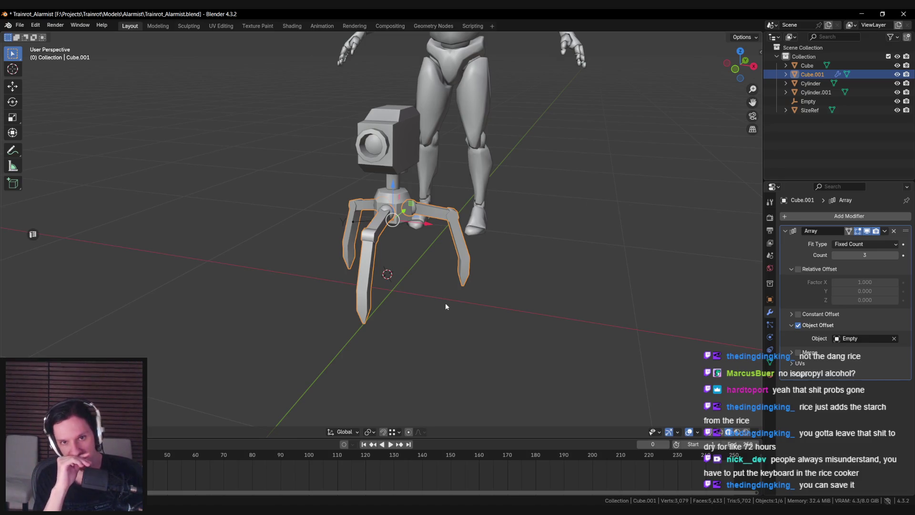
- Deselect the legs and save Trainrot_Alarmist.blend
middle_drag(446, 307, 422, 216)
key(alt+a)
scroll(425, 282, up, 2)
key(ctrl+s)
mouse_move(427, 273)
middle_down()
mouse_move(431, 218)
mouse_move(508, 230)
mouse_move(309, 264)
middle_up()
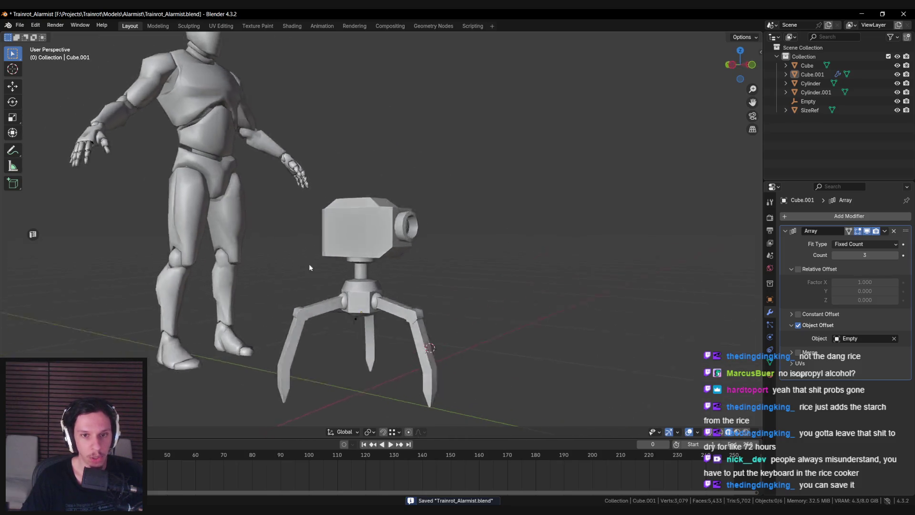
scroll(394, 246, up, 2)
- Select the camera box head, briefly enter its Edit Mode, then exit and deselect
click(394, 245)
key(Tab)
mouse_move(394, 245)
middle_down()
mouse_move(399, 256)
mouse_move(479, 264)
mouse_move(393, 265)
middle_up()
scroll(395, 248, up, 2)
key(Tab)
scroll(398, 256, down, 4)
key(alt+a)
scroll(392, 265, up, 3)
- Pick the camera box rather than the lens cylinder and enter Edit Mode
click(409, 228)
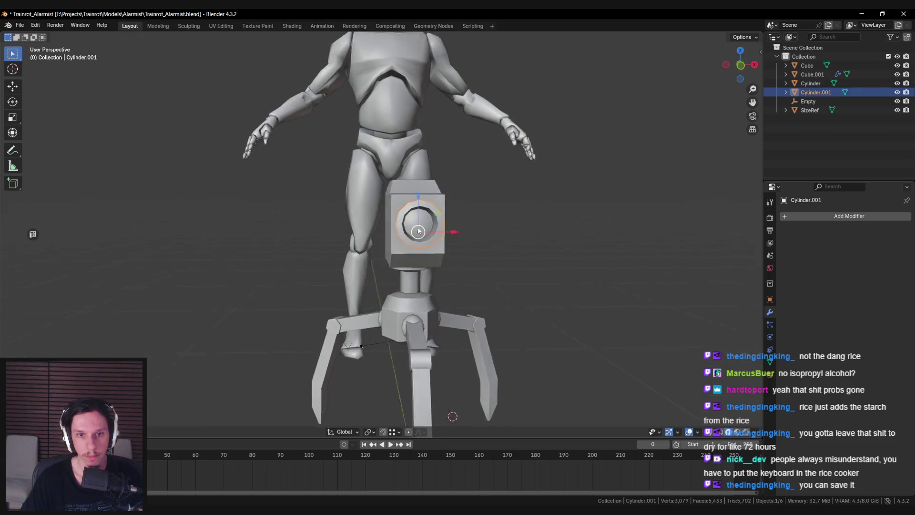
scroll(422, 256, up, 2)
mouse_move(421, 258)
middle_down()
mouse_move(382, 280)
mouse_move(379, 253)
mouse_move(386, 281)
mouse_move(382, 252)
mouse_move(334, 248)
middle_up()
scroll(388, 280, down, 3)
click(410, 229)
scroll(402, 276, up, 3)
key(Tab)
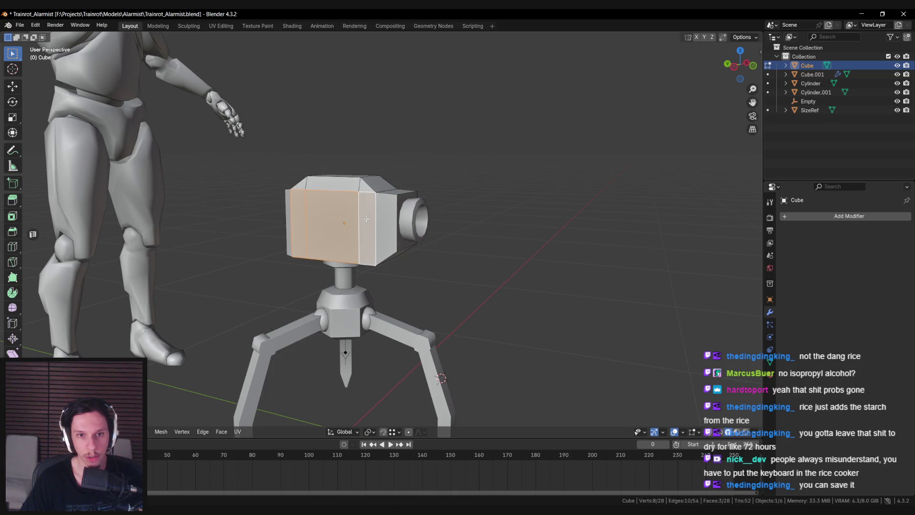
- Inset the lens face into a ring and push it inward to recess it
mouse_move(380, 222)
middle_down()
mouse_move(371, 239)
mouse_move(382, 248)
mouse_move(477, 252)
mouse_move(435, 217)
middle_up()
key(i)
click(482, 255)
key(e)
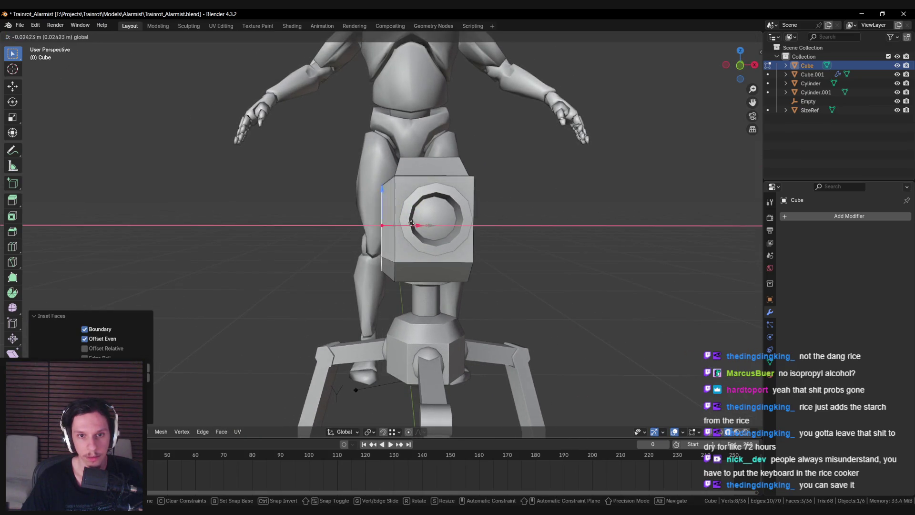
click(398, 226)
- Flatten the selected top edge by scaling it to 0 along Z
key(Tab)
mouse_move(398, 226)
middle_down()
mouse_move(497, 294)
mouse_move(349, 174)
middle_up()
key(Tab)
scroll(482, 280, up, 4)
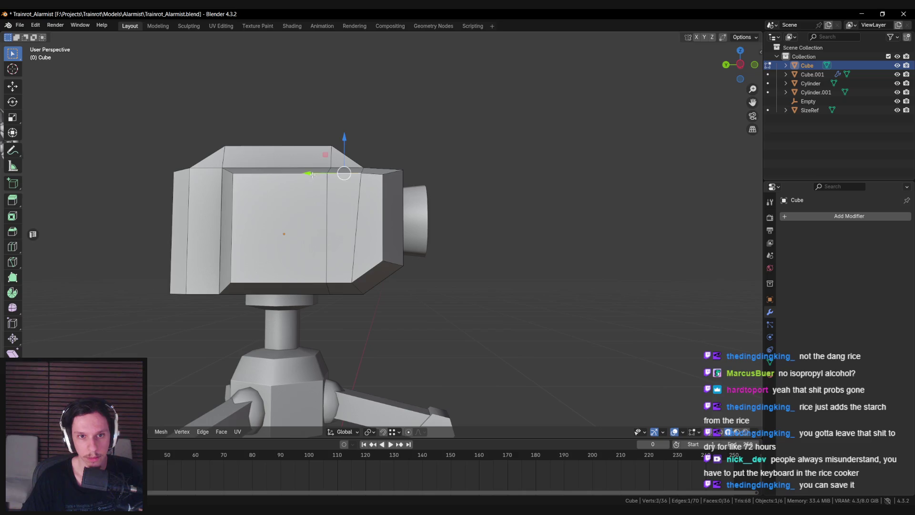
key(s)
key(z)
key(0)
key(Return)
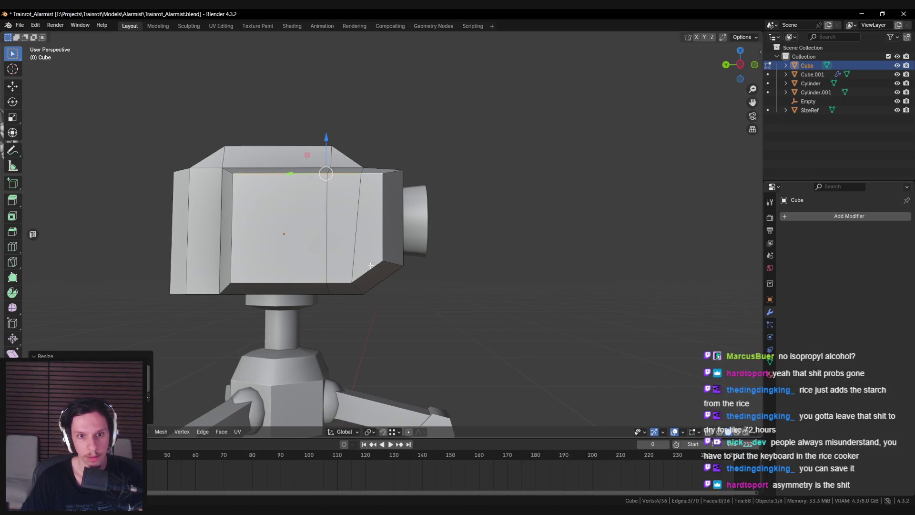
- Reselect the camera box and lower its side vertices along Z to slant that side
key(Tab)
mouse_move(368, 273)
middle_down()
mouse_move(371, 228)
mouse_move(362, 233)
mouse_move(416, 281)
middle_up()
scroll(362, 237, down, 8)
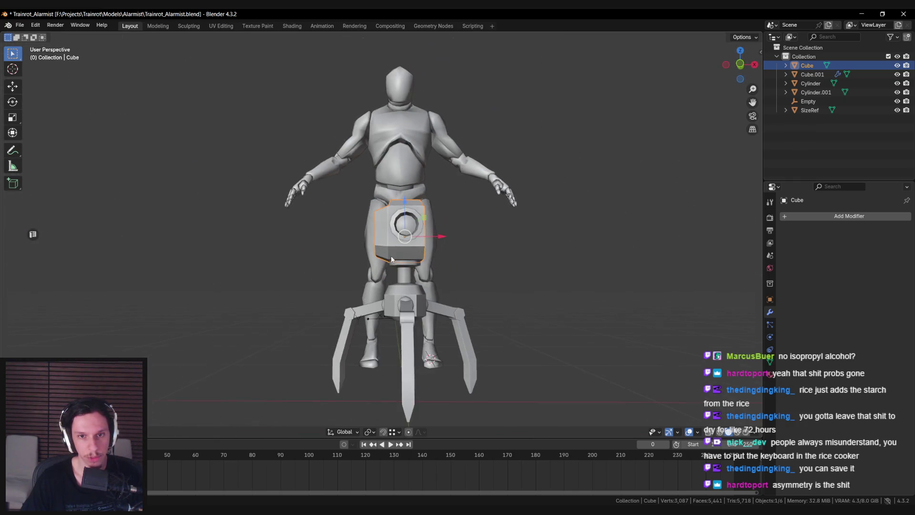
click(416, 282)
scroll(420, 299, up, 6)
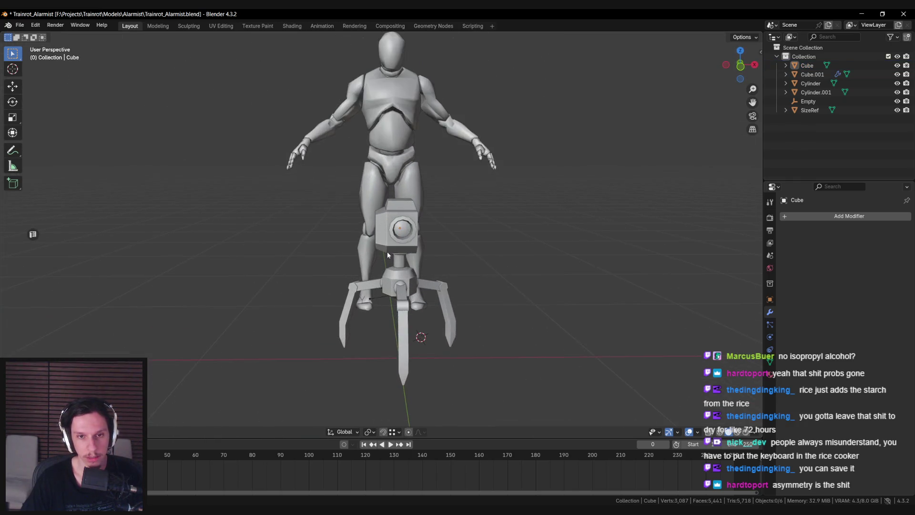
scroll(379, 244, up, 4)
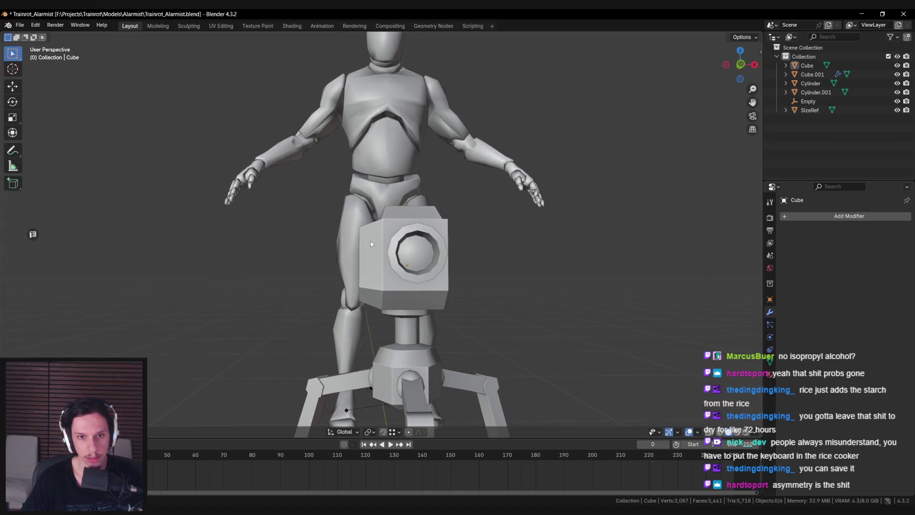
click(376, 249)
key(Tab)
mouse_move(376, 249)
middle_down()
mouse_move(404, 242)
mouse_move(312, 229)
mouse_move(337, 210)
mouse_move(380, 225)
middle_up()
key(g)
key(z)
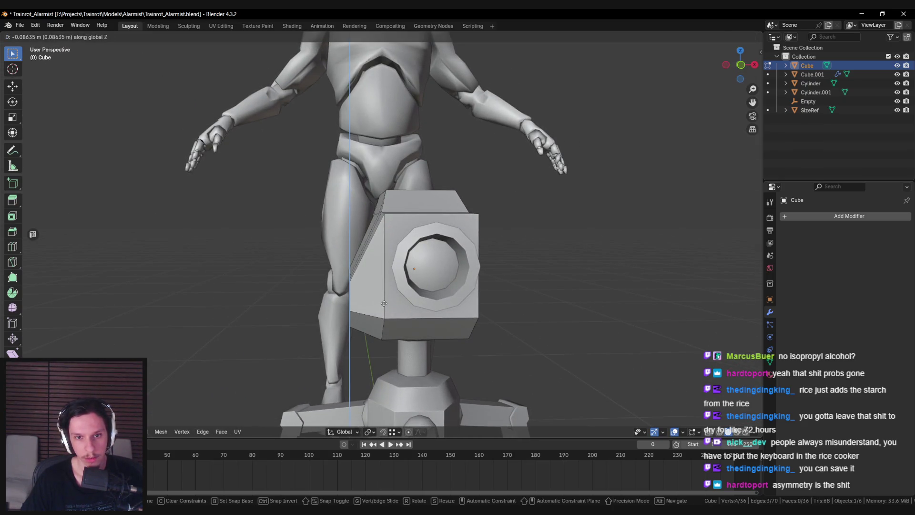
click(385, 304)
- Add a six-sided cylinder, 1 m radius and 2 m deep, to the scene
scroll(396, 299, down, 4)
mouse_move(396, 299)
middle_down()
mouse_move(384, 301)
mouse_move(391, 257)
mouse_move(407, 234)
mouse_move(419, 277)
mouse_move(377, 271)
mouse_move(408, 291)
middle_up()
scroll(384, 302, up, 4)
key(Tab)
scroll(414, 308, up, 2)
key(alt+a)
scroll(391, 258, down, 2)
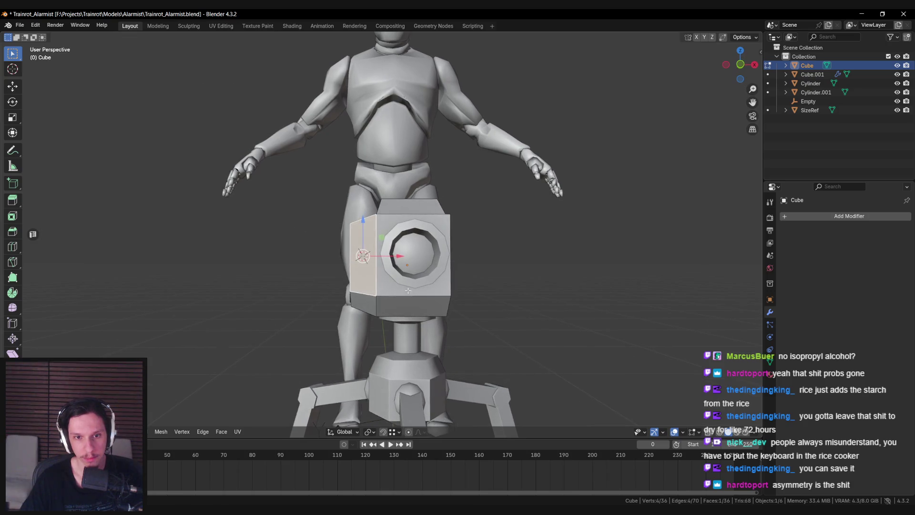
key(F3)
click(508, 310)
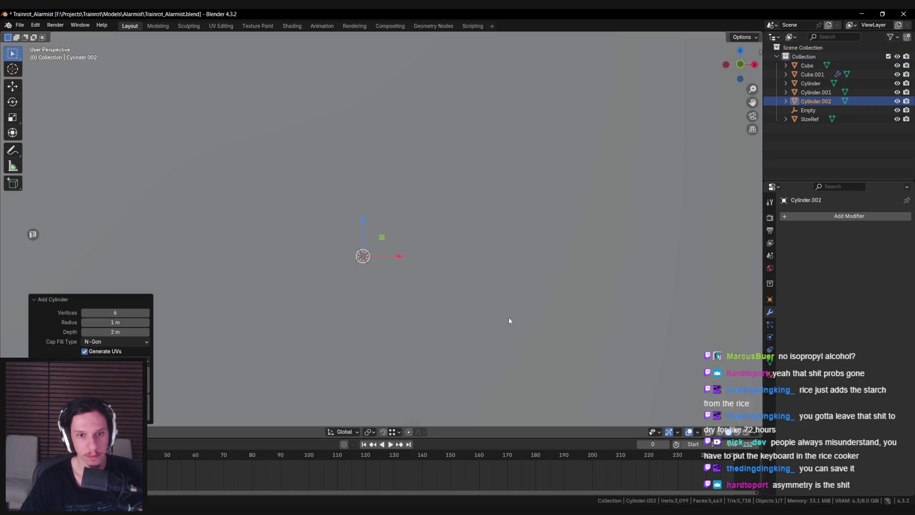
- Shrink the new cylinder, rotate it 90 degrees on X, and shrink it further
key(s)
click(419, 277)
text(rx)
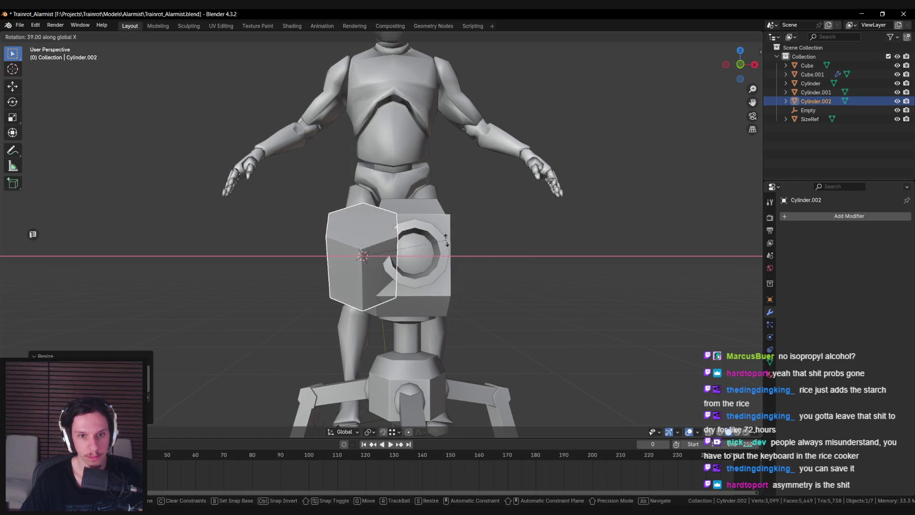
text(0)
key(Return)
key(s)
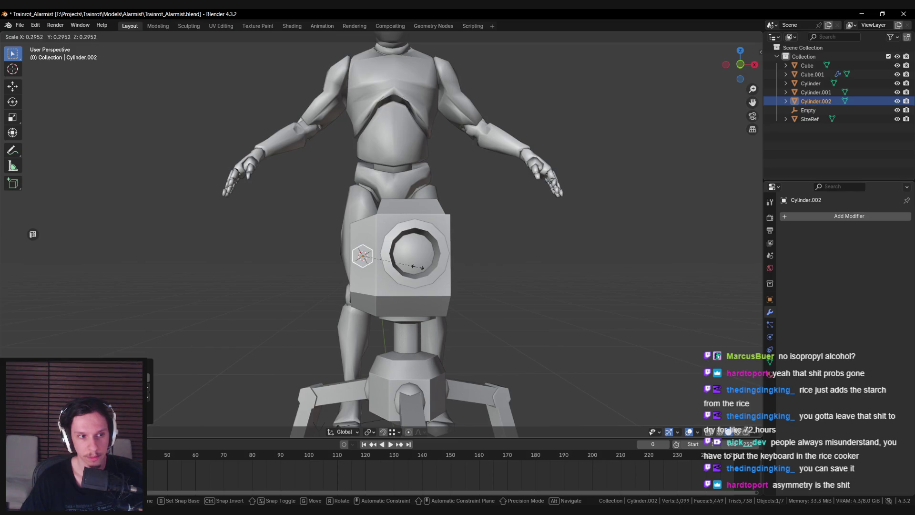
click(453, 284)
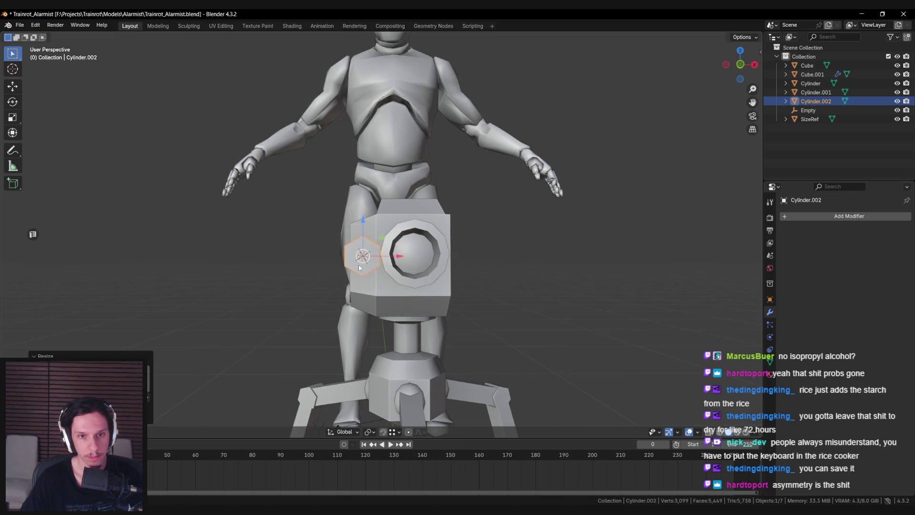
- Raise the cylinder along Z and tilt it on the X axis
middle_drag(453, 284, 548, 282)
scroll(548, 281, up, 2)
key(g)
key(z)
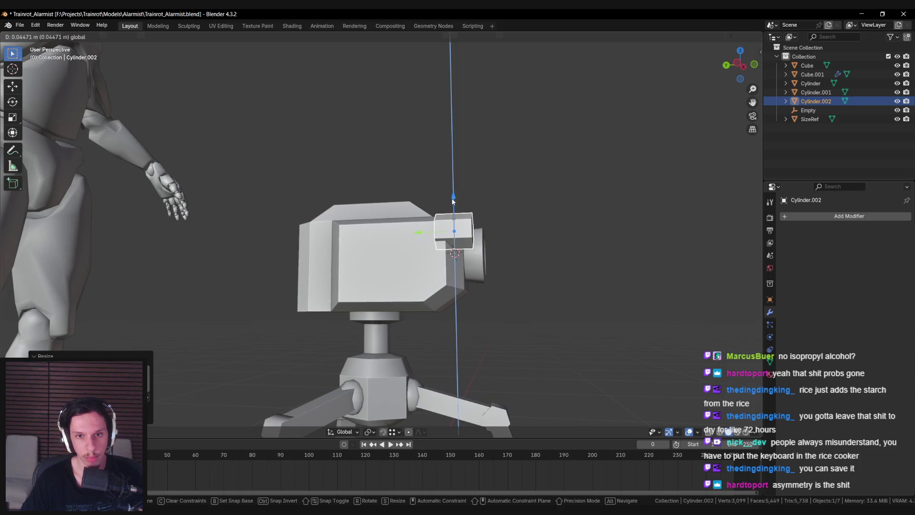
click(453, 201)
middle_drag(452, 201, 429, 257)
key(r)
key(x)
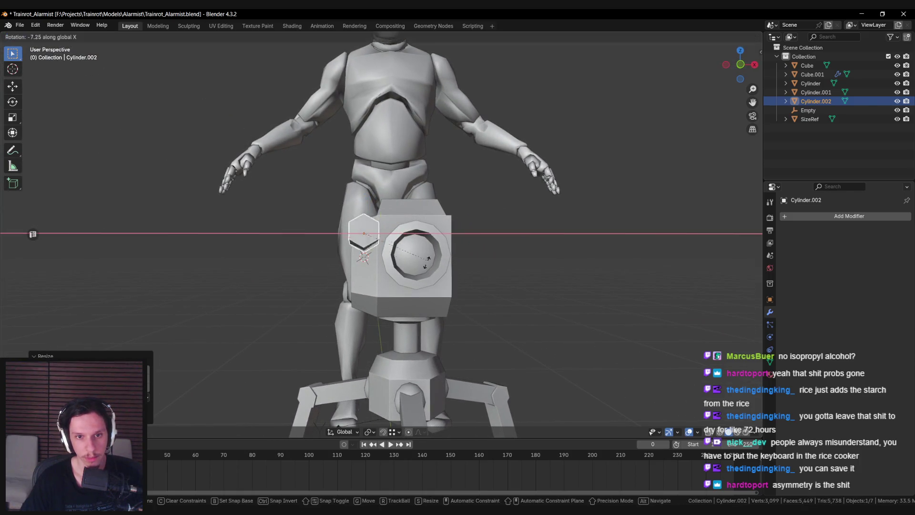
click(413, 311)
middle_drag(414, 310, 372, 267)
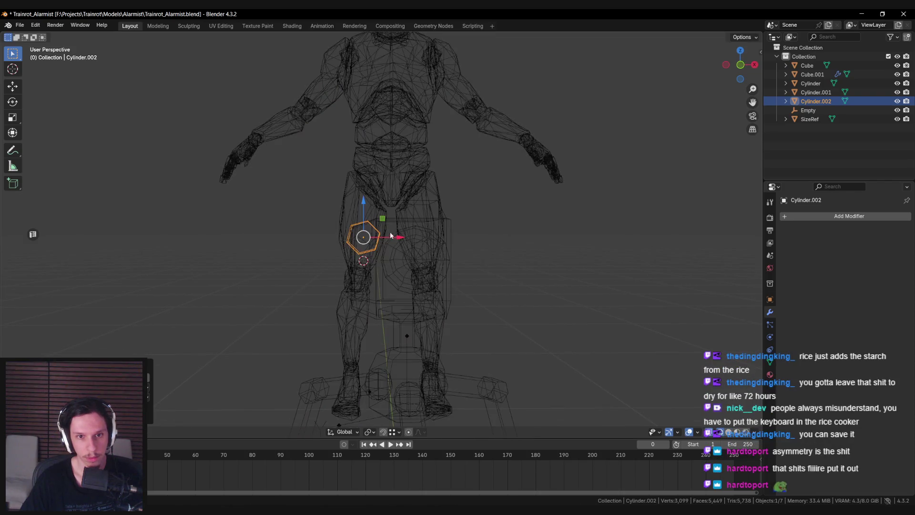
- In Edit Mode, extrude the cylinder's end face along Y and taper it to a point
key(Tab)
key(KP_Decimal)
key(shift+z)
key(shift+z)
key(e)
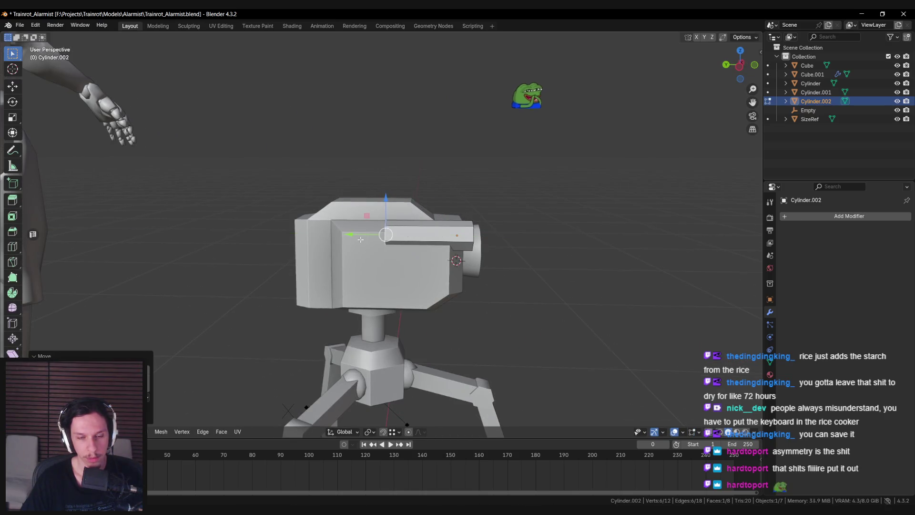
click(354, 233)
key(g)
key(y)
click(362, 236)
key(s)
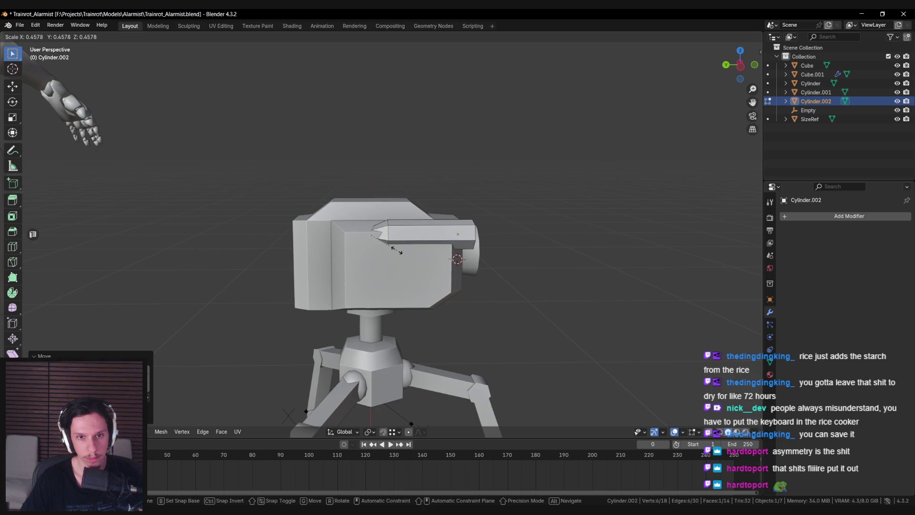
click(396, 250)
- Check the tapered end in see-through view, then move the selection along Y
scroll(396, 250, down, 3)
mouse_move(396, 250)
middle_down()
mouse_move(308, 308)
mouse_move(401, 286)
mouse_move(419, 268)
middle_up()
key(shift+z)
scroll(401, 286, up, 3)
key(s)
key(Escape)
key(shift+z)
key(g)
key(y)
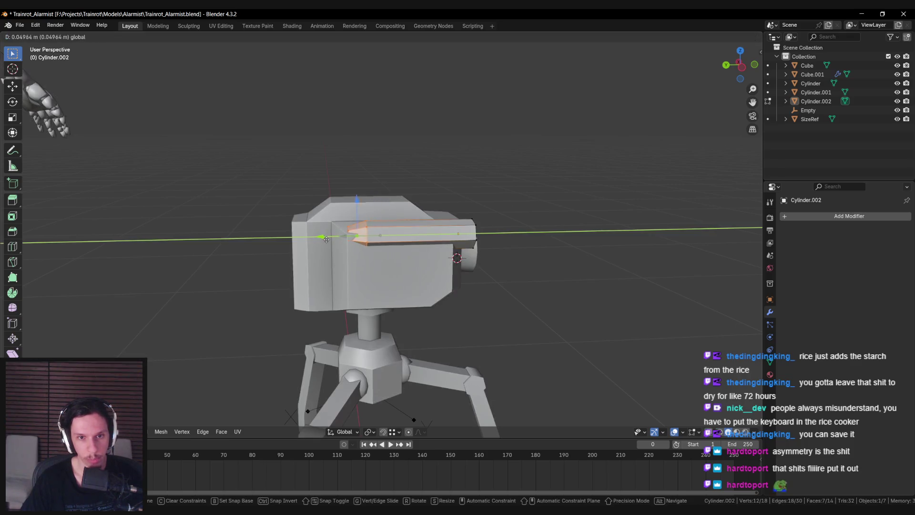
click(318, 242)
- Shift the selection further along Y, then leave Edit Mode and deselect everything
middle_drag(318, 242, 404, 288)
key(g)
key(y)
click(369, 265)
key(Tab)
key(a)
- Move the pointed cylinder into position with the Y axis excluded
scroll(369, 265, down, 4)
key(alt+a)
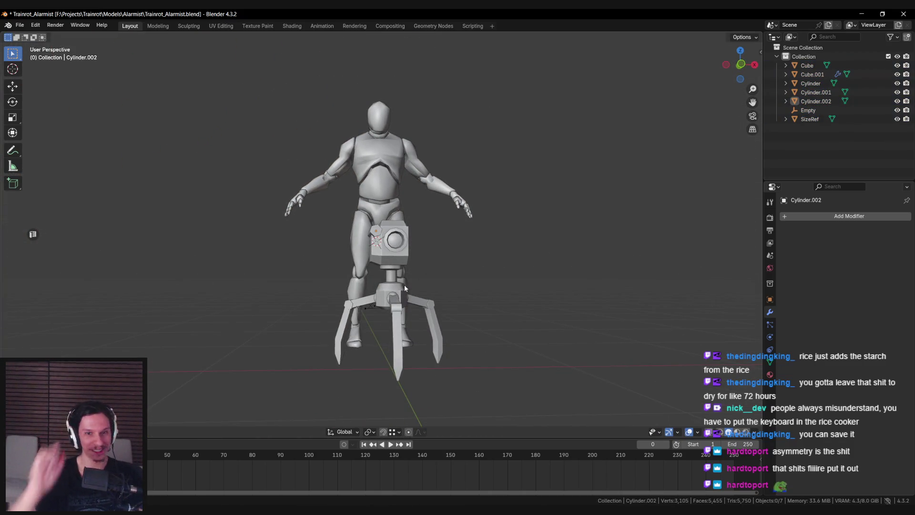
scroll(404, 288, up, 4)
click(371, 256)
mouse_move(372, 256)
middle_down()
mouse_move(376, 210)
mouse_move(450, 251)
mouse_move(419, 234)
mouse_move(511, 258)
middle_up()
scroll(376, 209, up, 1)
key(g)
key(shift+y)
click(376, 210)
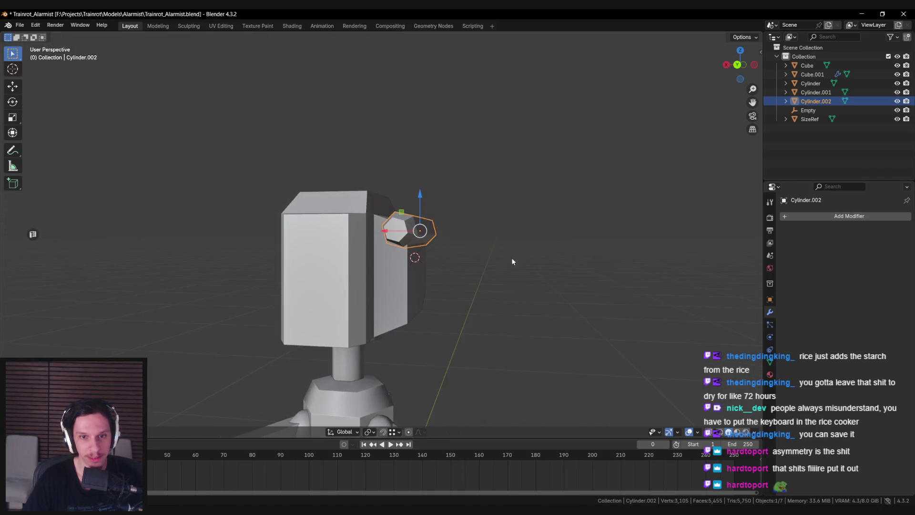
- Resize the small cylinder with X excluded and return to Object Mode
key(s)
key(shift+x)
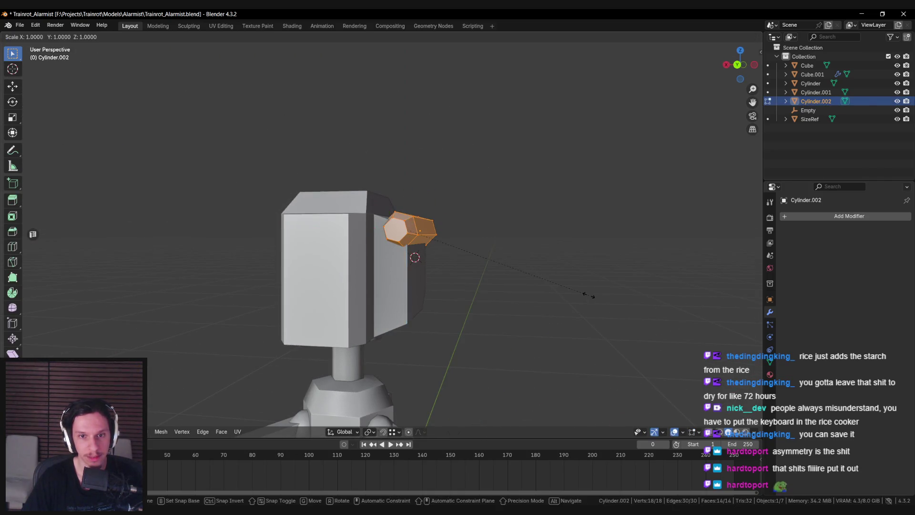
click(557, 282)
click(429, 247)
key(Tab)
mouse_move(453, 254)
middle_down()
mouse_move(404, 286)
mouse_move(370, 268)
middle_up()
scroll(369, 268, down, 3)
click(398, 303)
scroll(398, 303, up, 6)
- Raise one edge of the camera head along Z in Edit Mode
key(Tab)
mouse_move(370, 271)
middle_down()
mouse_move(426, 281)
mouse_move(353, 301)
mouse_move(406, 294)
middle_up()
scroll(425, 282, up, 3)
click(372, 301)
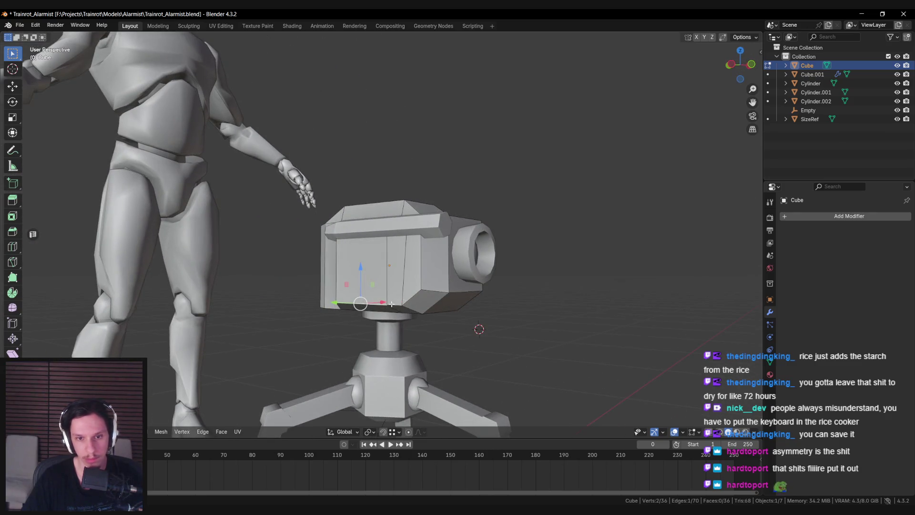
key(g)
key(z)
click(458, 288)
key(Tab)
mouse_move(458, 288)
middle_down()
mouse_move(390, 300)
mouse_move(412, 303)
middle_up()
scroll(389, 301, down, 5)
click(412, 306)
scroll(414, 301, down, 4)
scroll(417, 291, up, 10)
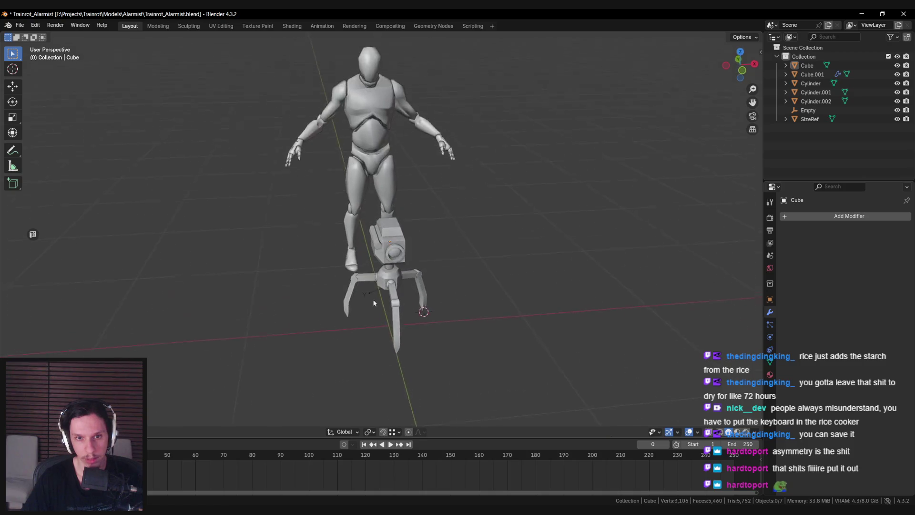
- Move the hexagonal cylinder beside the head's top with the Y axis excluded
mouse_move(418, 291)
middle_down()
mouse_move(384, 291)
mouse_move(343, 230)
middle_up()
click(343, 230)
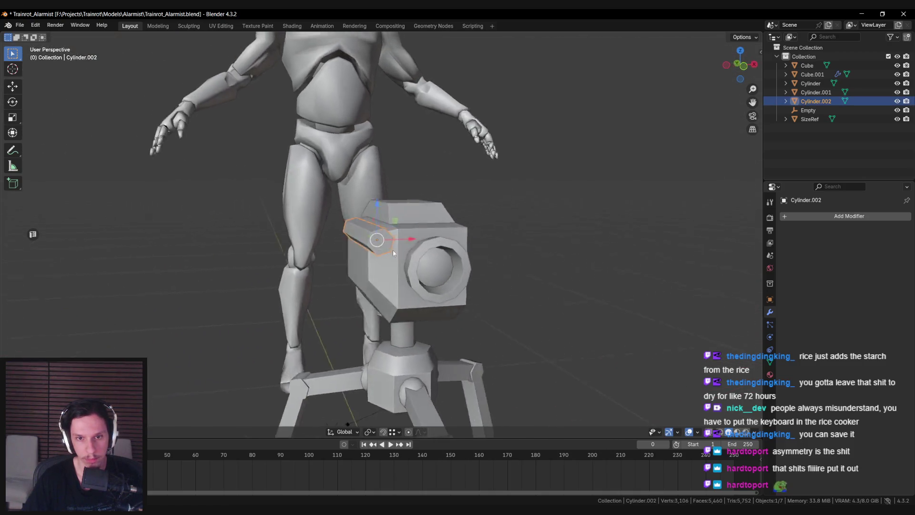
middle_drag(392, 250, 382, 239)
click(426, 228)
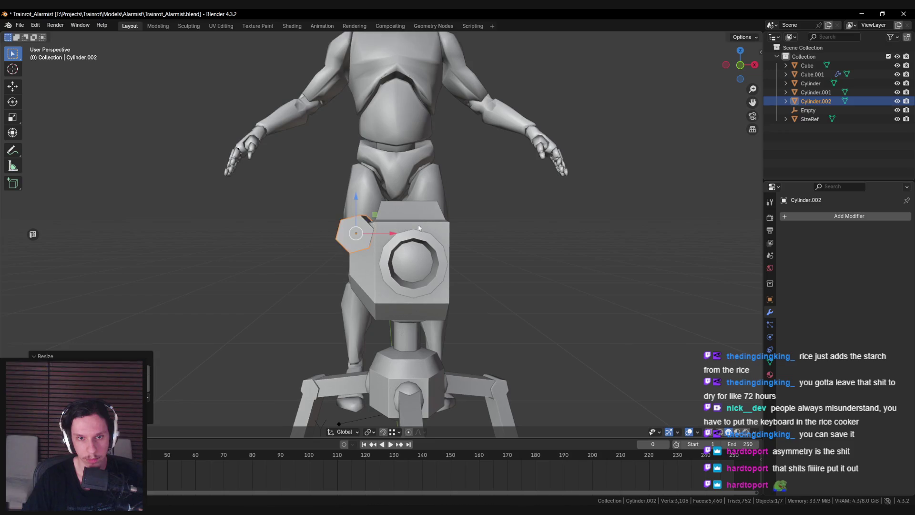
middle_drag(426, 227, 377, 212)
key(g)
key(shift+y)
click(378, 206)
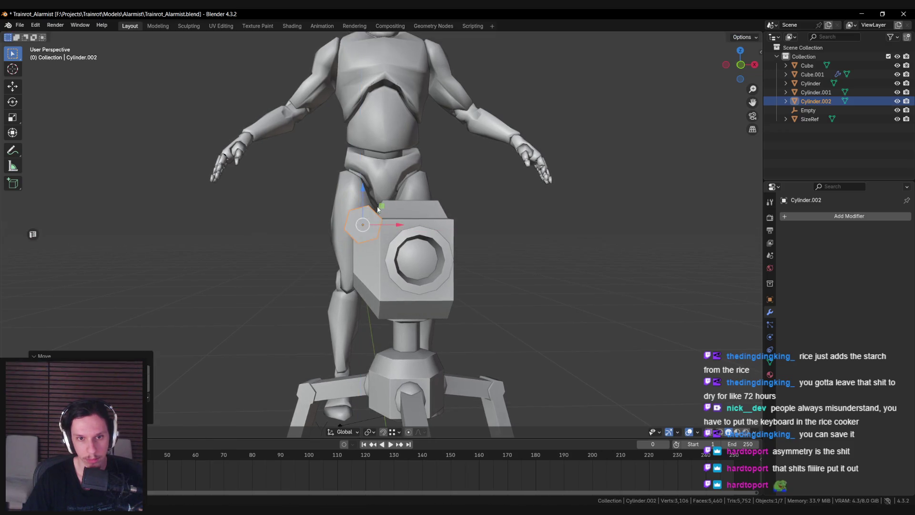
scroll(427, 245, down, 5)
scroll(429, 247, down, 1)
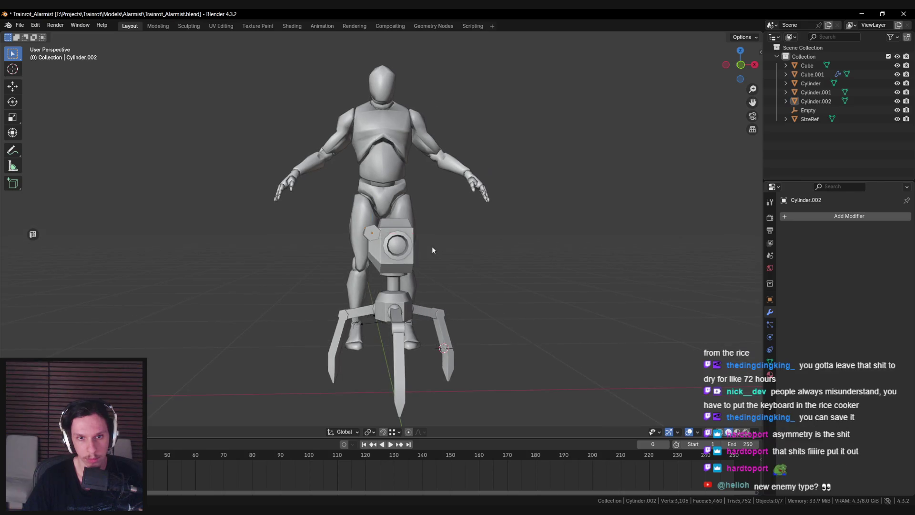
click(432, 246)
scroll(368, 249, up, 3)
click(368, 249)
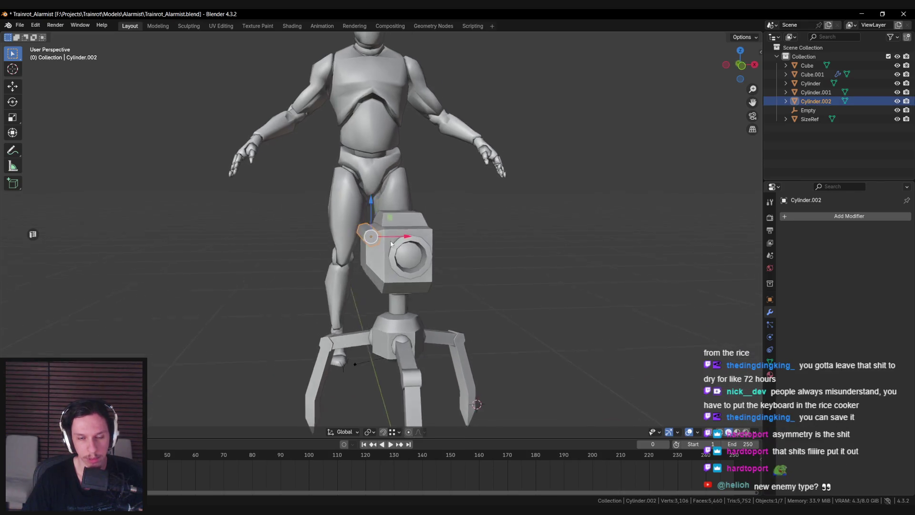
- Stretch the cylinder's far-end vertices along Y into a barrel and resize the end ring
scroll(371, 246, up, 5)
middle_drag(381, 243, 493, 259)
key(Tab)
key(alt+z)
drag(481, 210, 451, 260)
key(alt+z)
key(g)
key(y)
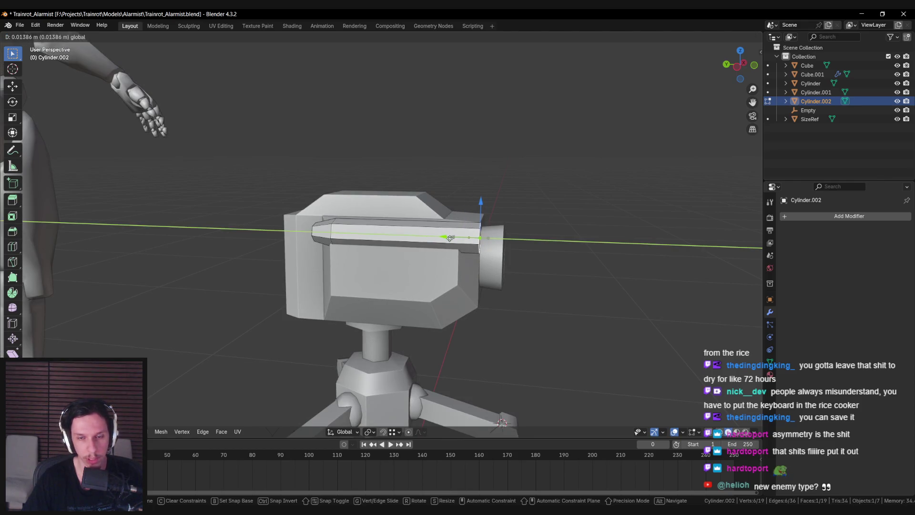
click(451, 238)
mouse_move(451, 238)
middle_down()
mouse_move(522, 254)
mouse_move(406, 266)
mouse_move(479, 322)
mouse_move(387, 232)
mouse_move(508, 214)
mouse_move(391, 221)
mouse_move(524, 256)
middle_up()
key(s)
click(539, 259)
key(Tab)
key(Tab)
- Mark the ring of edges at the barrel end as sharp
scroll(387, 231, up, 4)
key(alt+a)
alt+click(508, 214)
key(ctrl+e)
click(505, 213)
- Inset the end face twice, push it into the barrel along Y, and mark the new edges sharp
key(i)
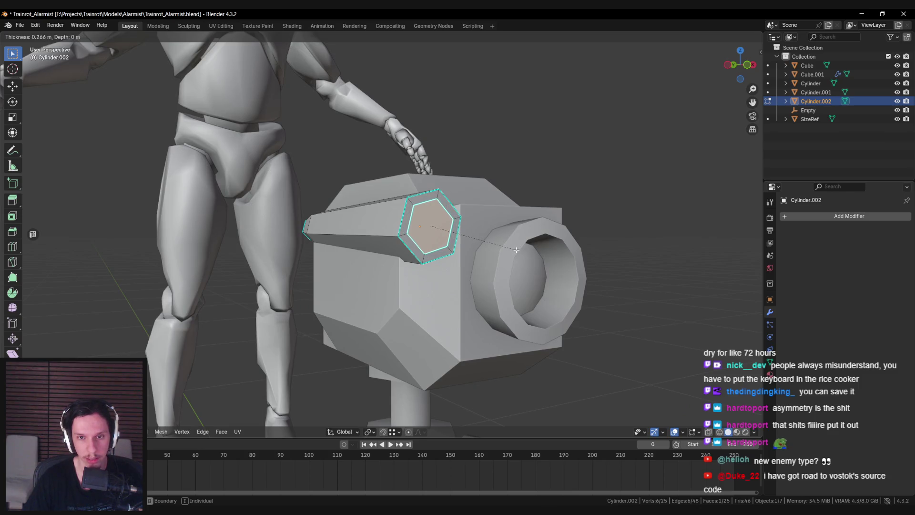
click(516, 250)
mouse_move(516, 250)
middle_down()
mouse_move(564, 265)
mouse_move(556, 266)
middle_up()
key(i)
click(548, 256)
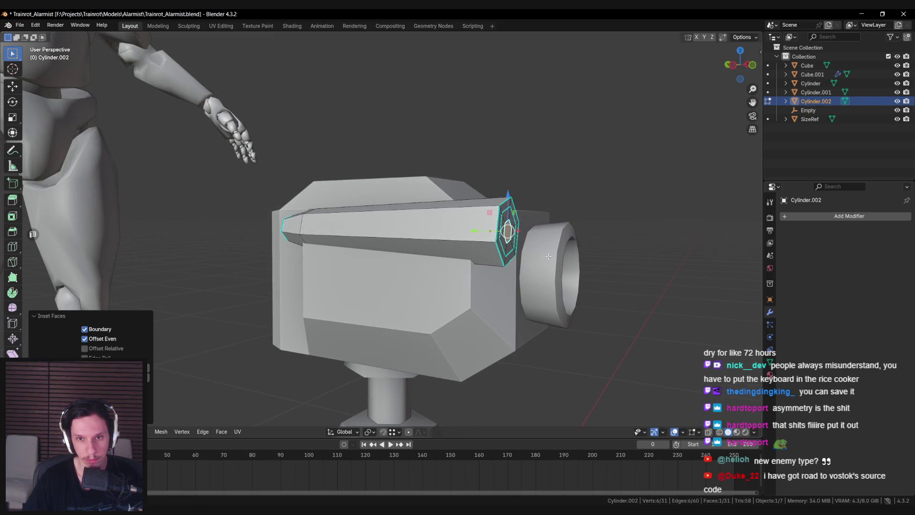
key(g)
key(y)
click(486, 238)
key(ctrl+e)
click(479, 248)
key(alt+a)
mouse_move(479, 247)
middle_down()
mouse_move(447, 247)
mouse_move(411, 302)
mouse_move(545, 275)
mouse_move(409, 272)
mouse_move(392, 263)
mouse_move(365, 283)
mouse_move(372, 266)
middle_up()
- In Object Mode, apply a shading option to the barrel from its context menu and inspect it
key(Tab)
right_click(456, 249)
click(455, 249)
key(alt+a)
scroll(409, 272, down, 4)
scroll(370, 254, up, 2)
scroll(367, 262, down, 1)
scroll(366, 283, down, 3)
scroll(370, 266, up, 6)
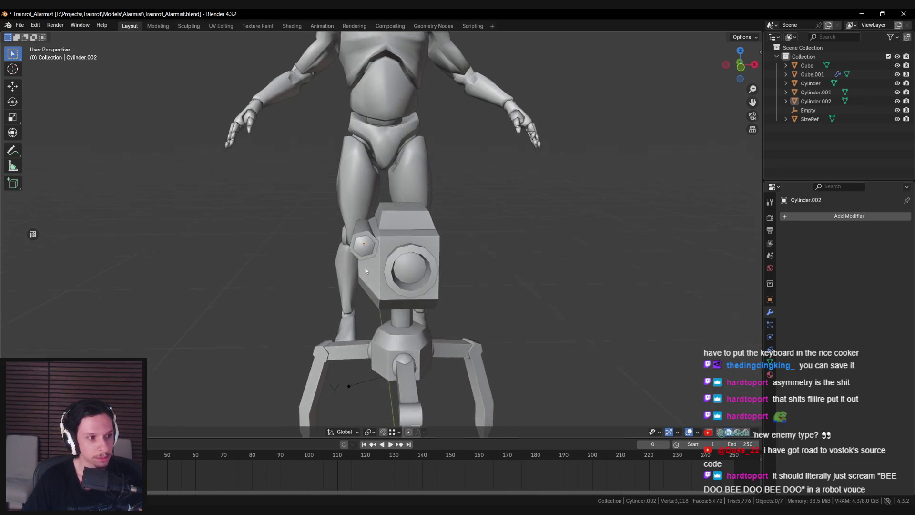
scroll(381, 281, down, 3)
scroll(391, 276, up, 5)
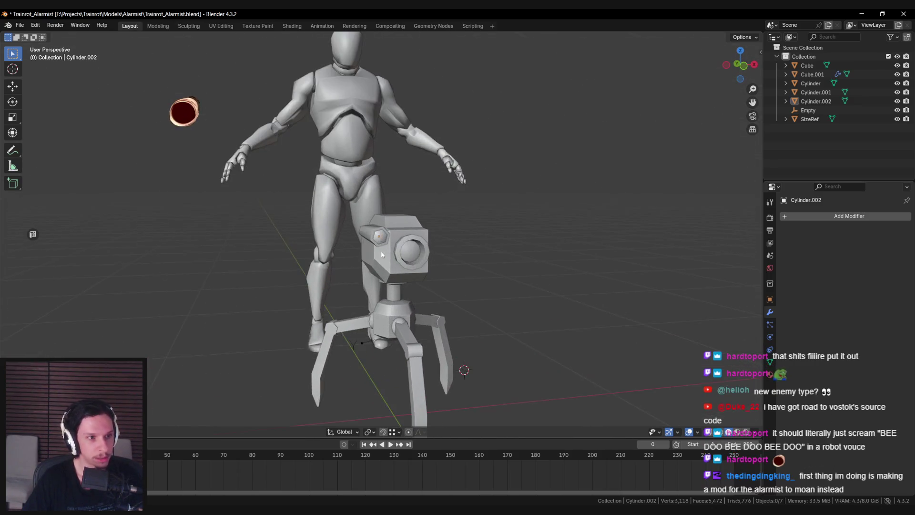
- Select the barrel on the camera head and save the file
scroll(400, 274, down, 4)
scroll(418, 243, down, 2)
mouse_move(419, 243)
middle_down()
mouse_move(405, 263)
mouse_move(559, 252)
mouse_move(457, 248)
mouse_move(415, 262)
mouse_move(429, 248)
middle_up()
scroll(413, 253, up, 4)
scroll(394, 264, up, 3)
scroll(467, 263, up, 4)
click(467, 263)
key(ctrl+s)
- In Edit Mode, scale the barrel's end edge loop to even out the tube, then save
key(Tab)
scroll(429, 257, up, 2)
scroll(428, 258, up, 2)
scroll(408, 264, up, 2)
key(a)
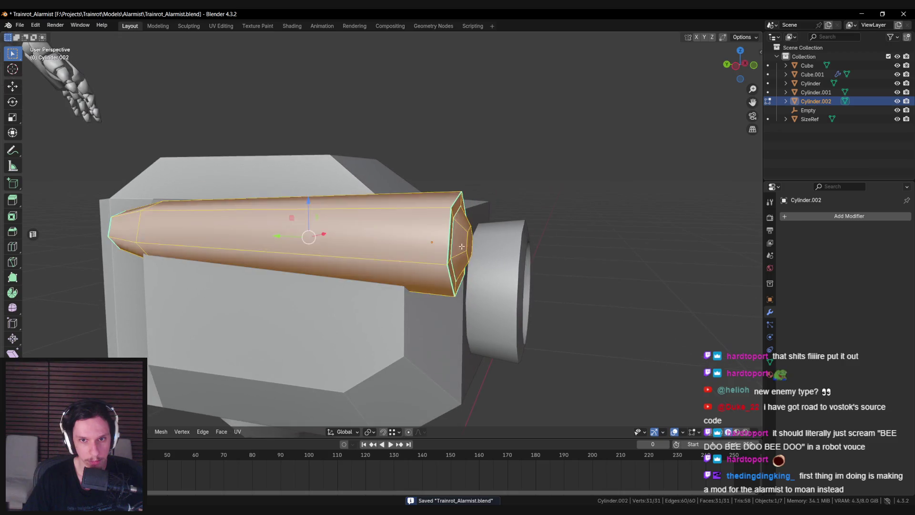
alt+click(476, 224)
key(s)
click(445, 238)
key(alt+a)
mouse_move(443, 240)
middle_down()
mouse_move(350, 242)
mouse_move(359, 207)
mouse_move(508, 288)
mouse_move(484, 299)
mouse_move(414, 270)
mouse_move(389, 235)
middle_up()
key(ctrl+s)
- Return to Object Mode, deselect everything and save the file
scroll(440, 243, down, 4)
scroll(439, 243, down, 2)
scroll(375, 243, up, 3)
scroll(354, 229, up, 2)
key(Tab)
scroll(367, 248, down, 4)
key(alt+a)
key(ctrl+s)
- Box-select the barrel's rear end cap, resize it and shift it along the barrel
click(389, 235)
key(Tab)
scroll(358, 246, up, 2)
drag(297, 220, 350, 276)
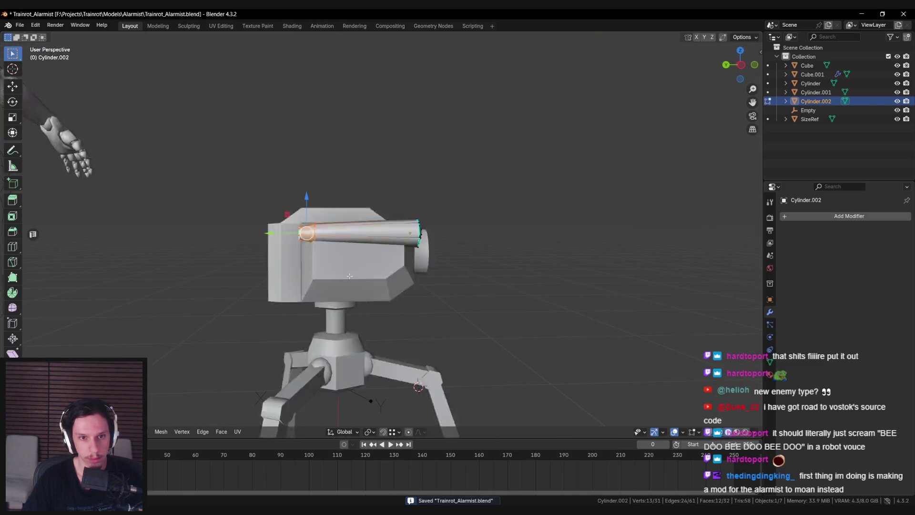
click(364, 275)
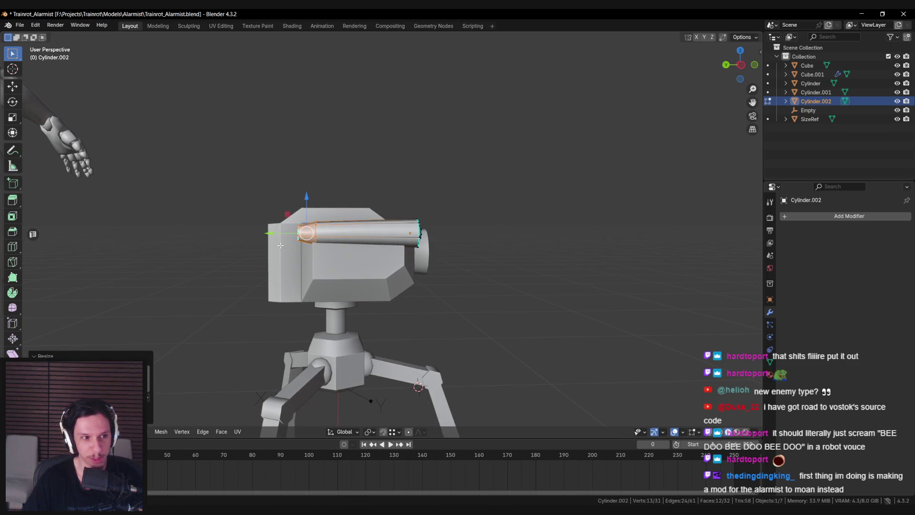
drag(283, 231, 269, 233)
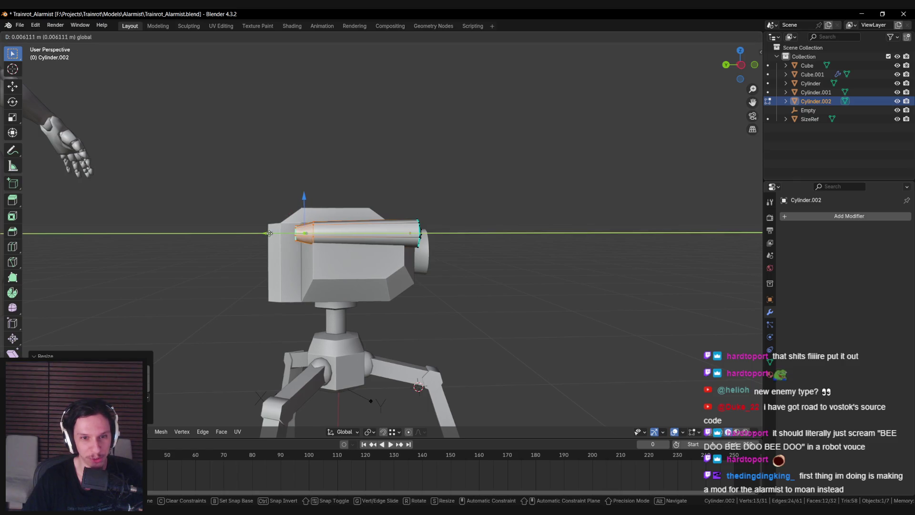
click(265, 234)
key(Tab)
- Orbit and zoom to inspect the robot and reference figure from a new angle
mouse_move(265, 234)
middle_down()
mouse_move(444, 302)
mouse_move(450, 349)
mouse_move(489, 353)
mouse_move(457, 330)
mouse_move(346, 300)
mouse_move(422, 248)
mouse_move(477, 262)
mouse_move(387, 261)
middle_up()
scroll(387, 287, up, 5)
scroll(387, 287, down, 5)
scroll(387, 262, down, 4)
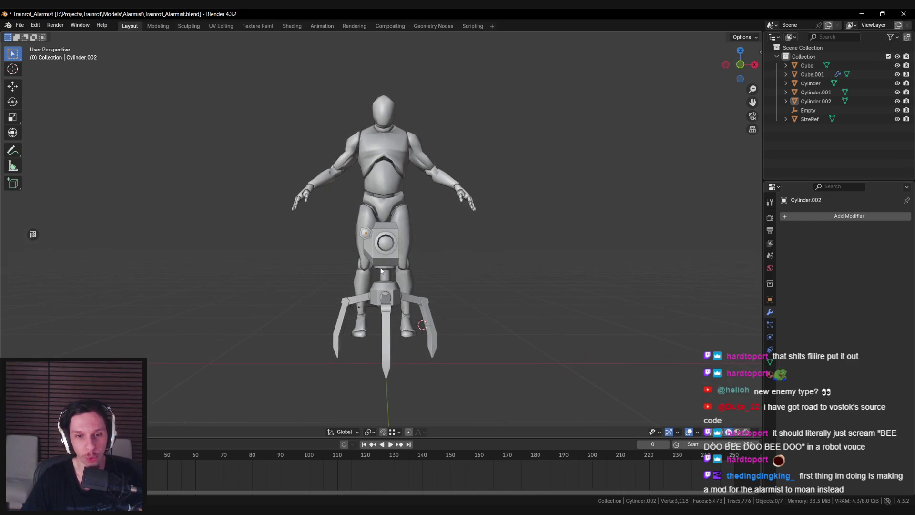
scroll(381, 274, up, 5)
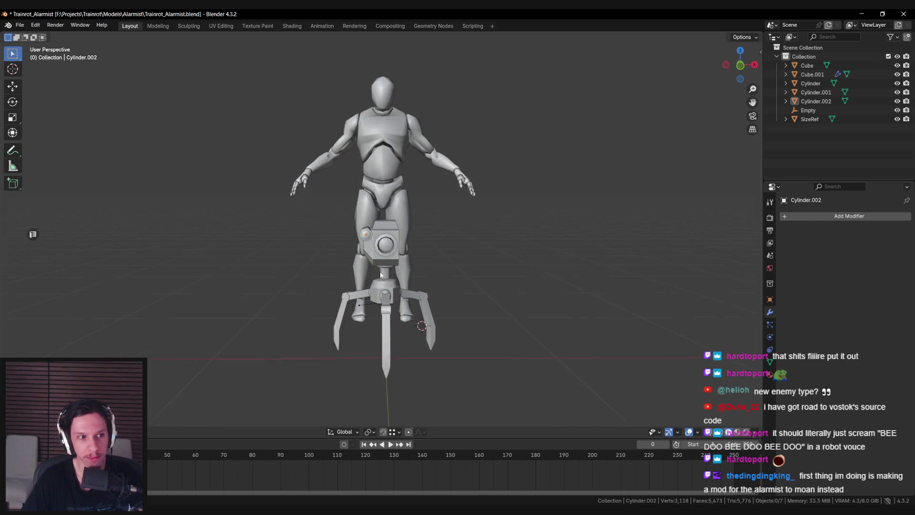
scroll(381, 274, down, 3)
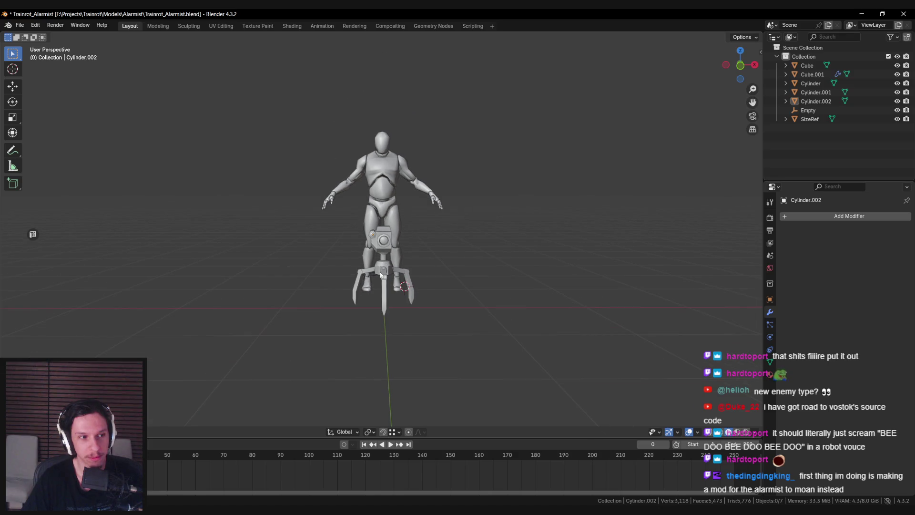
middle_drag(382, 275, 353, 269)
scroll(352, 269, up, 2)
scroll(376, 263, up, 3)
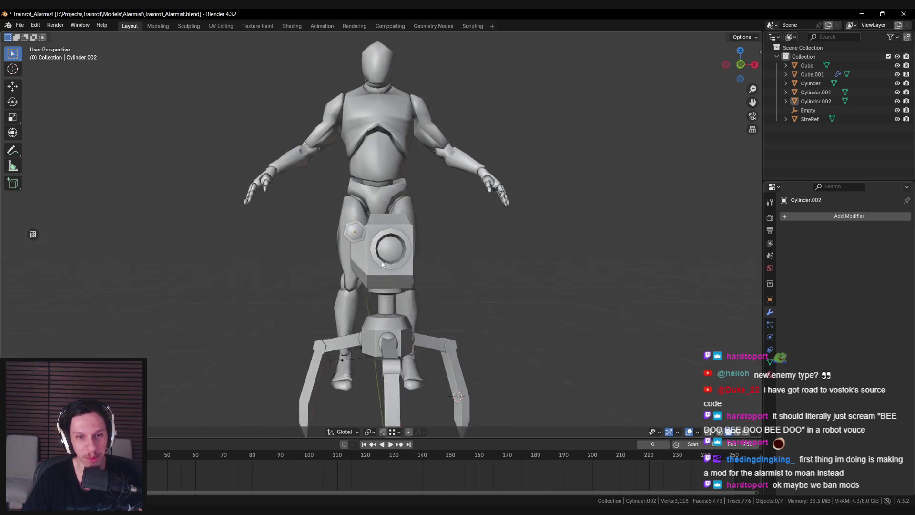
- Open the camera head in Edit Mode with its mesh selection cleared
click(382, 261)
key(Tab)
scroll(389, 258, up, 4)
scroll(393, 257, up, 2)
middle_drag(392, 257, 400, 281)
key(alt+a)
middle_drag(287, 268, 333, 269)
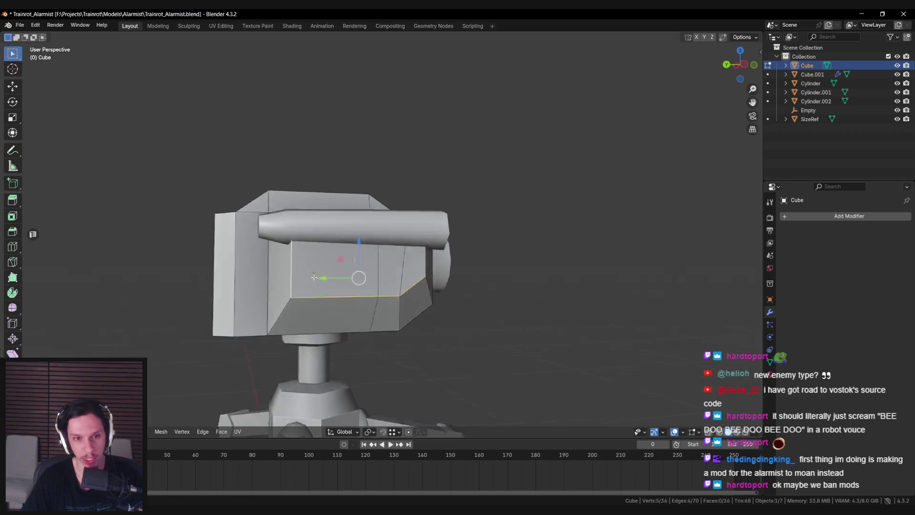
- Using X-ray, shift-select the first outline edges around the head's body
key(alt+z)
shift+click(343, 270)
key(alt+z)
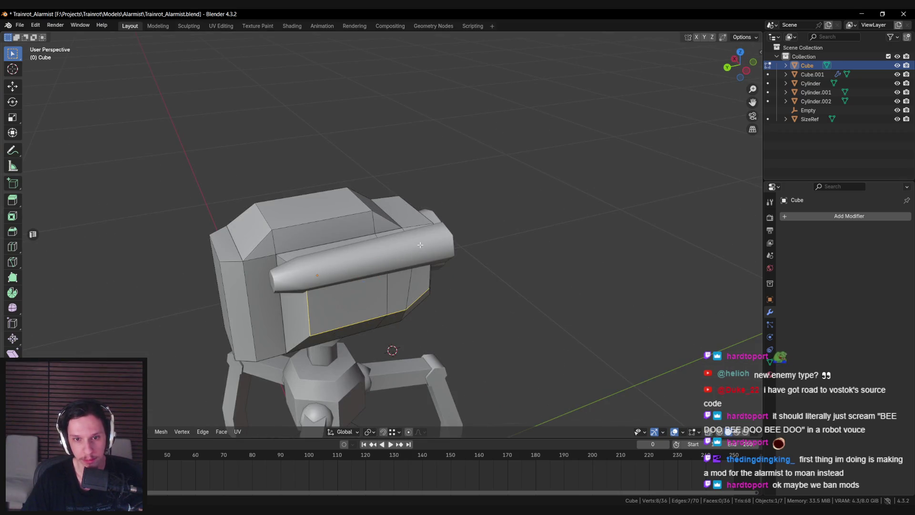
middle_drag(420, 245, 365, 259)
mouse_move(383, 297)
middle_down()
mouse_move(362, 266)
mouse_move(370, 244)
middle_up()
shift+click(362, 267)
shift+click(360, 285)
- Orbit around the head to check the outline selection and open the edge context menu
mouse_move(359, 285)
middle_down()
mouse_move(390, 307)
mouse_move(357, 302)
middle_up()
middle_drag(362, 219, 414, 264)
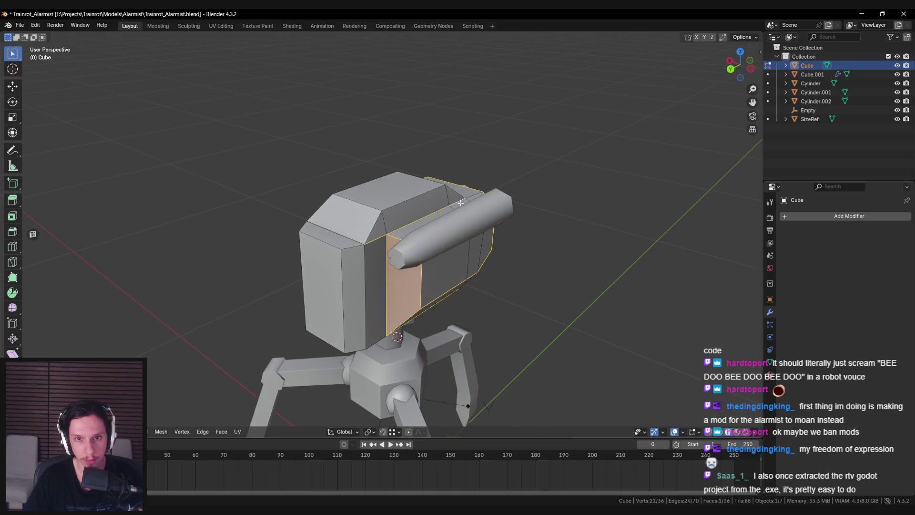
middle_drag(461, 203, 344, 231)
middle_drag(452, 281, 362, 265)
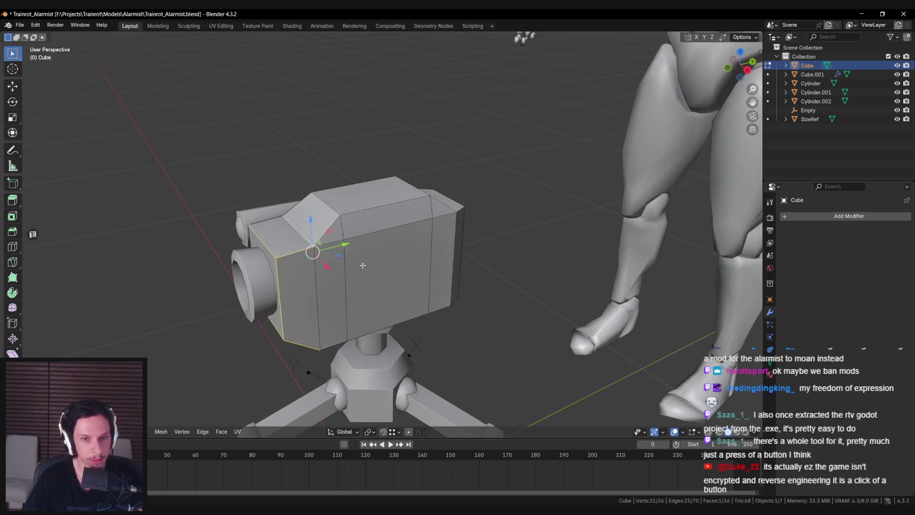
mouse_move(439, 205)
middle_down()
mouse_move(421, 254)
mouse_move(527, 260)
mouse_move(474, 242)
mouse_move(449, 253)
middle_up()
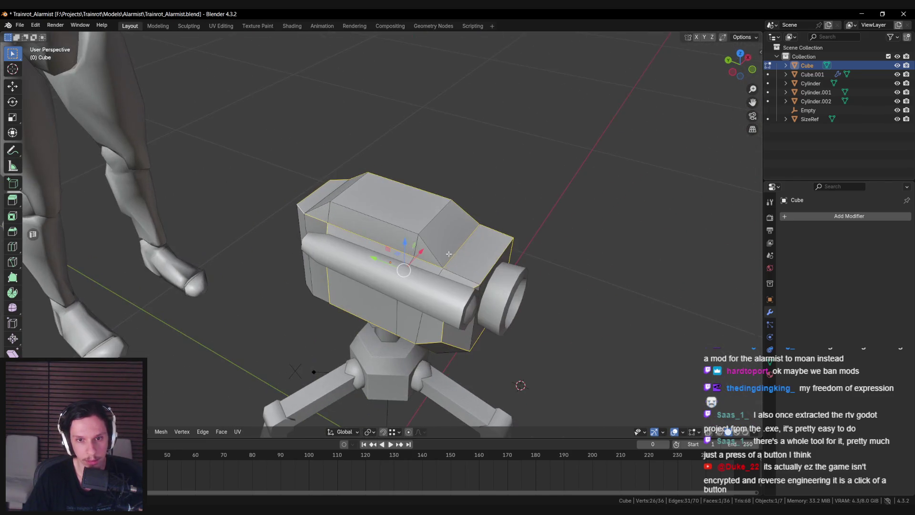
middle_drag(306, 227, 401, 231)
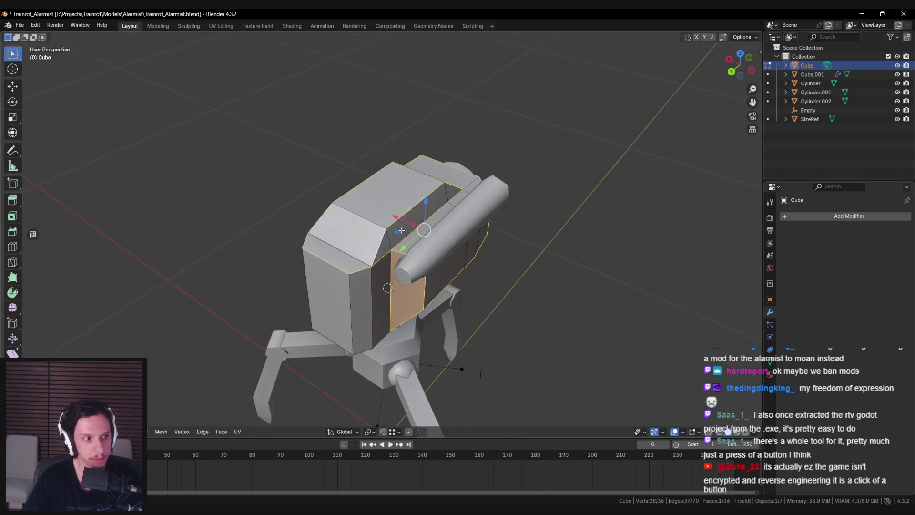
mouse_move(375, 260)
middle_down()
mouse_move(383, 245)
mouse_move(442, 275)
middle_up()
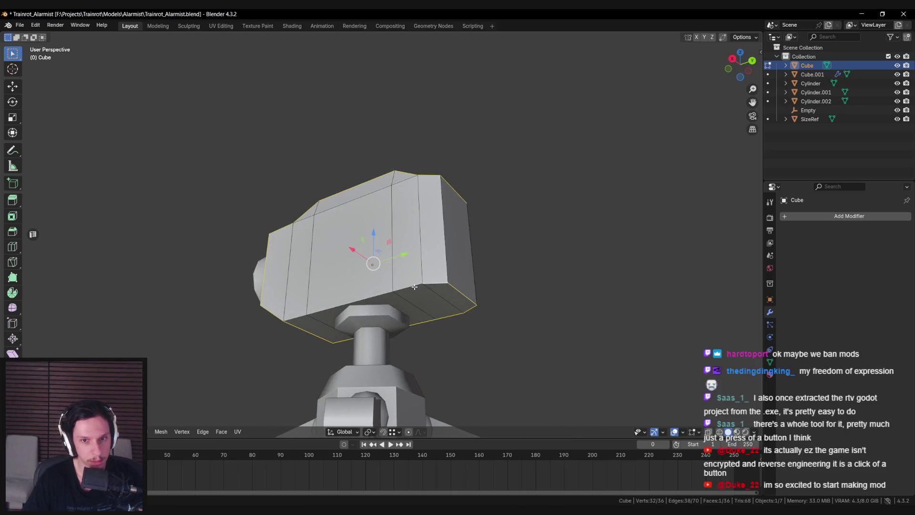
mouse_move(358, 298)
middle_down()
mouse_move(300, 292)
mouse_move(278, 269)
mouse_move(322, 276)
middle_up()
right_click(322, 275)
- Mark the selected outline edges as sharp from the right-click menu
click(322, 276)
right_click(316, 268)
click(315, 268)
key(alt+a)
right_click(347, 272)
click(347, 272)
- Mark the head's vertical edges as sharp through the Ctrl+E edge menu
mouse_move(348, 272)
middle_down()
mouse_move(353, 301)
mouse_move(380, 306)
mouse_move(418, 308)
mouse_move(445, 277)
mouse_move(434, 283)
mouse_move(447, 286)
middle_up()
click(418, 308)
key(ctrl+e)
click(418, 305)
key(Tab)
scroll(419, 311, down, 3)
scroll(434, 283, up, 3)
middle_drag(450, 254, 469, 267)
key(ctrl+e)
click(477, 270)
key(Tab)
- Re-enter Edit Mode on the head and cancel an accidental move
mouse_move(472, 303)
middle_down()
mouse_move(433, 310)
mouse_move(414, 285)
mouse_move(476, 312)
mouse_move(486, 306)
mouse_move(419, 331)
mouse_move(358, 369)
mouse_move(420, 248)
mouse_move(480, 313)
mouse_move(453, 232)
middle_up()
key(Tab)
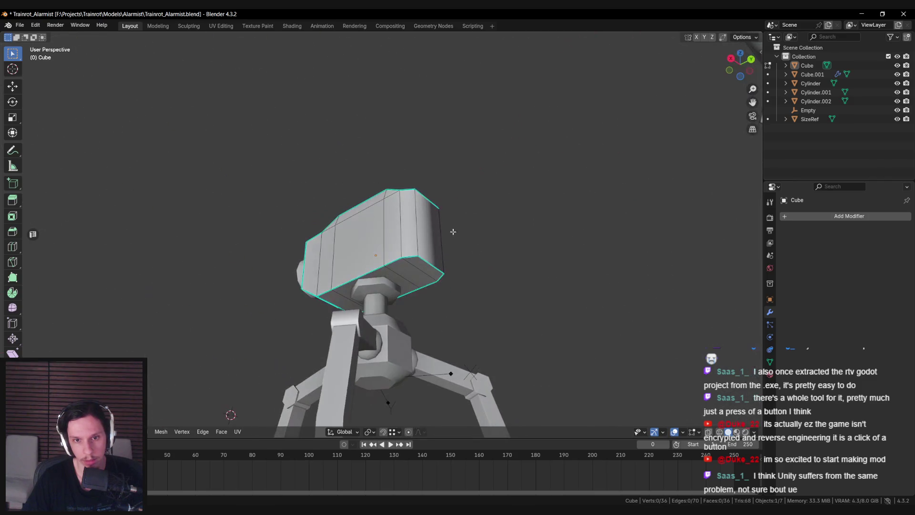
key(z)
key(Escape)
mouse_move(465, 282)
middle_down()
mouse_move(500, 302)
mouse_move(481, 314)
mouse_move(469, 295)
mouse_move(473, 313)
mouse_move(512, 322)
mouse_move(470, 313)
middle_up()
key(Tab)
- Deselect all objects and save Trainrot_Alarmist.blend
click(480, 314)
scroll(466, 324, down, 5)
key(a)
key(alt+a)
key(ctrl+s)
scroll(496, 308, down, 3)
scroll(470, 315, up, 3)
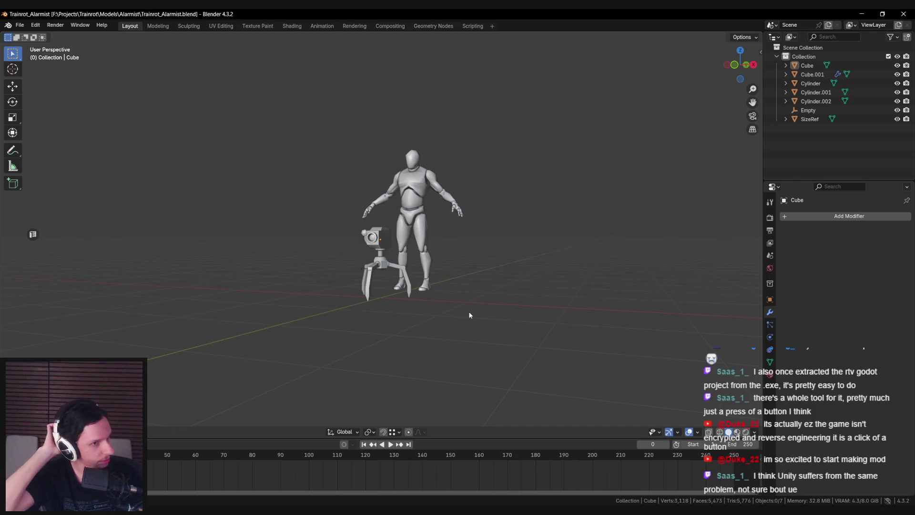
scroll(470, 315, up, 6)
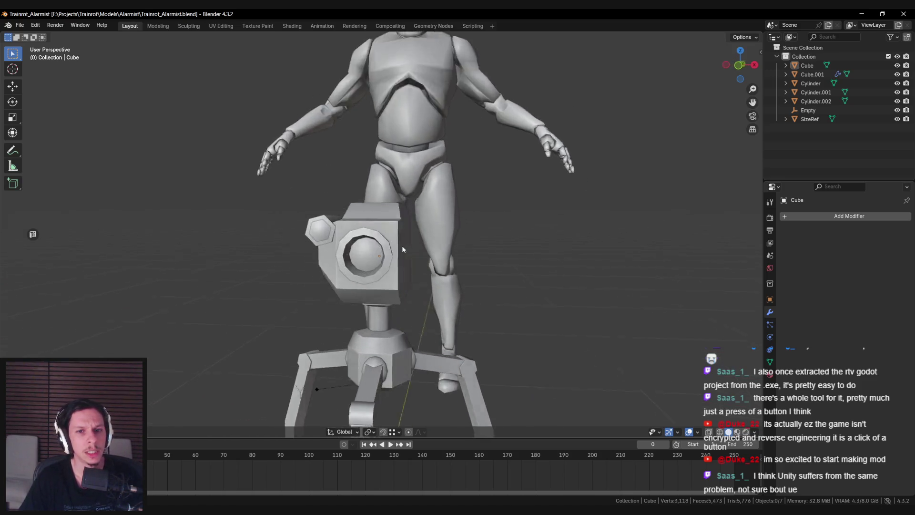
- Select the head's top edges, mark them sharp with Ctrl+E, and save
click(403, 249)
key(Tab)
mouse_move(419, 271)
middle_down()
mouse_move(427, 292)
mouse_move(419, 267)
mouse_move(450, 208)
middle_up()
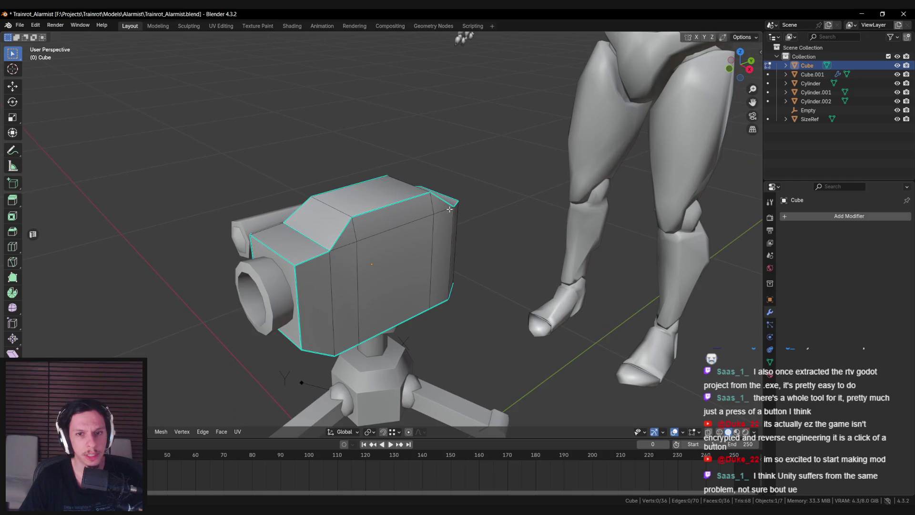
shift+click(346, 244)
key(ctrl+e)
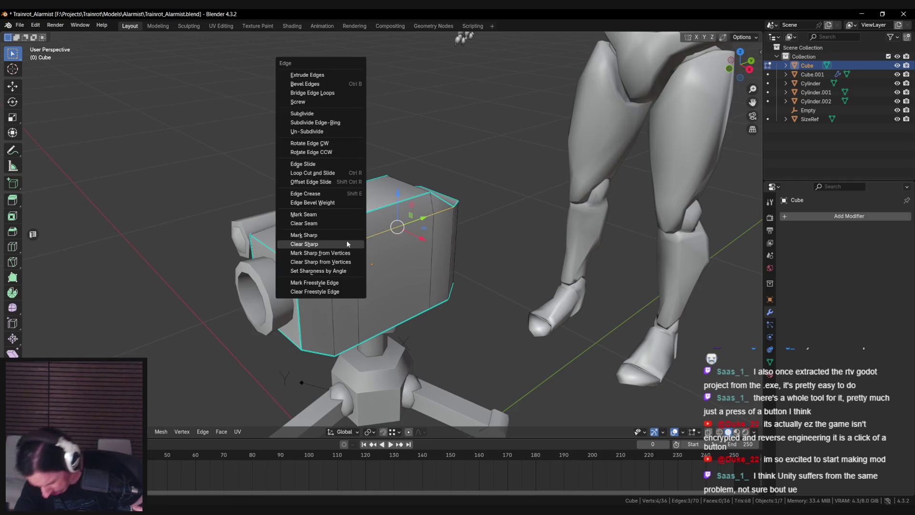
click(335, 236)
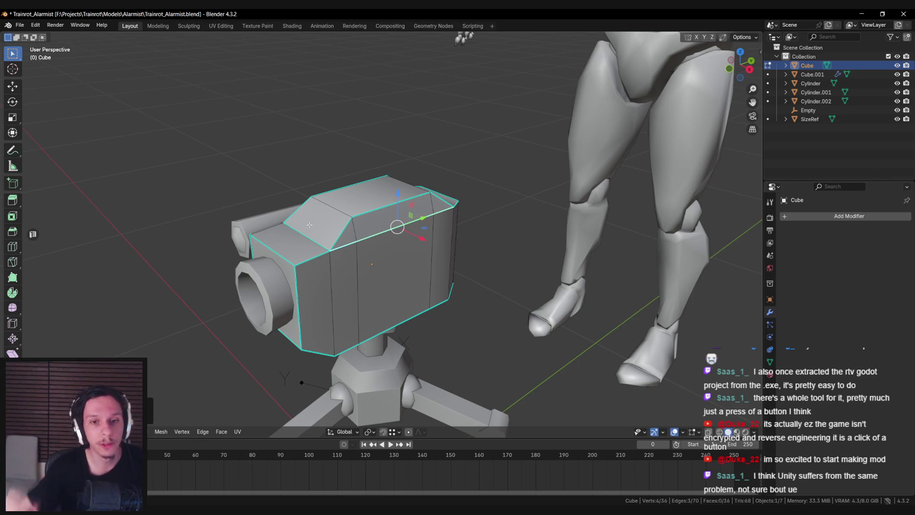
key(Tab)
key(ctrl+s)
- Check the head's top face in Edit Mode, then deselect and view the robot from front and side
mouse_move(330, 228)
middle_down()
mouse_move(427, 257)
mouse_move(457, 232)
mouse_move(391, 209)
mouse_move(514, 239)
middle_up()
key(Tab)
click(391, 210)
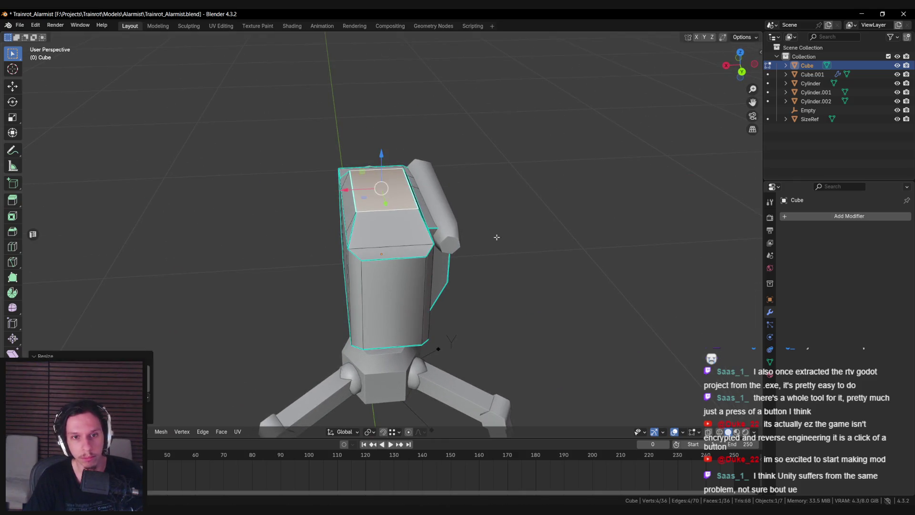
key(Tab)
scroll(433, 248, up, 6)
scroll(433, 249, down, 6)
click(431, 398)
mouse_move(433, 248)
middle_down()
mouse_move(431, 399)
mouse_move(327, 277)
middle_up()
scroll(323, 239, down, 4)
mouse_move(329, 241)
middle_down()
mouse_move(227, 253)
mouse_move(334, 281)
mouse_move(446, 245)
mouse_move(330, 224)
middle_up()
- Toggle the camera head between Edit and Object Mode from a front-angled view
key(Tab)
scroll(334, 281, up, 3)
key(Tab)
key(Tab)
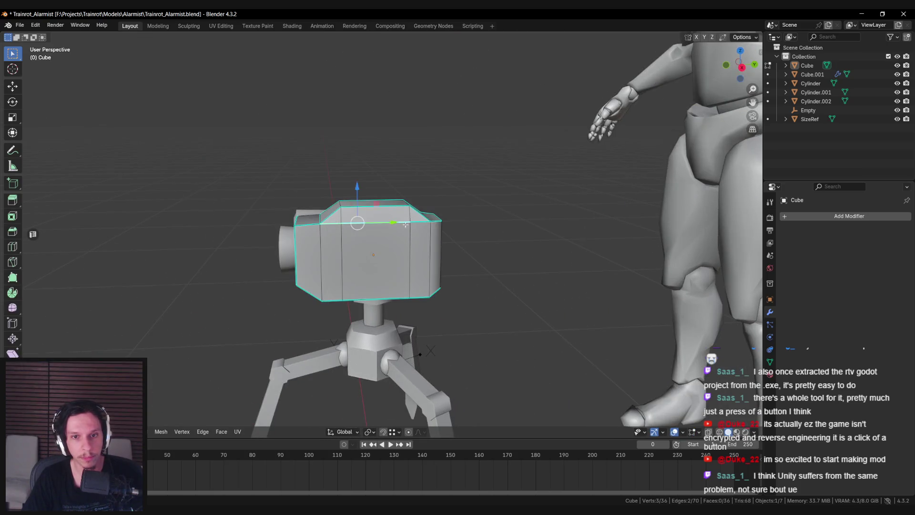
key(Tab)
scroll(424, 222, down, 4)
mouse_move(424, 222)
middle_down()
mouse_move(424, 256)
mouse_move(457, 257)
mouse_move(379, 251)
mouse_move(377, 214)
mouse_move(371, 254)
mouse_move(466, 267)
mouse_move(399, 224)
mouse_move(396, 270)
mouse_move(504, 302)
mouse_move(411, 319)
mouse_move(390, 295)
mouse_move(326, 299)
mouse_move(454, 292)
middle_up()
click(380, 251)
- Open and dismiss the edge context menu, then reopen the camera head in Edit Mode
key(Tab)
scroll(380, 250, up, 3)
right_click(397, 243)
key(Escape)
right_click(396, 267)
key(Escape)
scroll(427, 287, down, 5)
key(Tab)
key(Tab)
scroll(326, 299, up, 5)
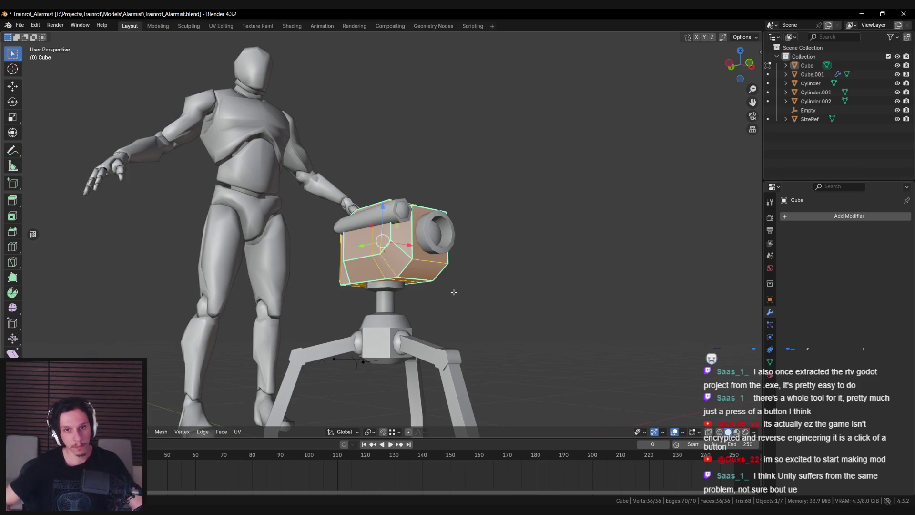
- Return to Object Mode and save the robot file with Ctrl+S
key(Tab)
mouse_move(416, 277)
middle_down()
mouse_move(319, 279)
mouse_move(408, 299)
mouse_move(355, 232)
mouse_move(350, 288)
mouse_move(392, 238)
middle_up()
scroll(334, 281, down, 5)
key(ctrl+s)
scroll(367, 288, up, 3)
scroll(355, 232, up, 2)
- Orbit around the robot and figure, then frame the camera-head Cube in Edit Mode
mouse_move(412, 202)
middle_down()
mouse_move(365, 239)
mouse_move(392, 193)
middle_up()
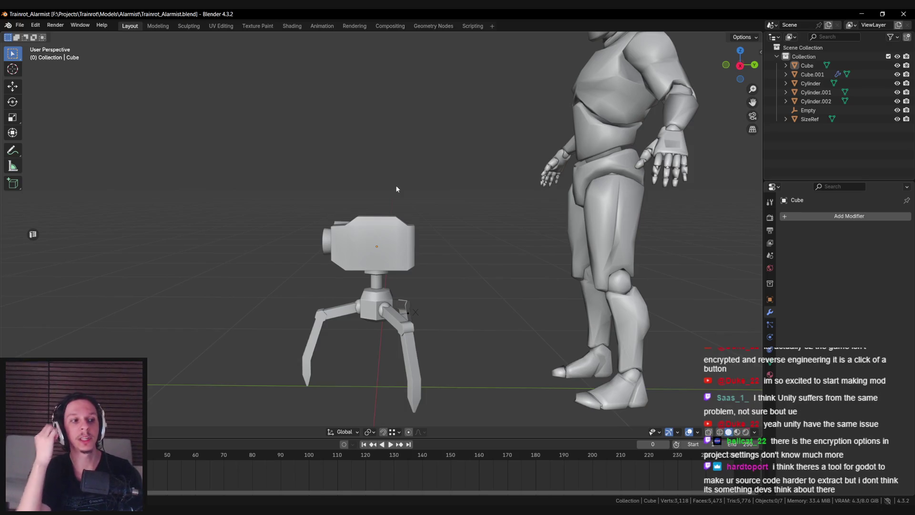
mouse_move(395, 185)
middle_down()
mouse_move(459, 250)
mouse_move(407, 232)
mouse_move(349, 228)
mouse_move(352, 251)
middle_up()
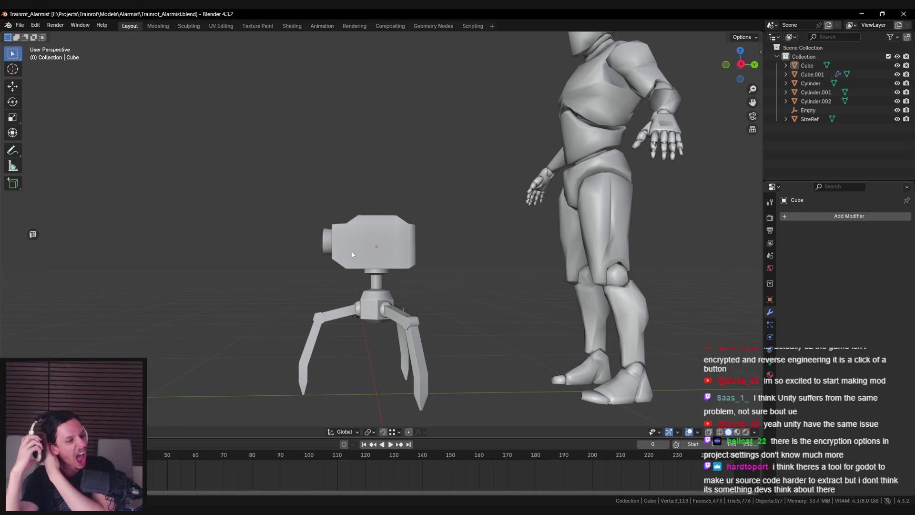
mouse_move(352, 252)
middle_down()
mouse_move(310, 282)
mouse_move(373, 285)
mouse_move(417, 304)
middle_up()
scroll(374, 285, up, 4)
click(417, 304)
key(KP_Decimal)
key(Tab)
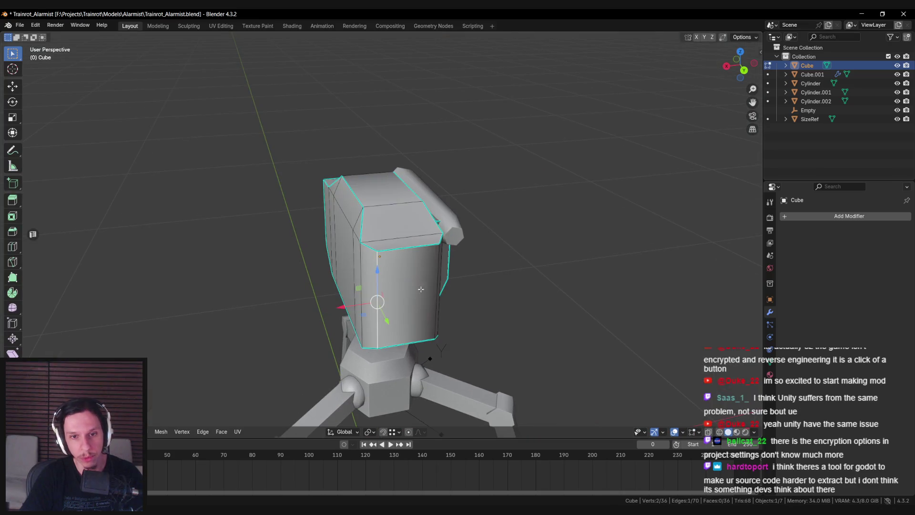
- Leave Edit Mode on the camera head and view the figure from behind
right_click(417, 303)
key(Escape)
key(Tab)
mouse_move(399, 306)
middle_down()
mouse_move(455, 281)
mouse_move(386, 249)
mouse_move(236, 322)
mouse_move(148, 281)
middle_up()
scroll(286, 292, down, 3)
scroll(214, 283, down, 3)
mouse_move(282, 286)
middle_down()
mouse_move(147, 306)
mouse_move(180, 330)
middle_up()
- Select the reference figure, then put the camera head in Edit Mode and save again
click(481, 277)
middle_drag(481, 277, 434, 277)
mouse_move(468, 317)
middle_down()
mouse_move(376, 286)
mouse_move(363, 295)
mouse_move(371, 307)
mouse_move(315, 356)
mouse_move(333, 378)
middle_up()
click(399, 292)
scroll(399, 292, up, 5)
scroll(378, 276, up, 3)
click(378, 275)
key(Tab)
key(ctrl+s)
- Inspect the camera-head mesh from above and below
scroll(327, 316, up, 4)
mouse_move(327, 316)
middle_down()
mouse_move(360, 313)
mouse_move(352, 286)
mouse_move(337, 300)
mouse_move(337, 286)
middle_up()
key(Tab)
key(Tab)
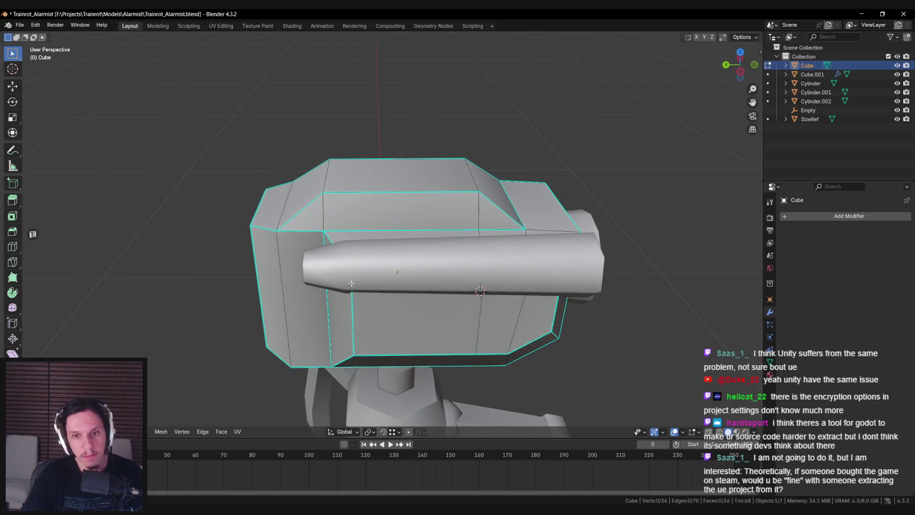
mouse_move(349, 285)
middle_down()
mouse_move(375, 273)
mouse_move(410, 280)
mouse_move(343, 280)
mouse_move(423, 277)
middle_up()
scroll(375, 273, down, 3)
scroll(391, 279, down, 2)
scroll(423, 277, up, 3)
scroll(423, 277, down, 3)
scroll(395, 314, down, 1)
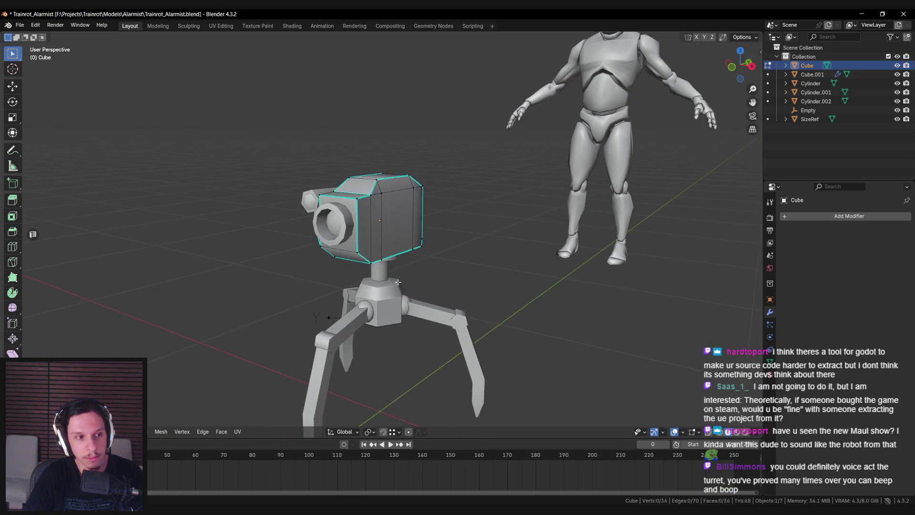
scroll(398, 283, down, 2)
mouse_move(398, 283)
middle_down()
mouse_move(396, 303)
mouse_move(441, 262)
mouse_move(344, 274)
mouse_move(373, 248)
mouse_move(354, 281)
middle_up()
scroll(396, 304, down, 2)
scroll(390, 309, up, 1)
- Return to Object Mode, deselect everything and view the turret from the front
key(Tab)
key(alt+a)
scroll(441, 261, down, 2)
scroll(344, 275, up, 3)
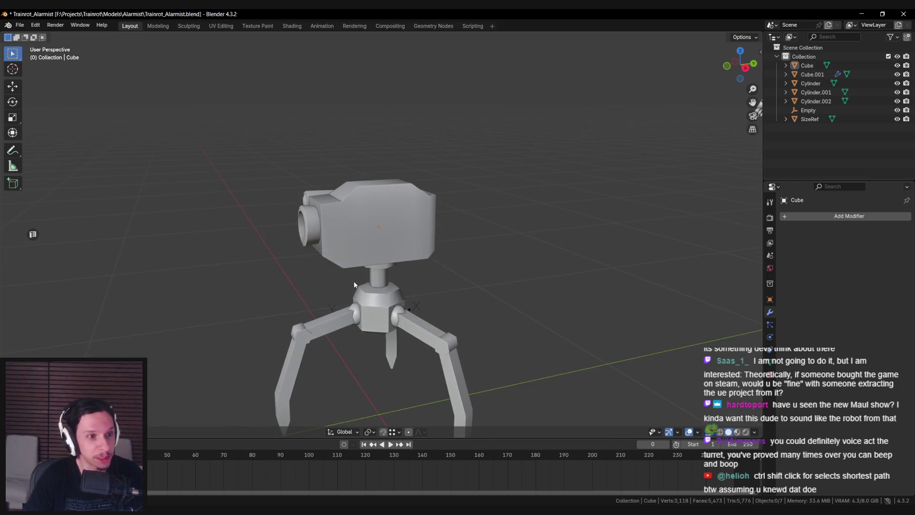
scroll(353, 281, down, 2)
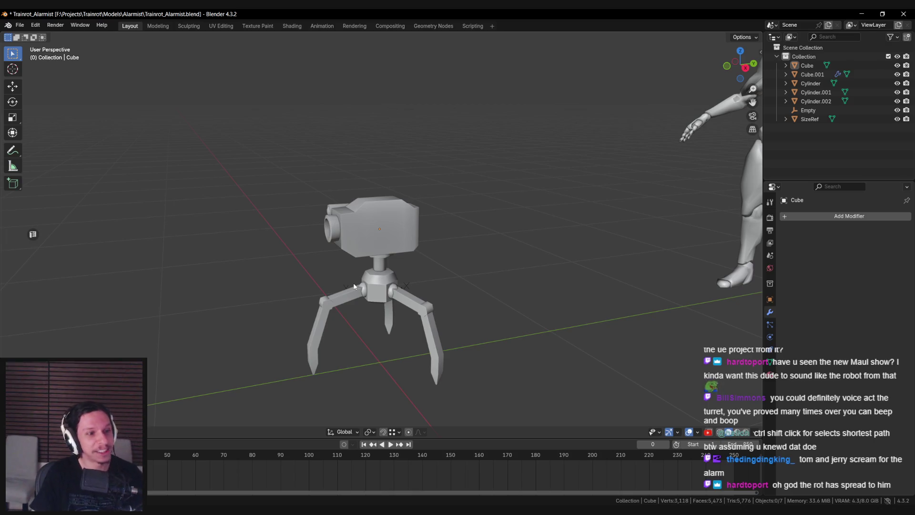
mouse_move(388, 278)
middle_down()
mouse_move(385, 239)
mouse_move(387, 257)
middle_up()
- Frame the camera head, save the file and open its mesh in Edit Mode
click(385, 239)
key(KP_Decimal)
key(ctrl+s)
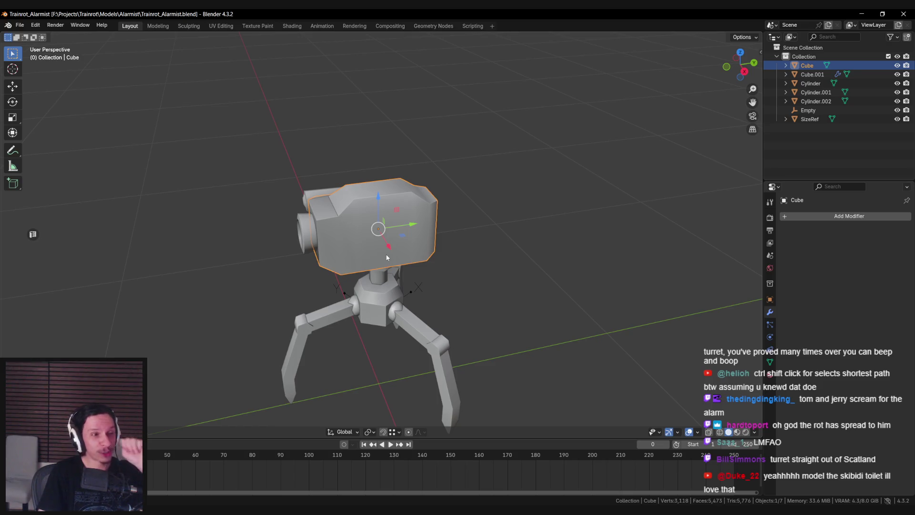
mouse_move(386, 257)
middle_down()
mouse_move(396, 244)
mouse_move(377, 270)
mouse_move(396, 260)
mouse_move(438, 369)
mouse_move(401, 388)
mouse_move(395, 257)
mouse_move(389, 269)
middle_up()
scroll(365, 275, up, 4)
scroll(365, 275, down, 4)
key(Tab)
scroll(396, 260, up, 3)
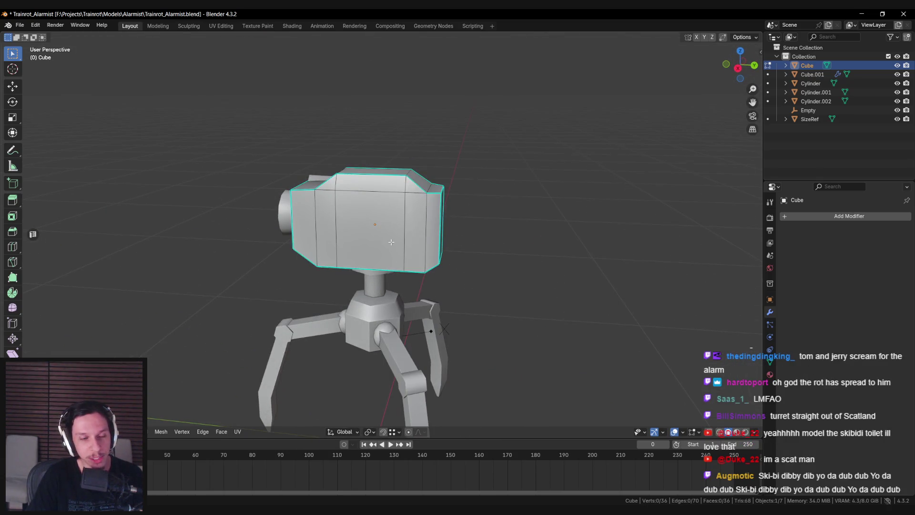
mouse_move(488, 236)
middle_down()
mouse_move(525, 248)
mouse_move(501, 267)
middle_up()
scroll(539, 257, down, 3)
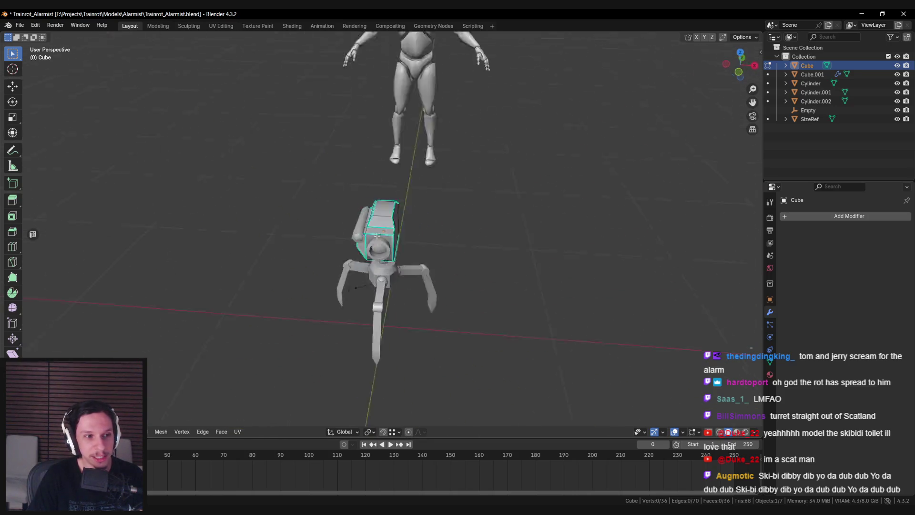
scroll(470, 258, up, 5)
scroll(470, 257, up, 1)
mouse_move(405, 278)
middle_down()
mouse_move(415, 257)
mouse_move(481, 213)
mouse_move(505, 210)
mouse_move(441, 228)
mouse_move(467, 231)
mouse_move(382, 243)
mouse_move(471, 270)
mouse_move(429, 238)
mouse_move(496, 235)
mouse_move(490, 219)
middle_up()
- Select two side faces of the head, then toggle out of and back into Edit Mode
click(432, 243)
shift+click(396, 243)
key(Tab)
scroll(504, 210, down, 3)
scroll(441, 227, up, 3)
key(Tab)
scroll(429, 238, up, 3)
- Inset the head's end face and push the new panel inward along X
click(461, 222)
key(i)
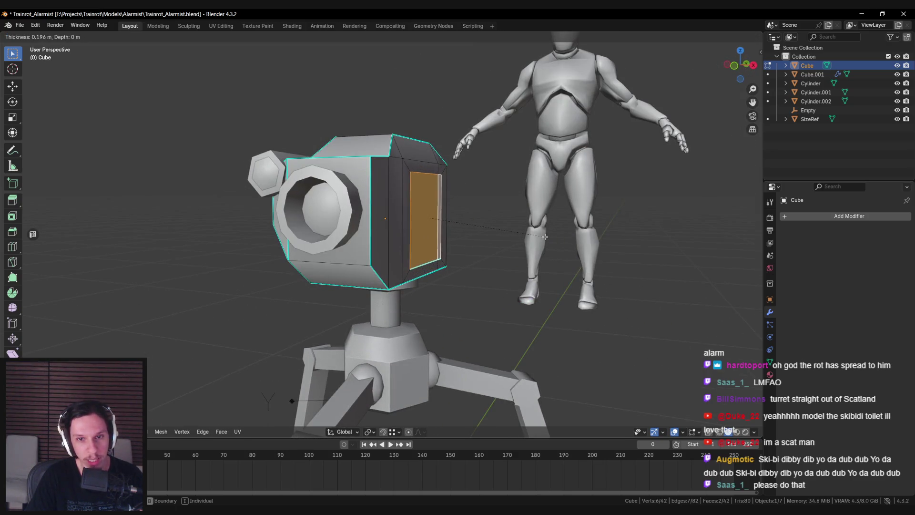
click(550, 241)
mouse_move(550, 240)
middle_down()
mouse_move(470, 219)
mouse_move(505, 275)
mouse_move(476, 263)
mouse_move(395, 267)
mouse_move(415, 260)
mouse_move(405, 279)
mouse_move(419, 271)
middle_up()
key(g)
key(x)
click(486, 220)
key(s)
key(y)
click(437, 267)
drag(436, 268, 441, 264)
right_click(441, 263)
- Mark the inset panel's edges, including its top edge, as sharp
click(414, 222)
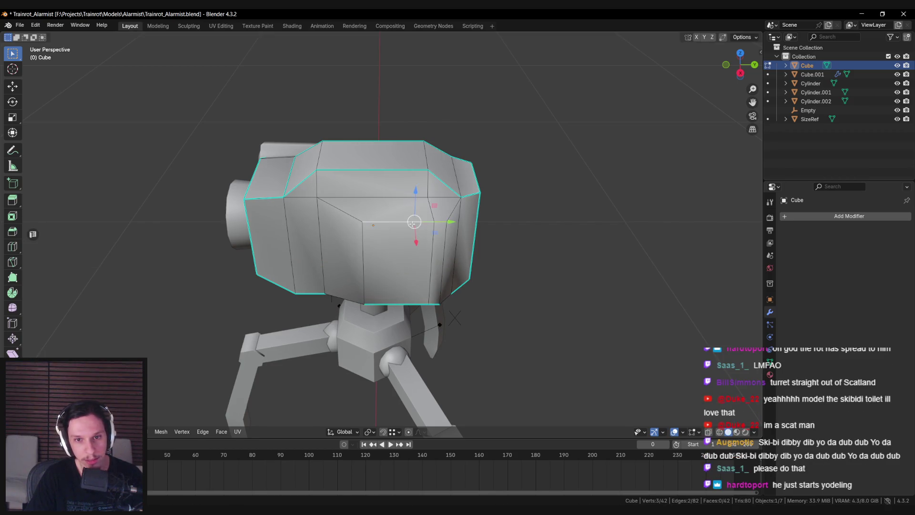
right_click(436, 270)
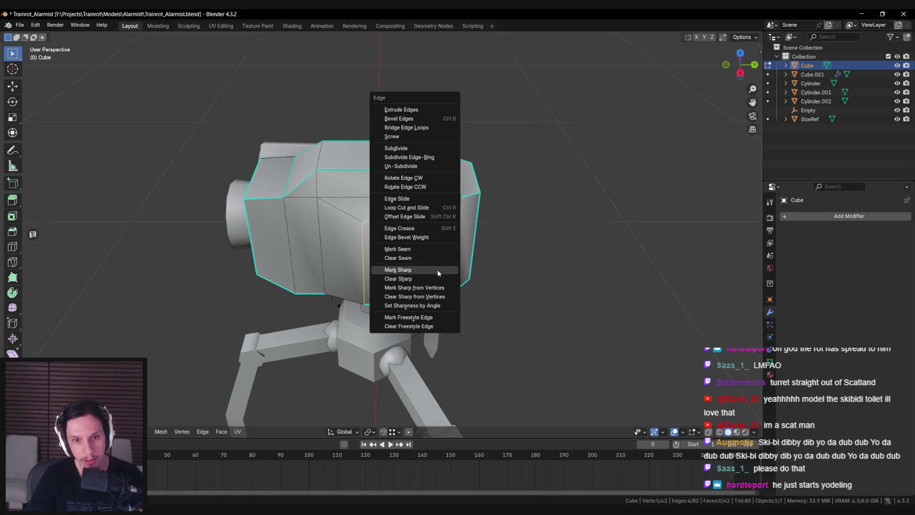
click(437, 269)
click(355, 200)
right_click(454, 242)
click(454, 242)
middle_drag(454, 242, 337, 223)
right_click(449, 228)
click(448, 225)
mouse_move(448, 225)
middle_down()
mouse_move(413, 250)
mouse_move(439, 257)
middle_up()
- Dissolve the two stray vertices on the head's front
key(Tab)
scroll(440, 257, down, 4)
scroll(421, 327, up, 2)
key(Tab)
scroll(420, 327, up, 2)
mouse_move(421, 327)
middle_down()
mouse_move(458, 231)
mouse_move(430, 196)
middle_up()
right_click(459, 224)
click(459, 234)
key(x)
click(443, 218)
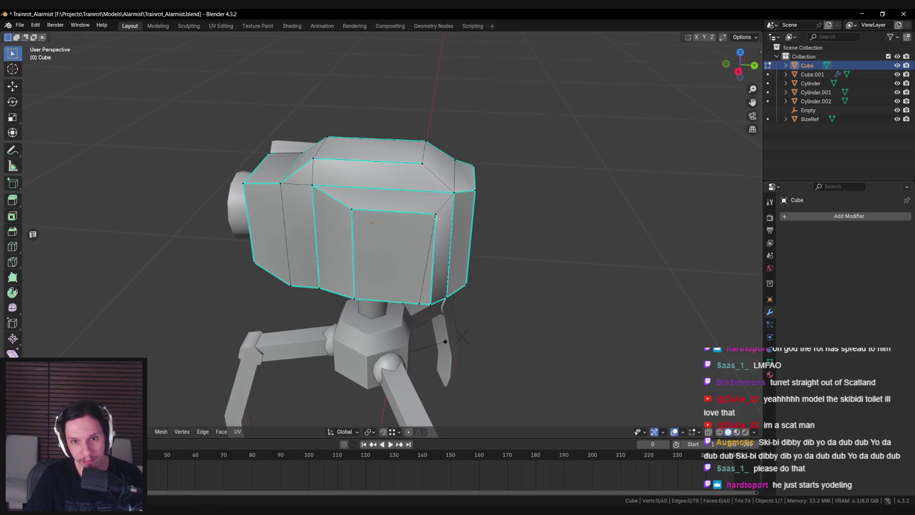
- Merge remaining vertices At Last, mark that edge sharp and leave Edit Mode
right_click(437, 218)
click(437, 218)
mouse_move(436, 218)
middle_down()
mouse_move(426, 229)
mouse_move(291, 254)
mouse_move(422, 253)
mouse_move(441, 274)
mouse_move(419, 269)
middle_up()
key(m)
click(432, 221)
key(ctrl+e)
click(425, 229)
key(Tab)
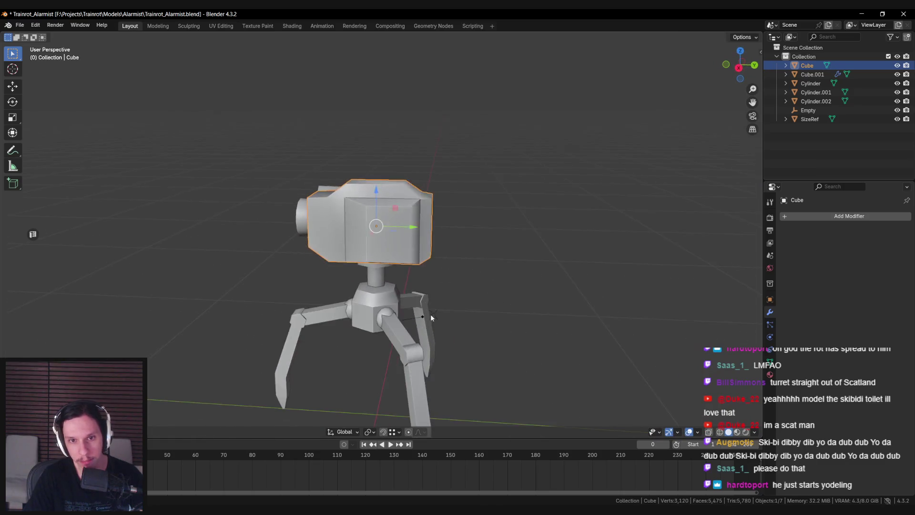
- Mark the selected camera-head edges as sharp
key(Tab)
key(ctrl+e)
click(376, 242)
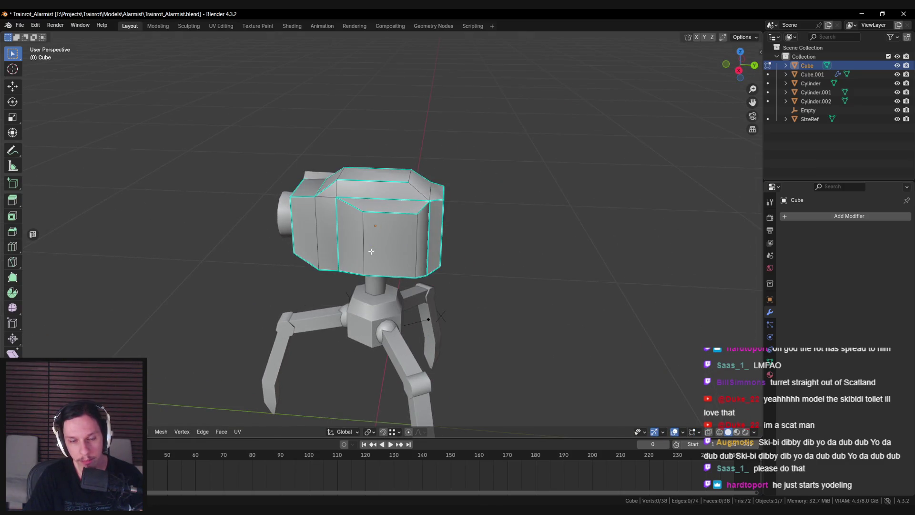
key(Tab)
- Move the camera head's side panel face along X to a new depth
scroll(381, 248, down, 3)
mouse_move(390, 254)
middle_down()
mouse_move(481, 271)
mouse_move(506, 296)
mouse_move(499, 288)
mouse_move(431, 357)
mouse_move(377, 299)
mouse_move(410, 267)
middle_up()
click(377, 299)
scroll(410, 267, up, 6)
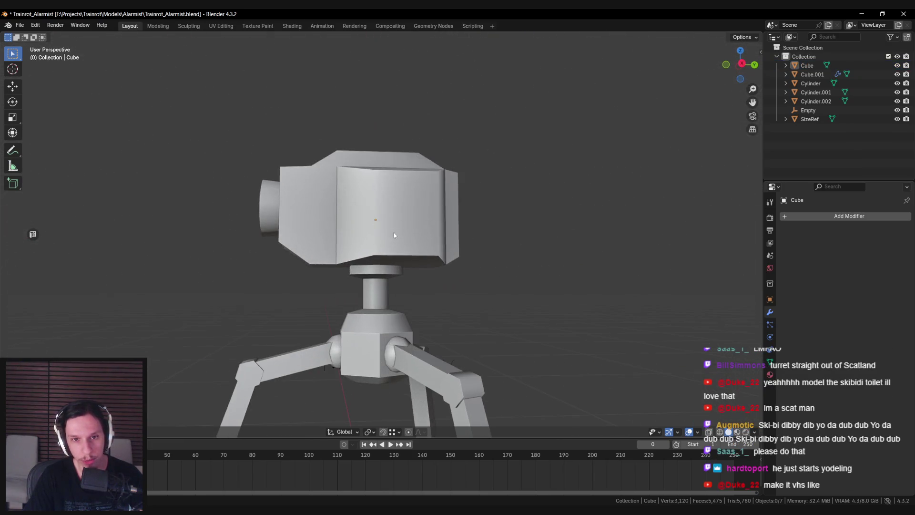
click(420, 224)
key(Tab)
mouse_move(420, 224)
middle_down()
mouse_move(498, 248)
mouse_move(496, 277)
mouse_move(521, 306)
mouse_move(316, 373)
mouse_move(473, 238)
mouse_move(470, 256)
mouse_move(356, 251)
mouse_move(444, 234)
mouse_move(448, 272)
mouse_move(436, 259)
middle_up()
key(g)
key(x)
click(496, 257)
key(Tab)
- Save the blend file and deselect everything in the scene
scroll(470, 255, down, 2)
key(ctrl+s)
key(alt+a)
scroll(438, 264, down, 3)
scroll(436, 258, up, 5)
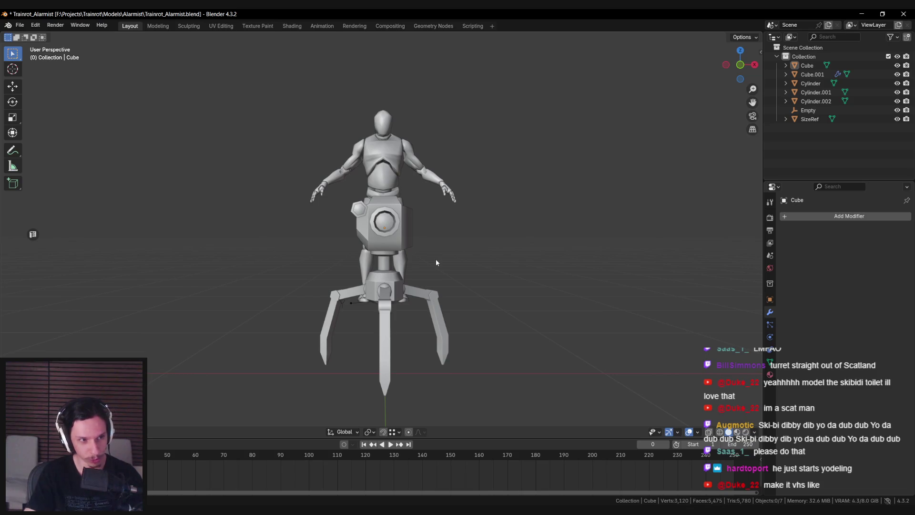
scroll(411, 263, up, 4)
- Inspect the camera head's front face in Edit Mode, then dismiss the face menu unused
mouse_move(411, 263)
middle_down()
mouse_move(395, 306)
mouse_move(300, 289)
middle_up()
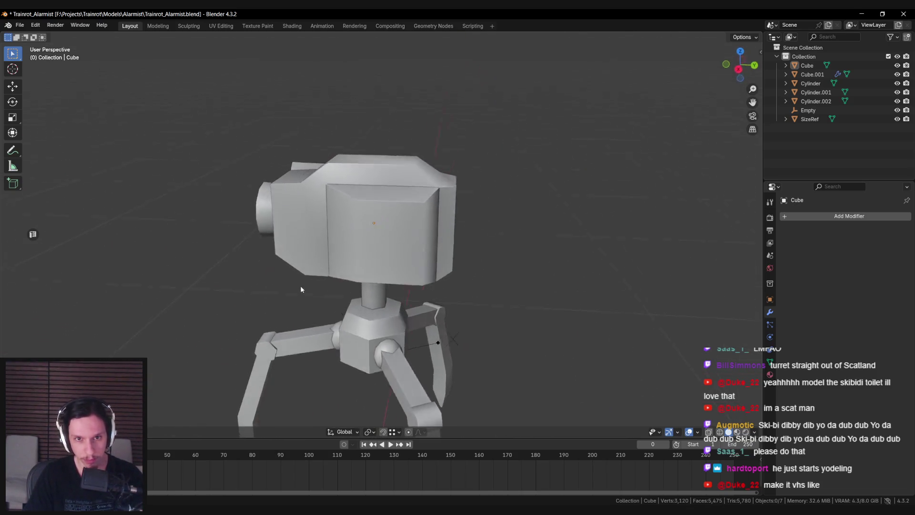
click(388, 250)
key(Tab)
middle_drag(388, 250, 410, 267)
scroll(410, 296, up, 3)
click(410, 296)
mouse_move(445, 200)
middle_down()
mouse_move(374, 219)
mouse_move(409, 208)
mouse_move(415, 274)
middle_up()
key(alt+a)
right_click(374, 219)
key(Escape)
scroll(374, 219, down, 5)
scroll(409, 209, up, 5)
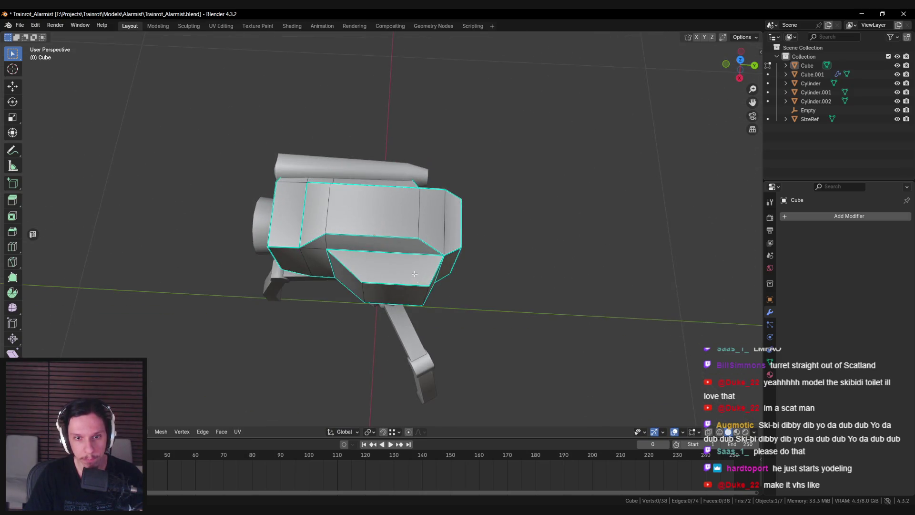
- Return to Object Mode from a front view, deselect all, and bring up the F3 command search
key(Tab)
mouse_move(454, 324)
middle_down()
mouse_move(427, 278)
mouse_move(513, 235)
mouse_move(545, 200)
mouse_move(712, 236)
mouse_move(486, 235)
mouse_move(406, 253)
mouse_move(424, 273)
middle_up()
scroll(427, 289, down, 5)
key(alt+a)
key(F3)
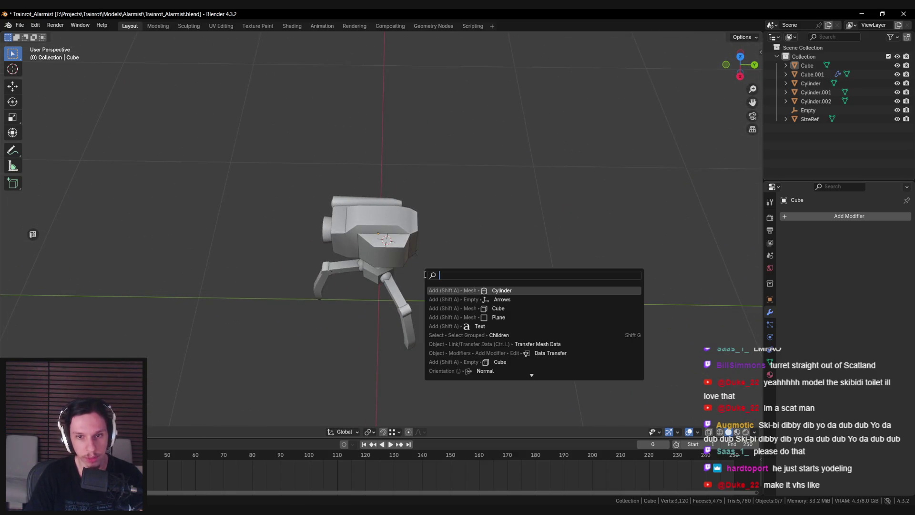
- Add a 12-sided cylinder and scale it down to antenna size
click(503, 290)
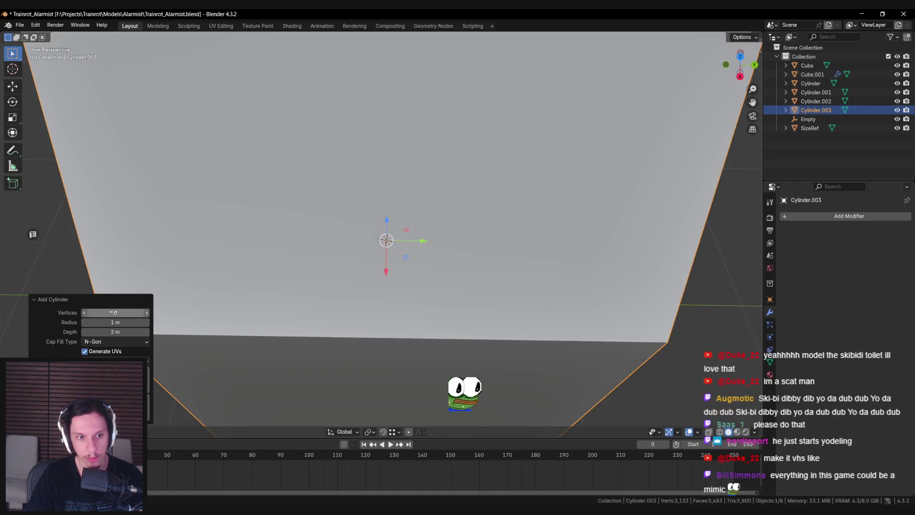
text(12)
key(Return)
scroll(402, 323, down, 5)
key(s)
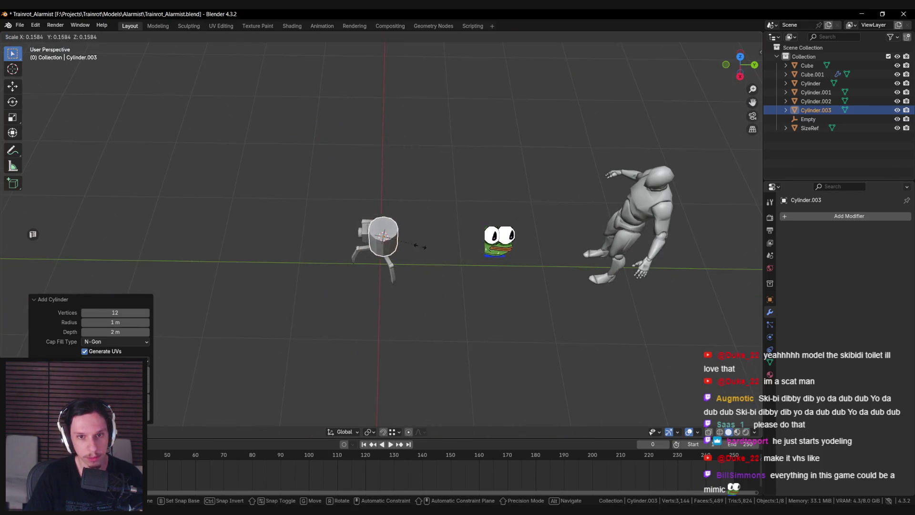
click(414, 254)
scroll(415, 257, up, 4)
key(s)
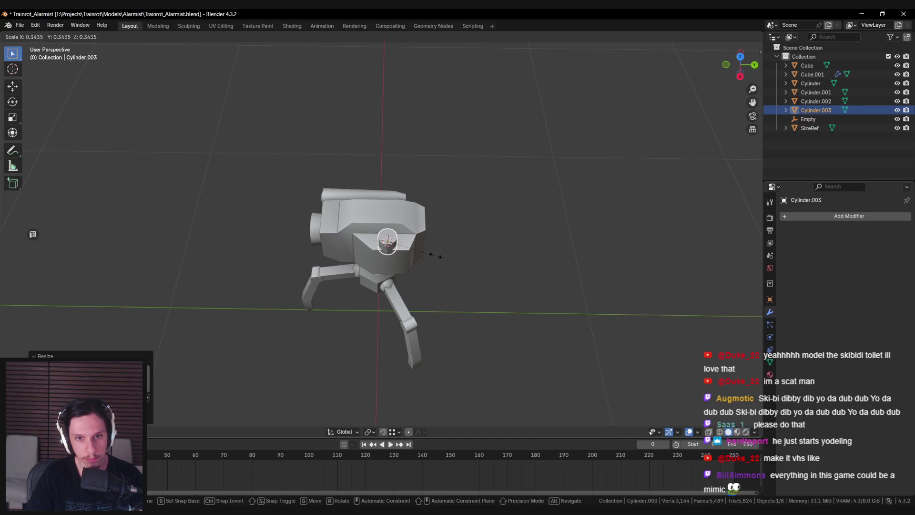
click(448, 256)
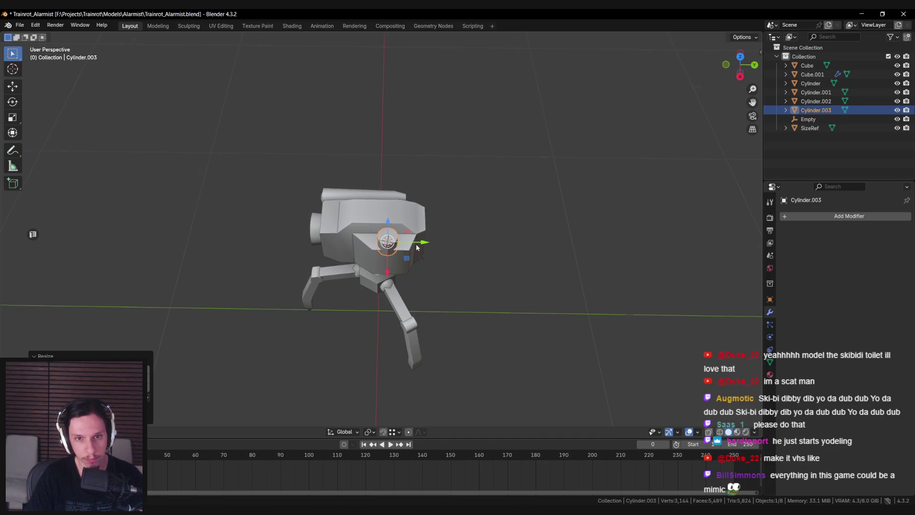
- Raise the cylinder above the camera head, then inset and extrude its bottom face downward
middle_drag(419, 244, 411, 174)
drag(405, 181, 415, 139)
key(Tab)
scroll(486, 192, up, 5)
key(i)
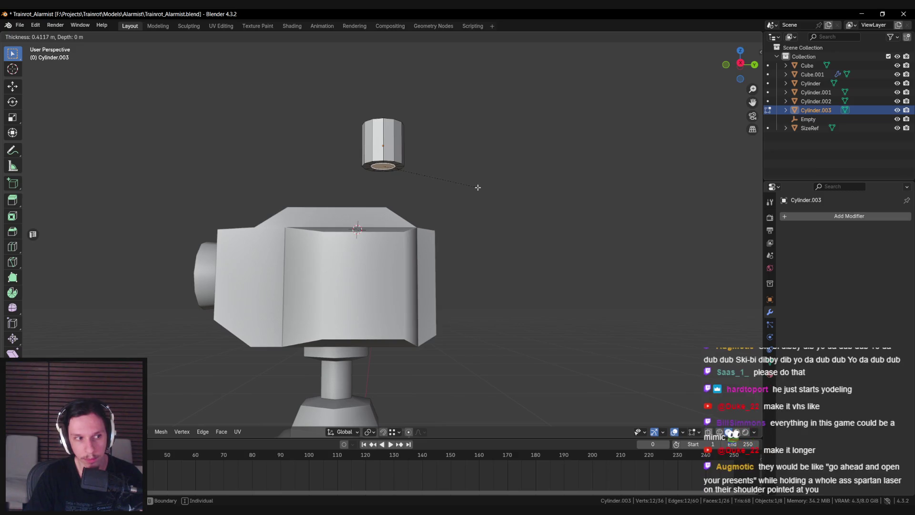
click(477, 187)
key(e)
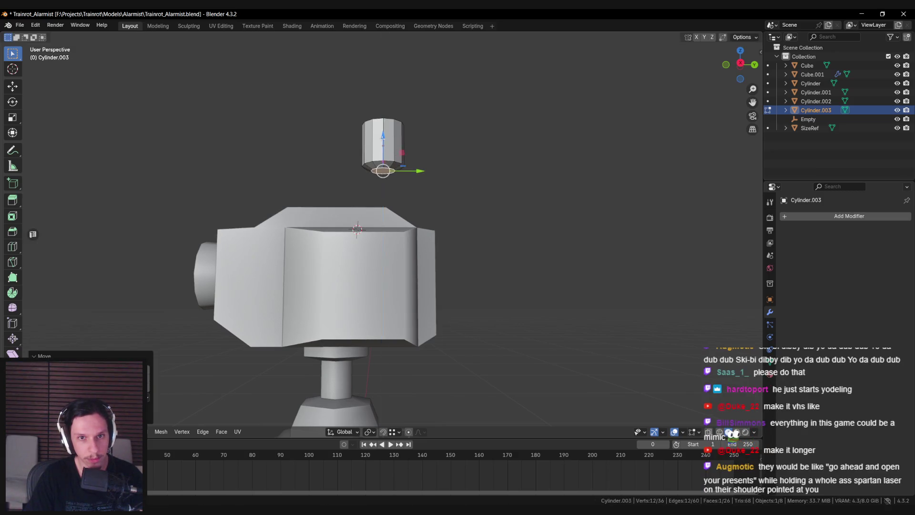
click(382, 199)
- Shift the selected antenna faces along X and return to Object Mode
middle_drag(382, 199, 396, 219)
key(g)
key(x)
click(396, 220)
key(Tab)
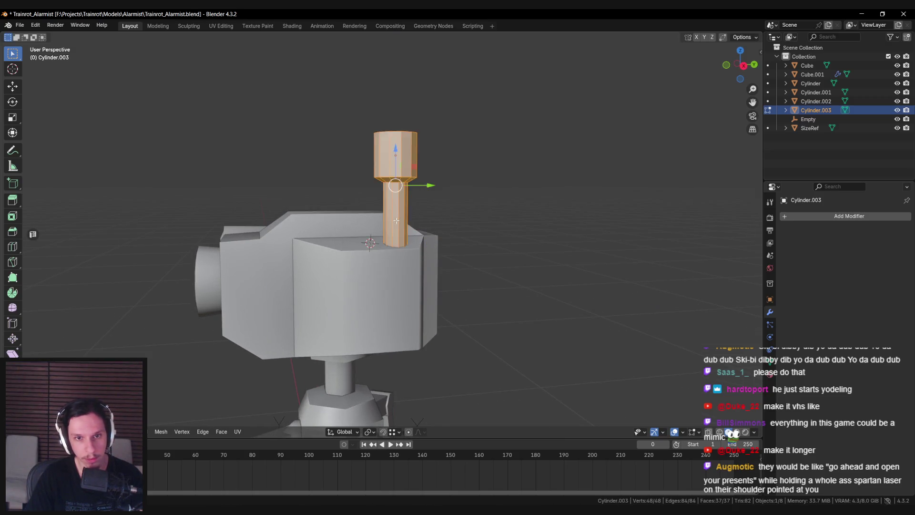
scroll(371, 272, down, 4)
key(alt+a)
scroll(371, 272, down, 3)
- Orbit and zoom to compare the tripod robot with the humanoid beside it
mouse_move(371, 272)
middle_down()
mouse_move(444, 278)
mouse_move(480, 297)
mouse_move(376, 267)
mouse_move(354, 299)
mouse_move(374, 272)
mouse_move(465, 282)
mouse_move(385, 288)
mouse_move(308, 279)
middle_up()
scroll(431, 288, up, 3)
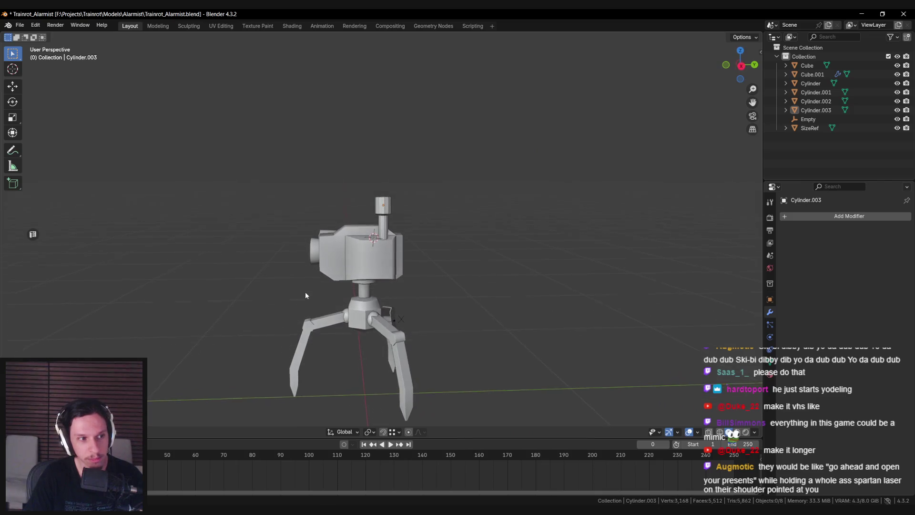
scroll(305, 292, up, 5)
middle_drag(309, 289, 331, 283)
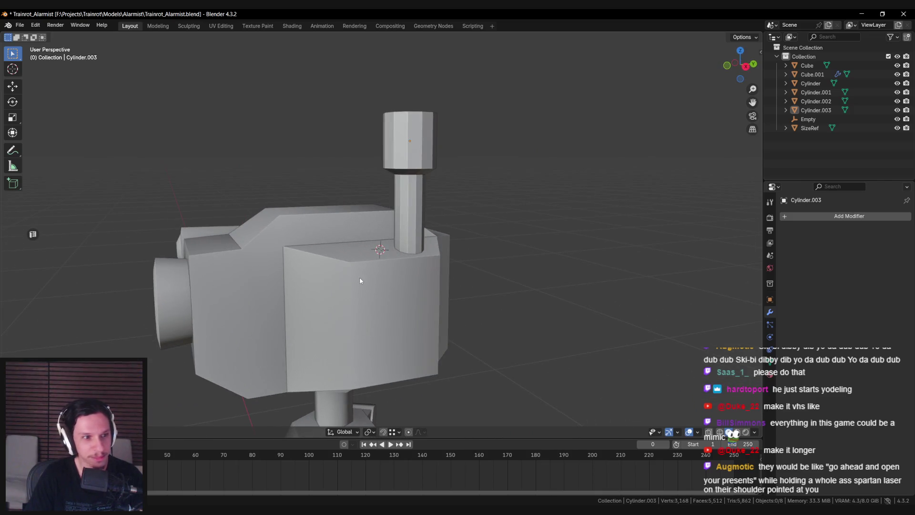
scroll(360, 277, down, 4)
mouse_move(388, 219)
middle_down()
mouse_move(421, 231)
mouse_move(437, 200)
mouse_move(470, 202)
mouse_move(404, 203)
mouse_move(457, 191)
middle_up()
scroll(437, 199, up, 2)
scroll(404, 204, up, 1)
- Lengthen the antenna by raising its top faces along Z in see-through view
key(Tab)
key(alt+z)
key(alt+z)
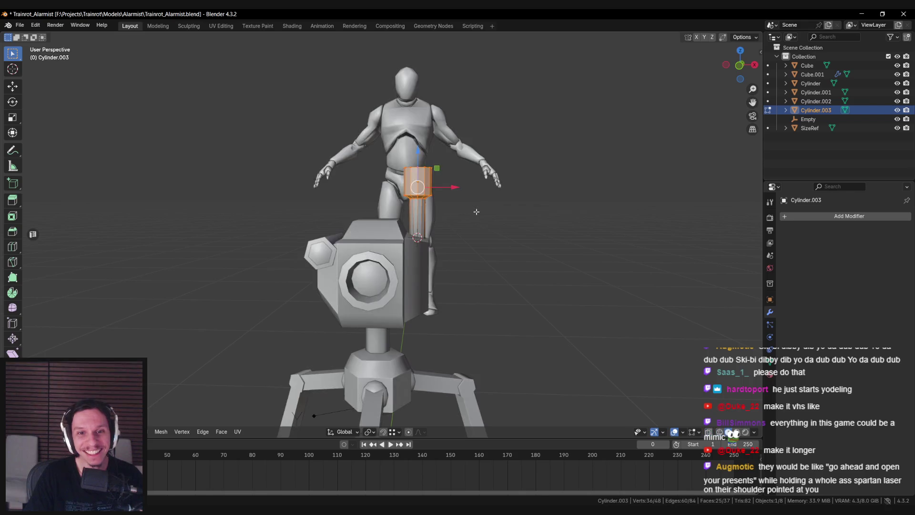
key(g)
key(z)
click(470, 184)
key(Tab)
key(alt+a)
scroll(441, 230, down, 4)
mouse_move(439, 316)
middle_down()
mouse_move(488, 313)
mouse_move(348, 316)
mouse_move(387, 212)
middle_up()
scroll(387, 212, up, 2)
- Inset the antenna's top face and poke it into a triangle fan
click(387, 212)
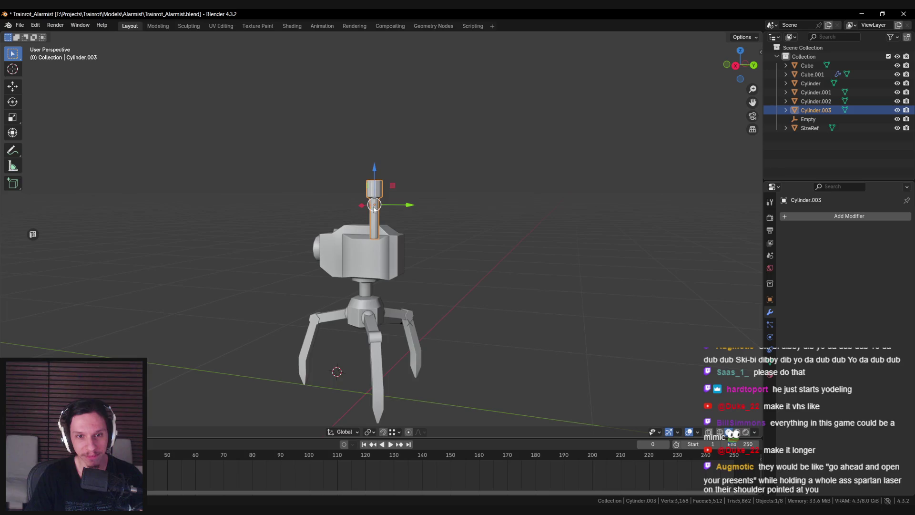
scroll(395, 267, up, 2)
scroll(395, 267, up, 3)
key(Tab)
mouse_move(395, 267)
middle_down()
mouse_move(439, 157)
mouse_move(400, 144)
mouse_move(427, 157)
mouse_move(410, 203)
mouse_move(377, 174)
mouse_move(382, 185)
mouse_move(442, 208)
mouse_move(484, 210)
mouse_move(476, 230)
mouse_move(453, 223)
middle_up()
key(i)
click(434, 171)
key(alt+a)
right_click(485, 194)
click(443, 191)
key(alt+a)
- Inset the antenna cap's side face, push it inward, and scale it into a recessed window
key(i)
click(435, 205)
key(e)
click(505, 223)
key(s)
click(450, 221)
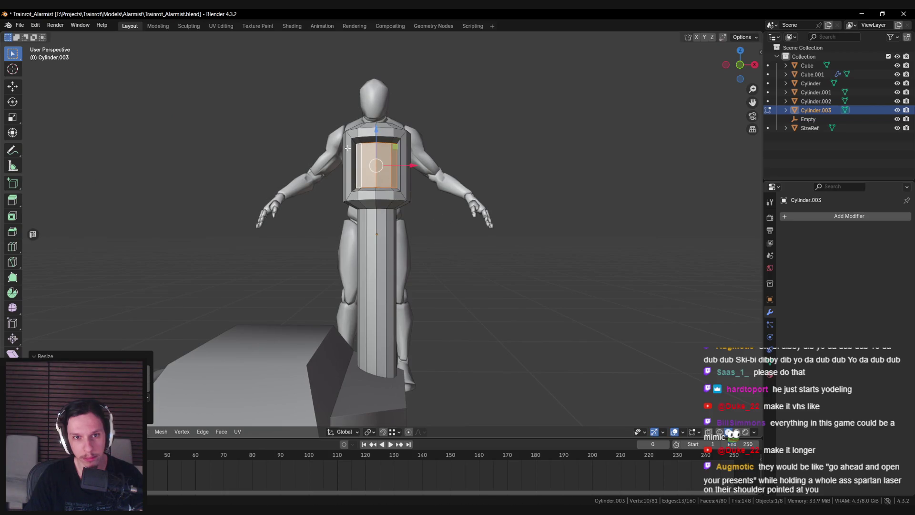
- Mark the window's rim edge loops as sharp
alt+click(350, 166)
scroll(351, 170, up, 3)
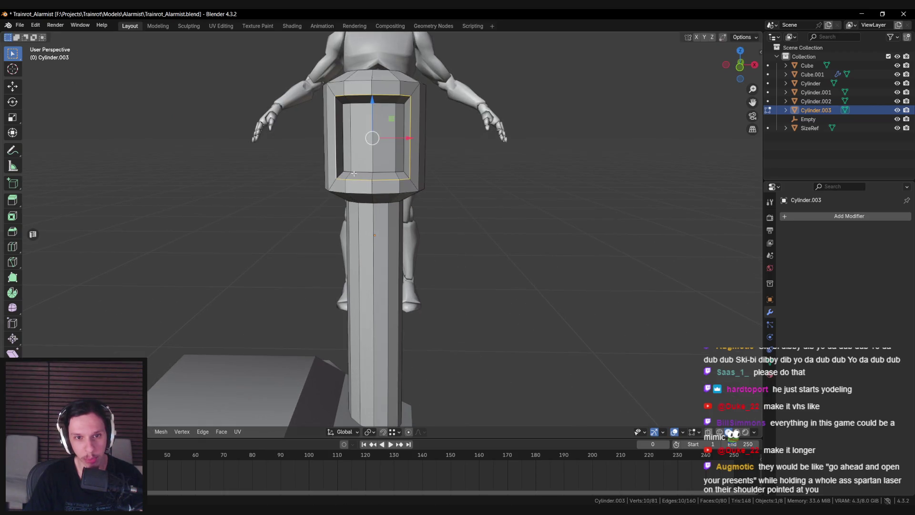
key(ctrl+e)
click(363, 201)
key(alt+a)
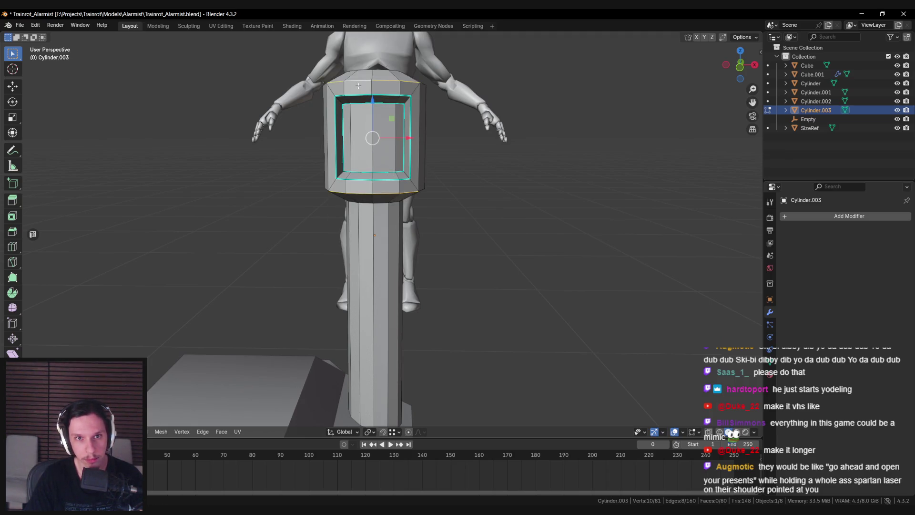
middle_drag(360, 86, 366, 115)
key(alt+a)
middle_drag(346, 229, 356, 175)
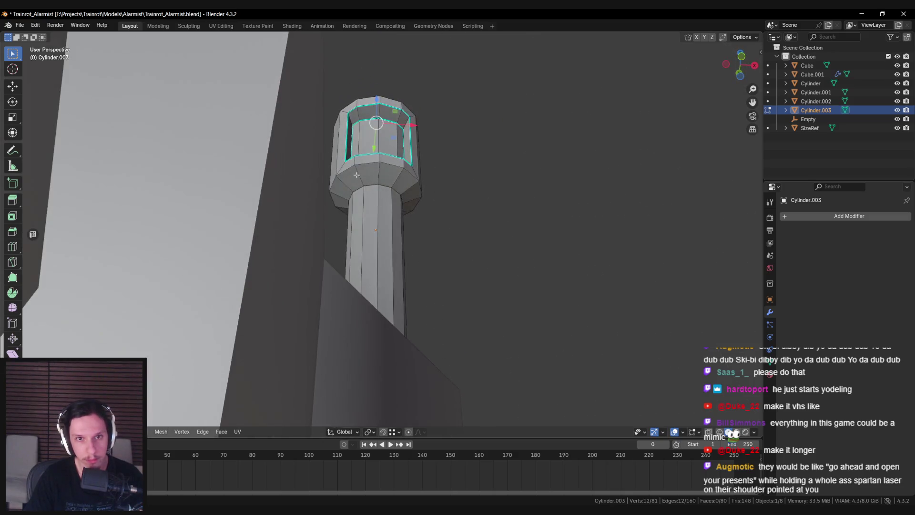
key(ctrl+e)
click(362, 201)
- Apply smooth shading to the antenna in Object Mode
key(Tab)
right_click(365, 204)
click(365, 204)
scroll(365, 204, down, 5)
key(alt+a)
- Turn the antenna around 180° on the Z axis
mouse_move(364, 205)
middle_down()
mouse_move(369, 250)
mouse_move(311, 258)
mouse_move(374, 293)
middle_up()
scroll(367, 250, down, 3)
click(374, 293)
scroll(405, 267, up, 5)
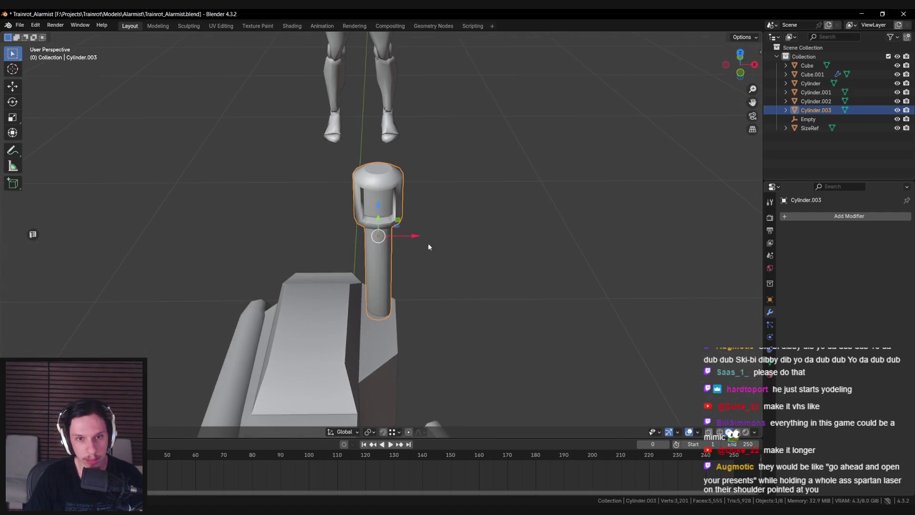
key(r)
key(z)
click(302, 362)
- Mark more of the antenna's edges sharp, seen from front and three-quarter views
key(Tab)
middle_drag(302, 361, 353, 181)
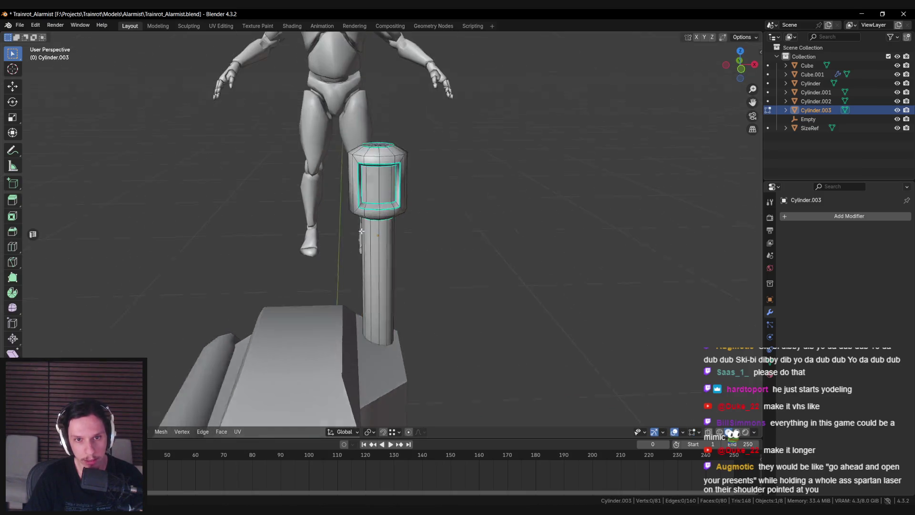
scroll(352, 181, up, 3)
shift+click(408, 177)
mouse_move(409, 177)
middle_down()
mouse_move(409, 126)
mouse_move(381, 143)
mouse_move(379, 159)
middle_up()
key(ctrl+e)
shift+click(367, 200)
key(alt+a)
scroll(368, 201, down, 3)
mouse_move(367, 201)
middle_down()
mouse_move(390, 207)
mouse_move(360, 214)
middle_up()
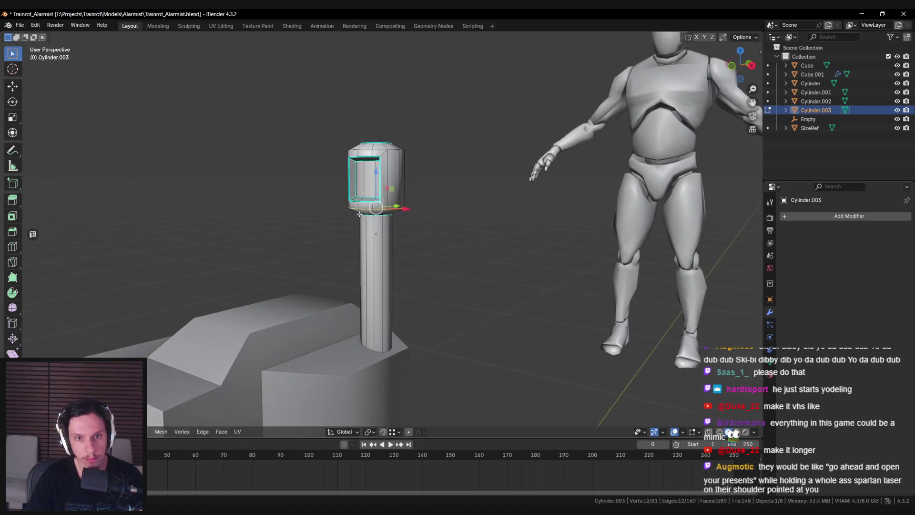
key(ctrl+e)
click(379, 148)
key(Tab)
- Select the antenna shaft's linked faces in Edit Mode, then return to Object Mode
scroll(379, 148, down, 5)
key(alt+a)
mouse_move(381, 215)
middle_down()
mouse_move(403, 289)
mouse_move(303, 293)
mouse_move(376, 267)
middle_up()
scroll(403, 290, down, 3)
scroll(377, 257, up, 6)
click(375, 249)
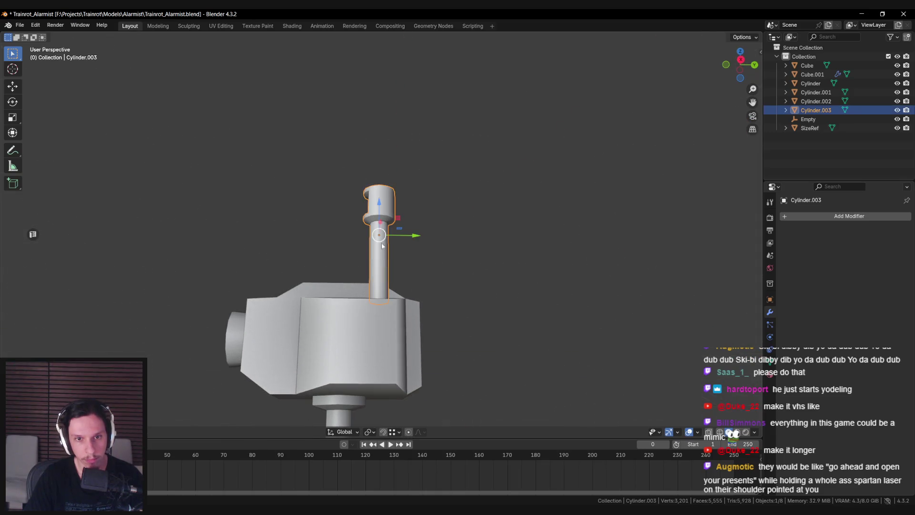
key(Tab)
key(l)
key(Tab)
key(alt+a)
- Delete the small hexagonal cylinder on the turret, then undo to restore it
mouse_move(375, 249)
middle_down()
mouse_move(408, 267)
mouse_move(480, 345)
middle_up()
scroll(479, 345, down, 5)
middle_drag(429, 324, 374, 275)
mouse_move(270, 283)
middle_down()
mouse_move(398, 308)
mouse_move(289, 294)
mouse_move(321, 300)
mouse_move(362, 259)
mouse_move(330, 301)
mouse_move(344, 249)
mouse_move(370, 255)
mouse_move(360, 198)
mouse_move(353, 211)
mouse_move(521, 229)
mouse_move(401, 231)
mouse_move(419, 215)
mouse_move(407, 232)
mouse_move(255, 235)
mouse_move(306, 237)
middle_up()
click(366, 258)
key(Delete)
key(ctrl+z)
- Start a vertical move of the hexagonal cylinder, cancel it, and save Trainrot_Alarmist.blend
scroll(359, 198, up, 3)
scroll(350, 198, down, 1)
key(g)
key(z)
key(Escape)
click(411, 224)
scroll(410, 224, down, 2)
scroll(406, 232, up, 2)
scroll(306, 237, down, 2)
key(ctrl+s)
scroll(390, 258, up, 2)
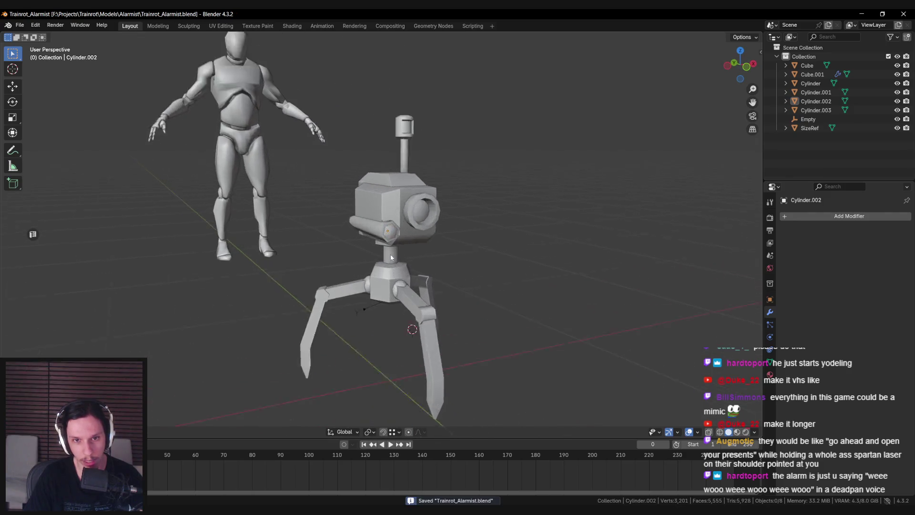
- Shrink the hexagonal cylinder and move it up and right on the camera head
scroll(391, 257, up, 2)
click(387, 219)
mouse_move(387, 219)
middle_down()
mouse_move(429, 243)
mouse_move(377, 223)
middle_up()
key(s)
click(384, 228)
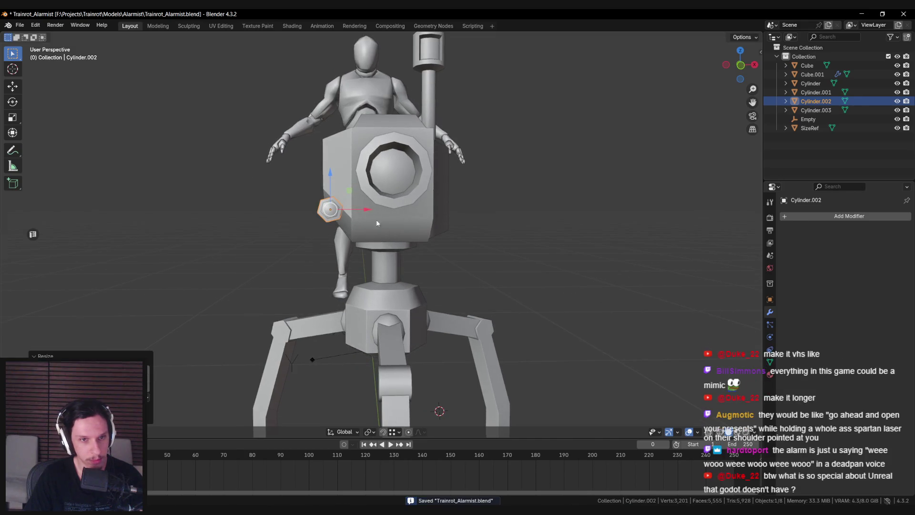
drag(353, 191, 363, 179)
drag(359, 132, 360, 133)
key(alt+a)
middle_drag(360, 134, 368, 143)
drag(369, 143, 369, 143)
mouse_move(369, 143)
middle_down()
mouse_move(443, 182)
mouse_move(398, 201)
middle_up()
- Delete the cylinder's inner end faces and slide its open end along the Y axis
key(Tab)
key(shift+z)
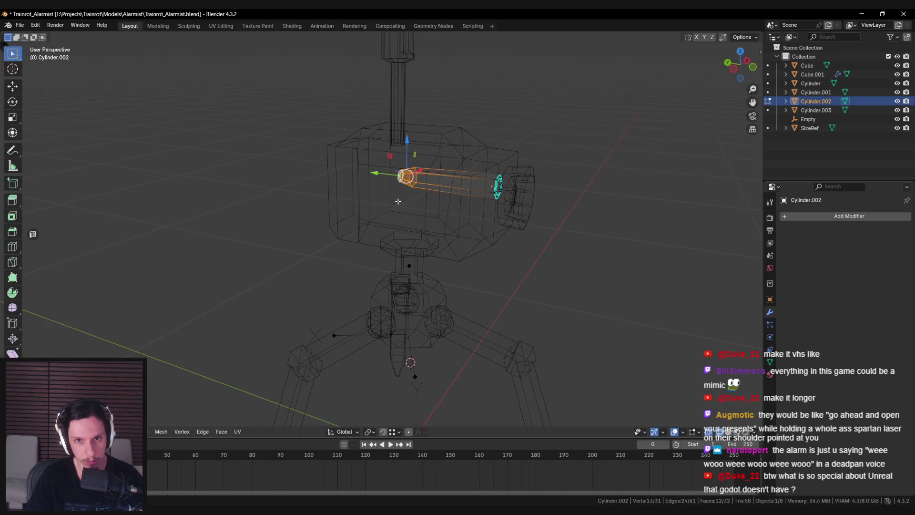
drag(366, 142, 430, 204)
key(x)
click(420, 206)
drag(390, 147, 406, 172)
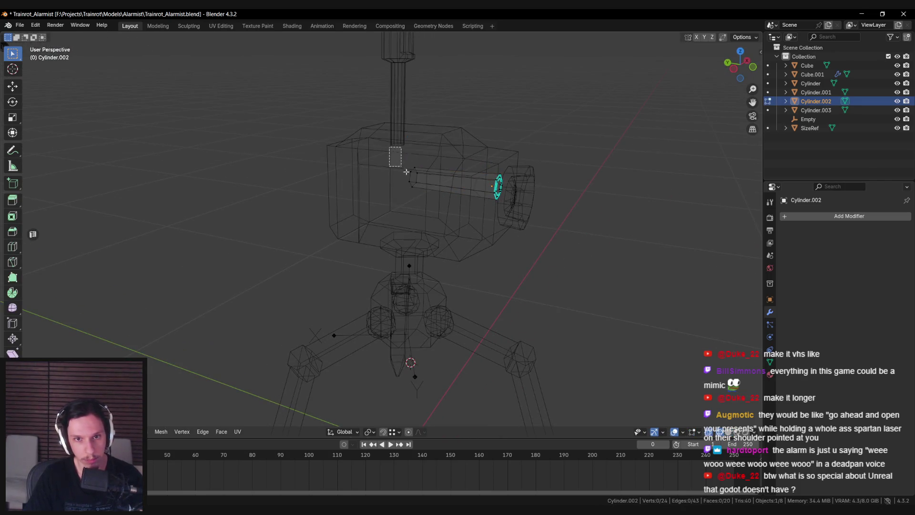
key(g)
key(y)
key(shift+z)
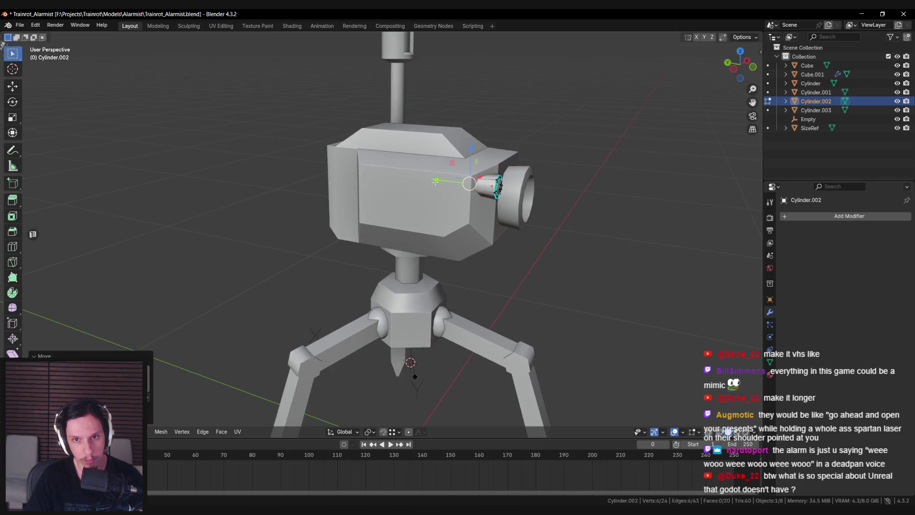
click(442, 183)
key(Tab)
- Slide the hexagonal cylinder across the head's front to sit below the lens
scroll(361, 227, down, 4)
key(alt+a)
mouse_move(361, 227)
middle_down()
mouse_move(341, 210)
mouse_move(394, 238)
middle_up()
scroll(393, 238, up, 3)
click(352, 182)
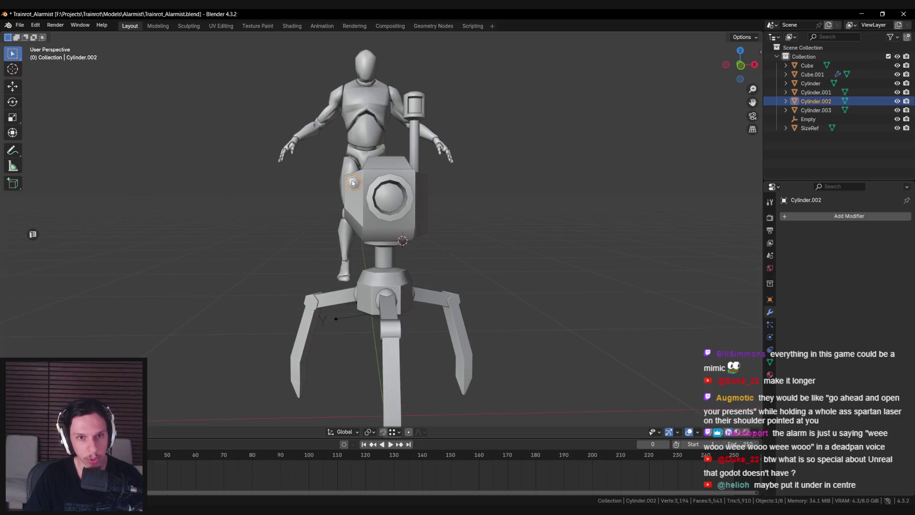
drag(369, 163, 398, 212)
key(alt+a)
key(alt+a)
- Select the head box and enter Edit Mode on its mesh
mouse_move(400, 238)
middle_down()
mouse_move(405, 259)
mouse_move(392, 257)
mouse_move(437, 250)
middle_up()
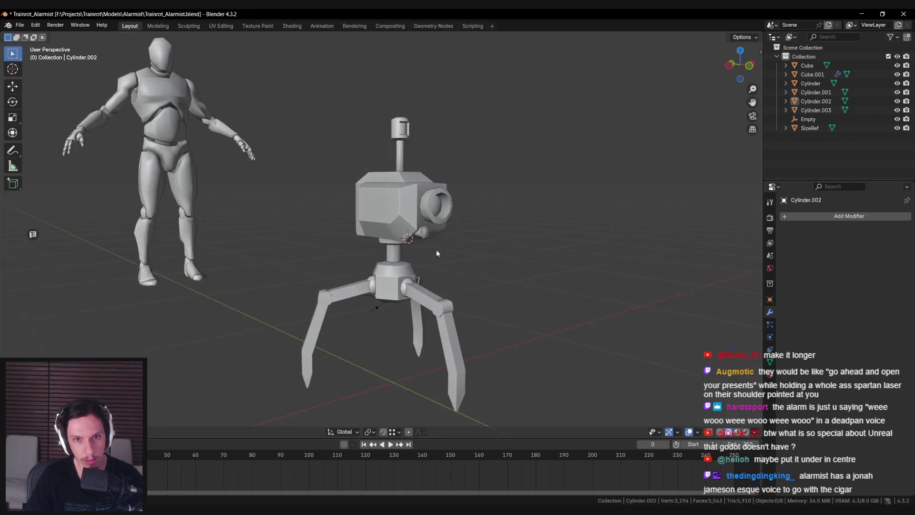
scroll(420, 239, up, 3)
click(403, 229)
key(Tab)
middle_drag(396, 228, 412, 200)
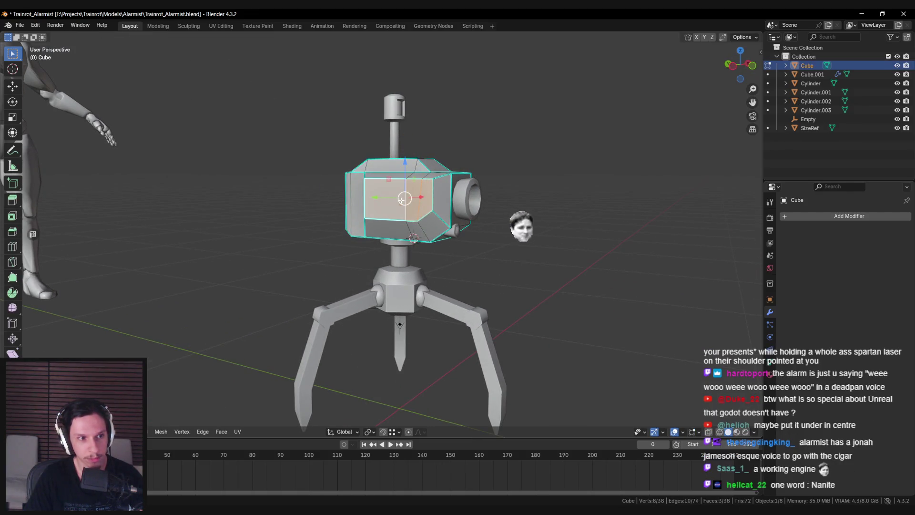
- Lower the selected head geometry along Z and resize the head's front face
mouse_move(452, 236)
middle_down()
mouse_move(428, 277)
mouse_move(439, 267)
middle_up()
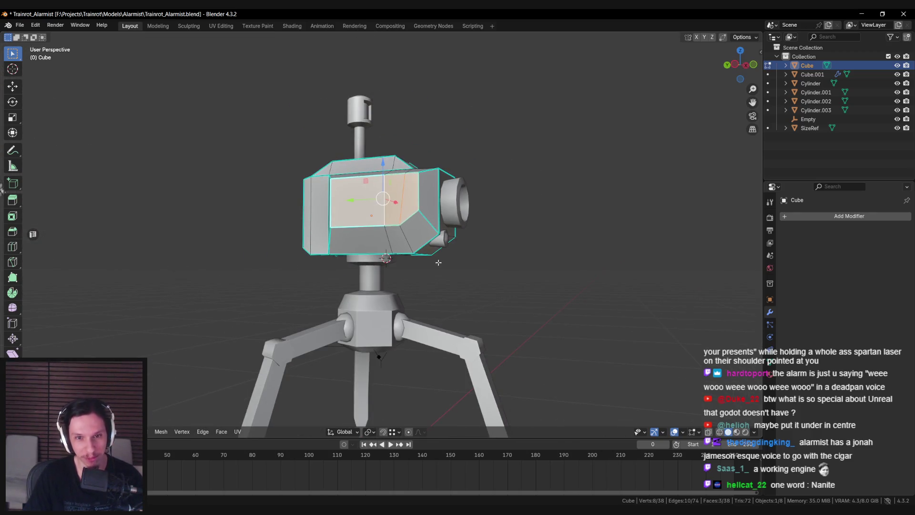
mouse_move(438, 262)
middle_down()
mouse_move(362, 181)
mouse_move(336, 182)
mouse_move(367, 181)
mouse_move(354, 181)
mouse_move(430, 204)
mouse_move(508, 203)
mouse_move(474, 186)
middle_up()
key(g)
key(z)
click(351, 176)
click(398, 190)
key(s)
click(400, 186)
- Mark the selected head box edges as sharp
key(Tab)
key(Tab)
mouse_move(429, 215)
middle_down()
mouse_move(348, 273)
mouse_move(409, 243)
mouse_move(462, 241)
middle_up()
scroll(353, 265, up, 5)
key(ctrl+e)
click(355, 248)
key(Tab)
scroll(425, 235, down, 4)
key(Tab)
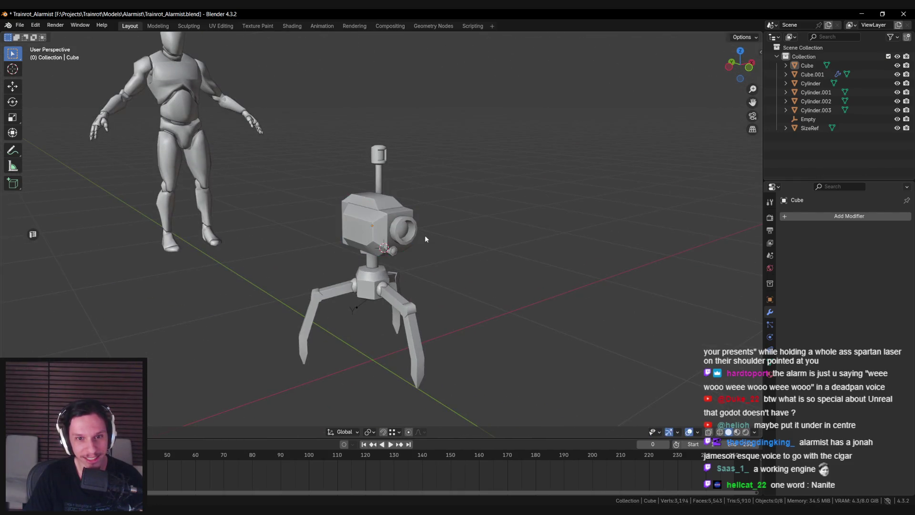
scroll(382, 225, up, 3)
key(ctrl+e)
click(367, 261)
- Select the head box, save the file, and orbit to a front view of the robot
key(Tab)
- Orbit and zoom around the robot to inspect the head from the front, above and side
mouse_move(367, 261)
middle_down()
mouse_move(410, 257)
mouse_move(432, 272)
middle_up()
scroll(410, 258, down, 3)
scroll(438, 276, down, 2)
scroll(444, 281, up, 5)
scroll(380, 261, down, 3)
middle_drag(379, 261, 355, 292)
scroll(355, 292, up, 5)
mouse_move(296, 283)
middle_down()
mouse_move(292, 263)
mouse_move(390, 231)
mouse_move(424, 255)
mouse_move(422, 279)
middle_up()
click(391, 232)
key(ctrl+s)
key(Tab)
scroll(433, 242, up, 2)
middle_drag(452, 245, 448, 244)
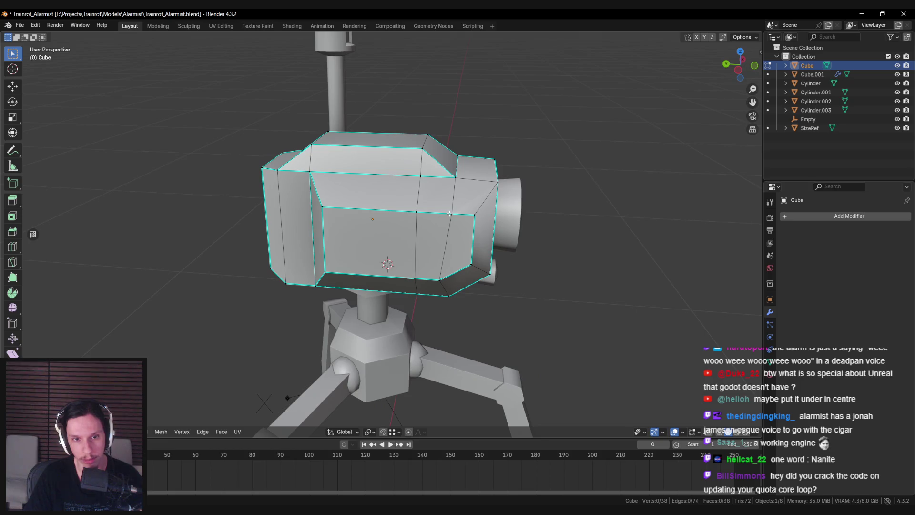
key(Tab)
scroll(429, 229, down, 5)
mouse_move(429, 229)
middle_down()
mouse_move(347, 235)
mouse_move(470, 310)
mouse_move(351, 223)
mouse_move(354, 256)
mouse_move(364, 236)
mouse_move(411, 231)
mouse_move(386, 225)
mouse_move(390, 214)
mouse_move(377, 203)
middle_up()
- Move a face of the head box down along Z in Edit Mode
click(348, 241)
scroll(470, 312, up, 5)
scroll(464, 307, up, 3)
click(350, 223)
scroll(364, 248, down, 2)
click(364, 236)
key(Tab)
click(386, 226)
key(g)
key(z)
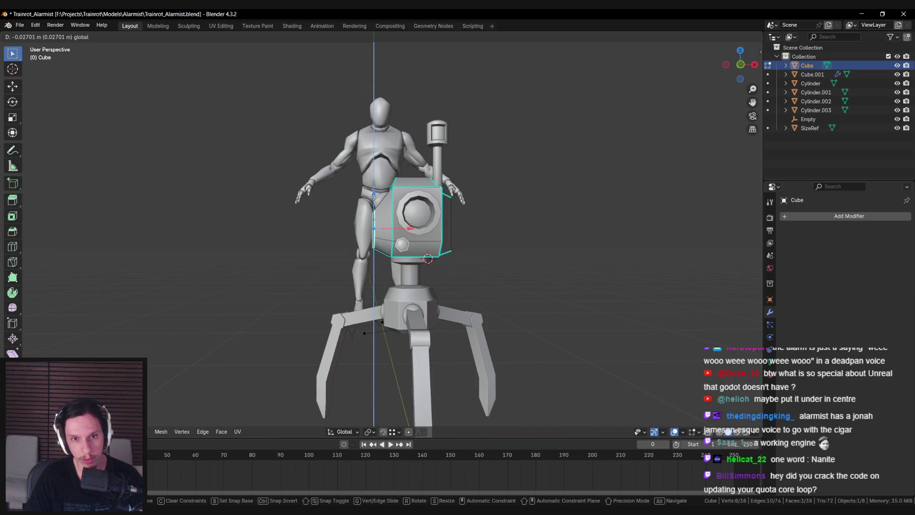
click(375, 197)
key(Tab)
- Reposition the small hexagonal Cylinder.002, moving it with the Y axis locked
click(415, 223)
key(g)
key(shift+y)
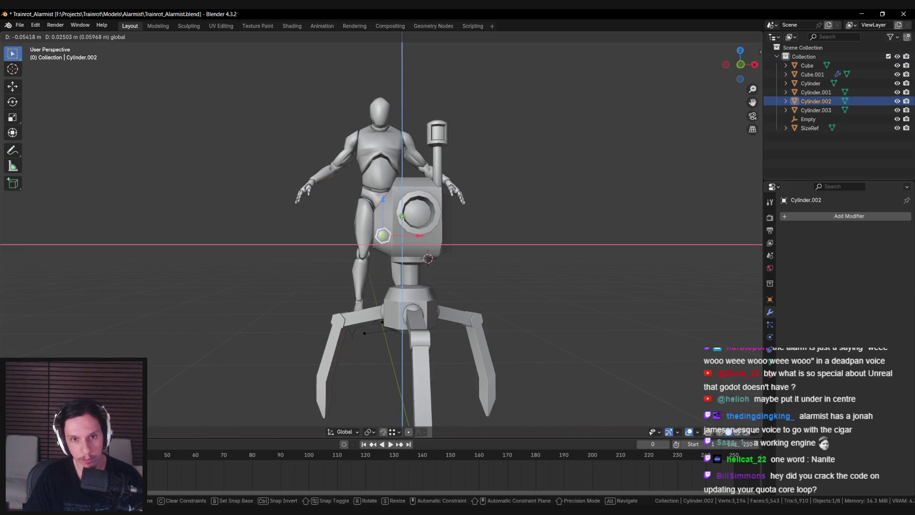
click(403, 215)
- Rotate two of the head box's edges with Rotate Edge
click(403, 216)
key(Tab)
middle_drag(403, 216, 413, 247)
key(ctrl+e)
click(427, 210)
key(ctrl+e)
click(422, 242)
mouse_move(421, 242)
middle_down()
mouse_move(443, 262)
mouse_move(401, 228)
mouse_move(419, 219)
mouse_move(415, 226)
mouse_move(462, 260)
mouse_move(304, 303)
mouse_move(344, 311)
mouse_move(367, 282)
mouse_move(390, 292)
middle_up()
key(Tab)
- Move Cylinder.002 vertically and scale it up beside the lens
click(445, 254)
key(g)
key(z)
click(446, 221)
key(s)
click(446, 222)
key(g)
- Deselect everything and zoom around to review the head with its hex knob
click(412, 218)
scroll(415, 225, up, 4)
click(416, 225)
scroll(462, 259, down, 3)
click(462, 260)
scroll(461, 260, down, 4)
scroll(367, 282, up, 3)
scroll(389, 292, up, 2)
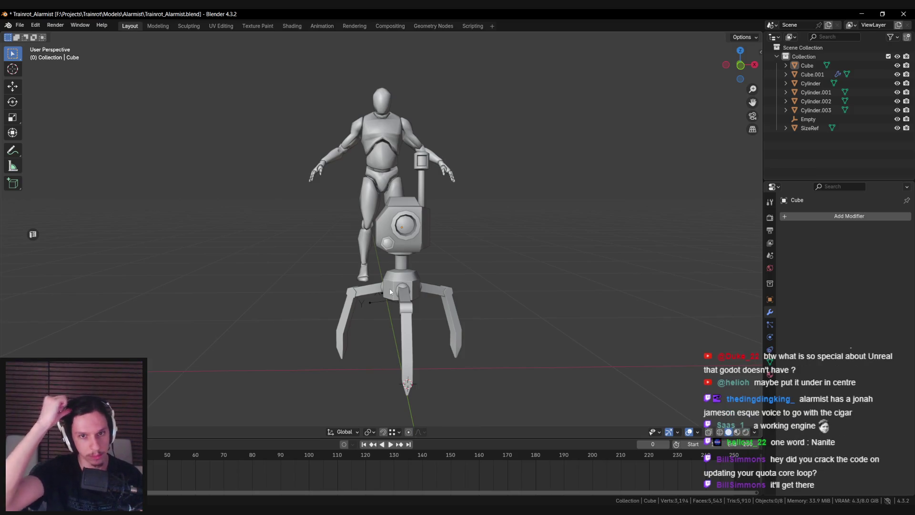
scroll(390, 292, up, 2)
mouse_move(390, 291)
middle_down()
mouse_move(416, 230)
mouse_move(428, 123)
mouse_move(478, 181)
mouse_move(361, 174)
middle_up()
click(416, 230)
key(Tab)
scroll(416, 230, up, 2)
scroll(428, 123, down, 3)
mouse_move(444, 190)
middle_down()
mouse_move(401, 214)
mouse_move(446, 226)
mouse_move(412, 200)
mouse_move(406, 165)
middle_up()
shift+click(455, 233)
key(g)
key(z)
click(458, 236)
click(411, 200)
shift+click(438, 174)
key(ctrl+e)
click(418, 213)
mouse_move(417, 213)
middle_down()
mouse_move(424, 203)
mouse_move(365, 173)
mouse_move(356, 205)
mouse_move(416, 222)
mouse_move(386, 258)
mouse_move(343, 238)
mouse_move(362, 248)
mouse_move(396, 240)
mouse_move(383, 230)
mouse_move(508, 262)
mouse_move(501, 246)
middle_up()
key(Tab)
scroll(416, 221, down, 3)
click(386, 257)
scroll(359, 244, down, 2)
scroll(390, 253, up, 5)
click(384, 230)
scroll(399, 235, up, 2)
key(s)
key(Return)
scroll(508, 260, up, 4)
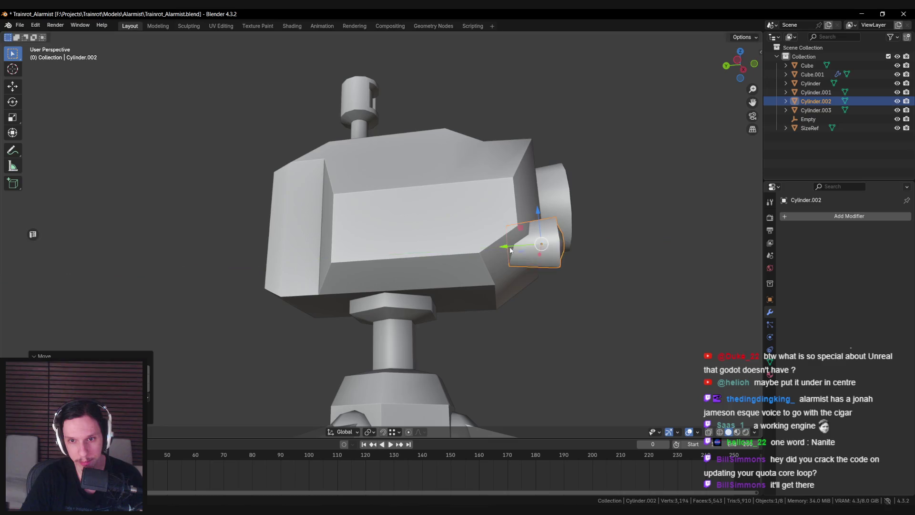
click(500, 279)
scroll(500, 280, down, 4)
mouse_move(499, 279)
middle_down()
mouse_move(402, 294)
mouse_move(515, 317)
mouse_move(564, 384)
mouse_move(640, 339)
mouse_move(441, 313)
mouse_move(527, 286)
mouse_move(633, 292)
mouse_move(527, 313)
mouse_move(434, 300)
mouse_move(509, 311)
mouse_move(427, 235)
middle_up()
scroll(402, 294, down, 3)
scroll(514, 315, down, 5)
key(ctrl+s)
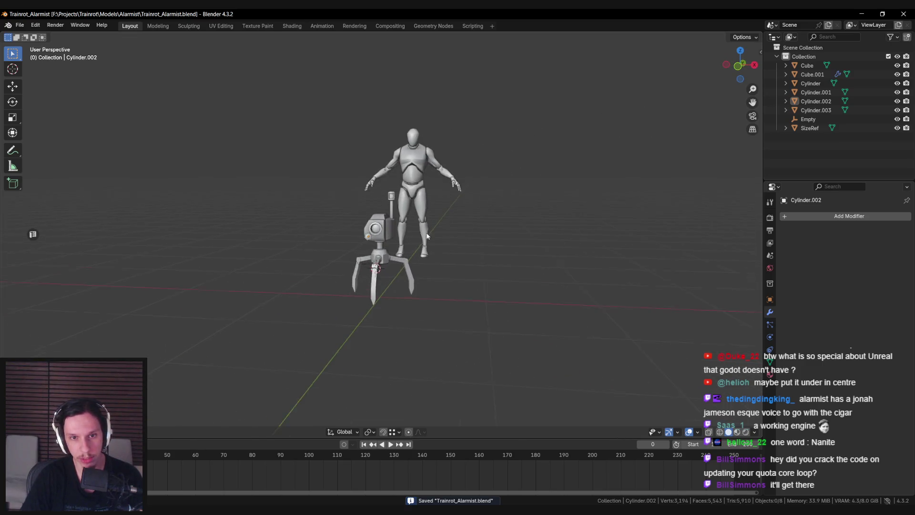
scroll(427, 235, up, 2)
click(428, 204)
key(r)
key(z)
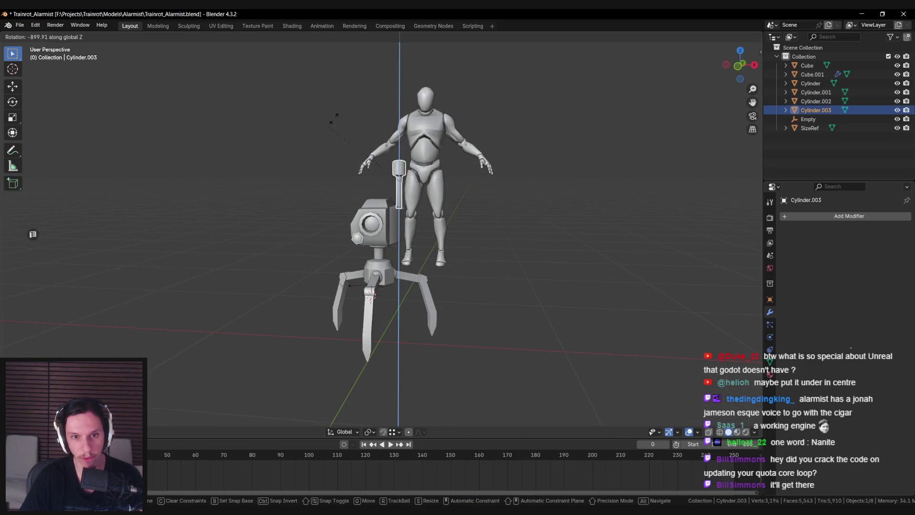
click(587, 222)
mouse_move(586, 222)
middle_down()
mouse_move(389, 245)
mouse_move(371, 268)
mouse_move(335, 272)
middle_up()
key(alt+a)
key(ctrl+s)
scroll(341, 267, up, 2)
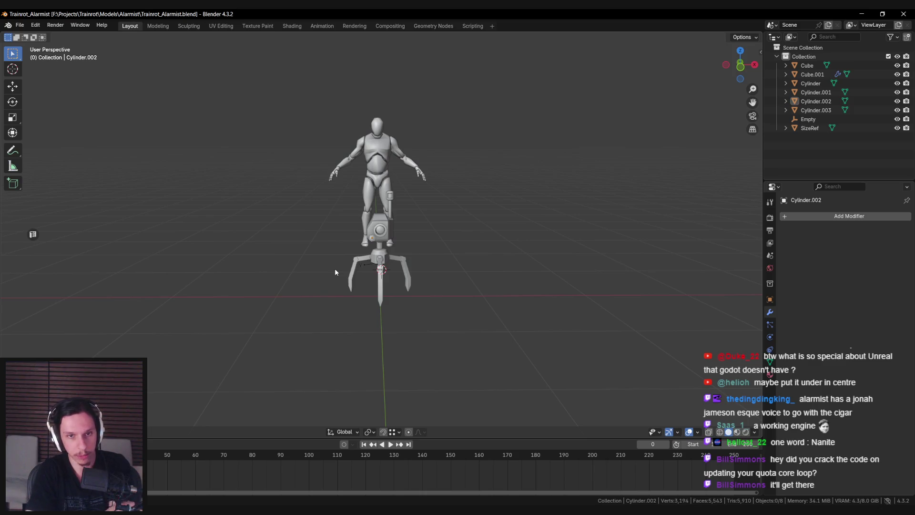
scroll(334, 267, up, 3)
mouse_move(334, 268)
middle_down()
mouse_move(402, 254)
mouse_move(318, 224)
middle_up()
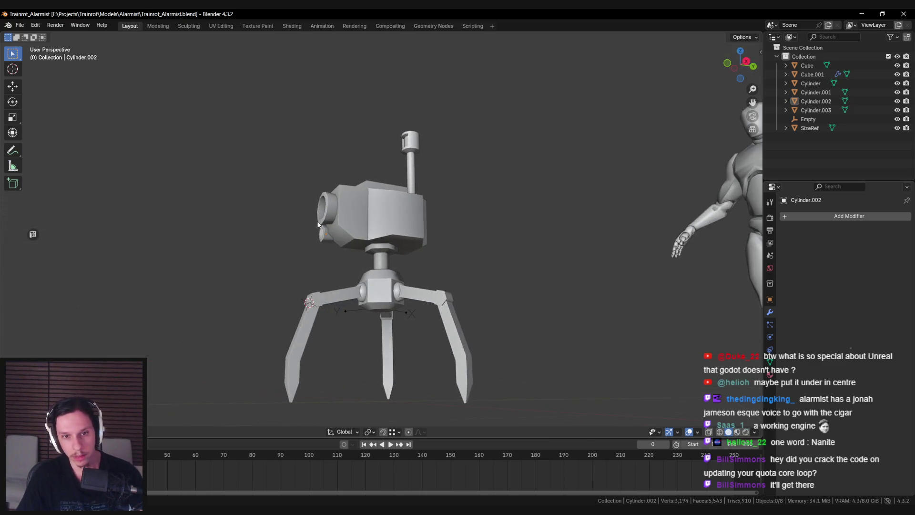
scroll(317, 282, down, 5)
mouse_move(329, 290)
middle_down()
mouse_move(400, 293)
mouse_move(344, 292)
mouse_move(362, 248)
mouse_move(351, 289)
mouse_move(374, 277)
mouse_move(436, 273)
mouse_move(510, 297)
middle_up()
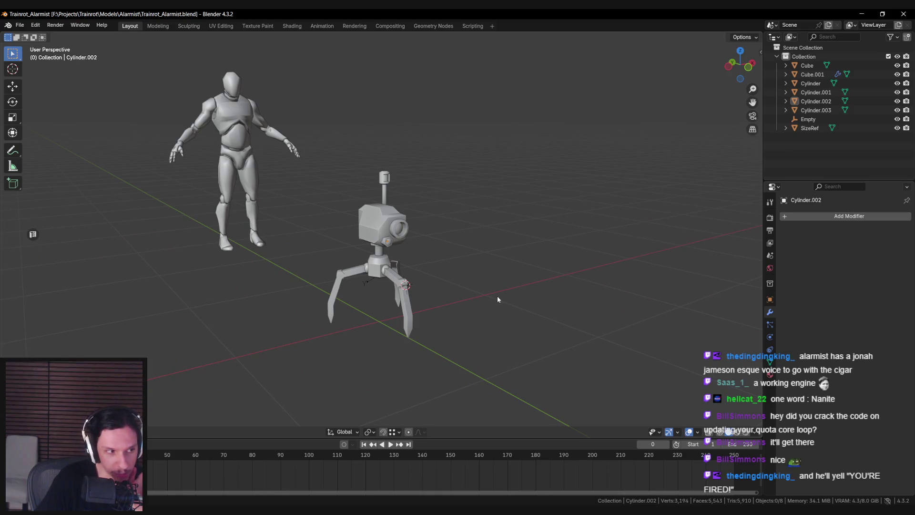
mouse_move(498, 300)
middle_down()
mouse_move(453, 287)
mouse_move(369, 222)
middle_up()
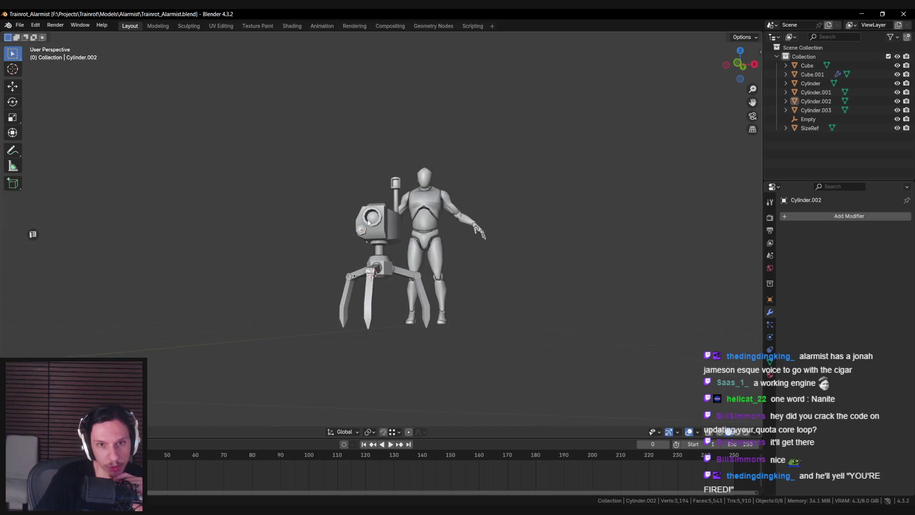
middle_drag(377, 186, 421, 273)
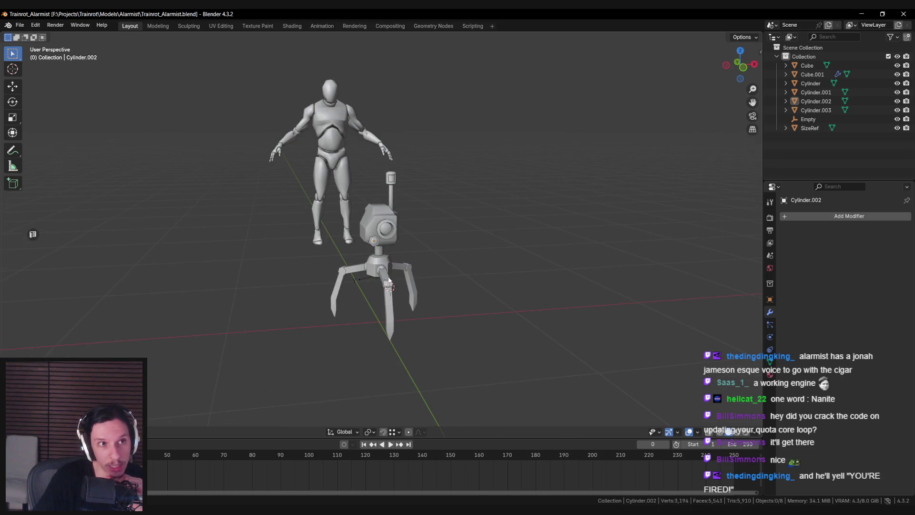
scroll(374, 280, up, 5)
scroll(374, 280, down, 5)
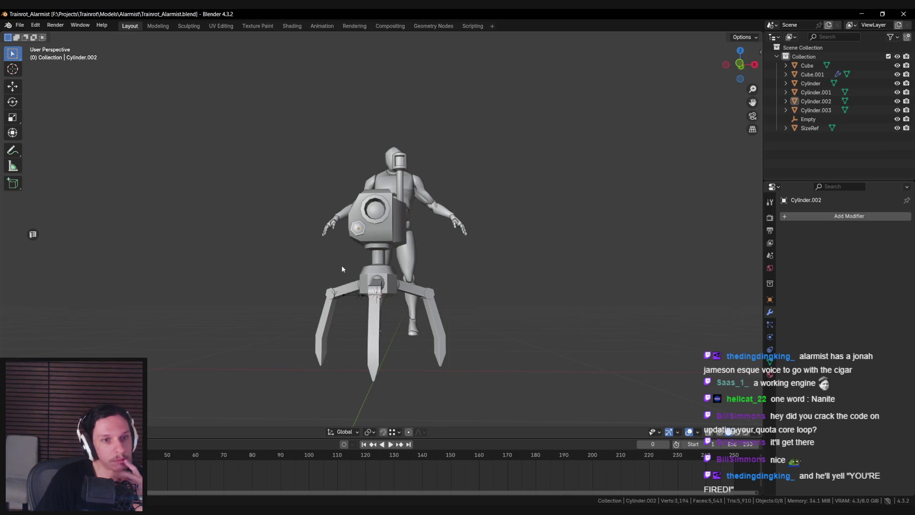
middle_drag(342, 269, 350, 279)
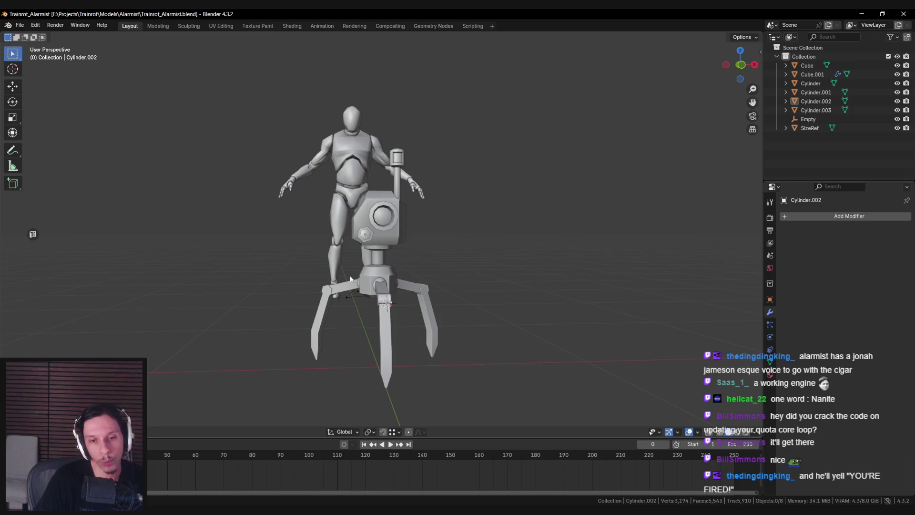
mouse_move(378, 305)
middle_down()
mouse_move(398, 327)
mouse_move(401, 309)
middle_up()
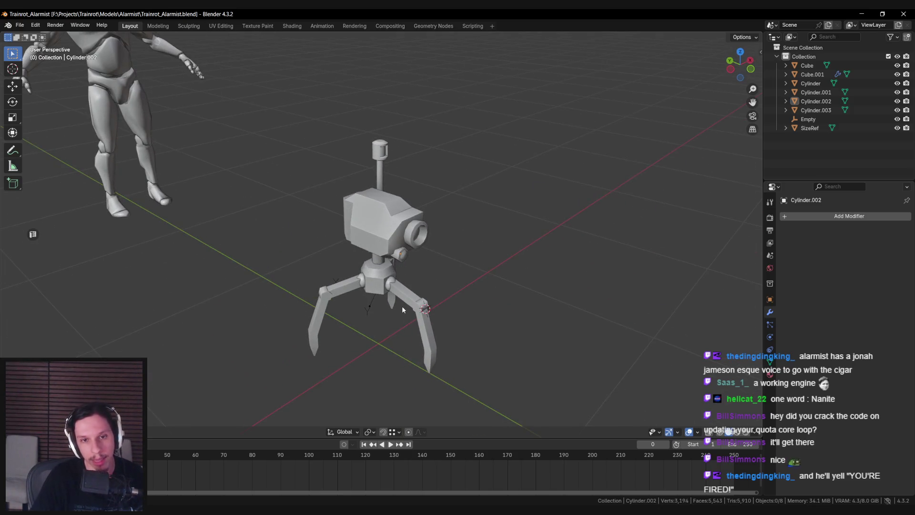
click(383, 298)
key(alt+z)
- Box-select all the robot's parts, turn X-ray off, and enter Edit Mode on them
drag(307, 132, 480, 364)
key(alt+z)
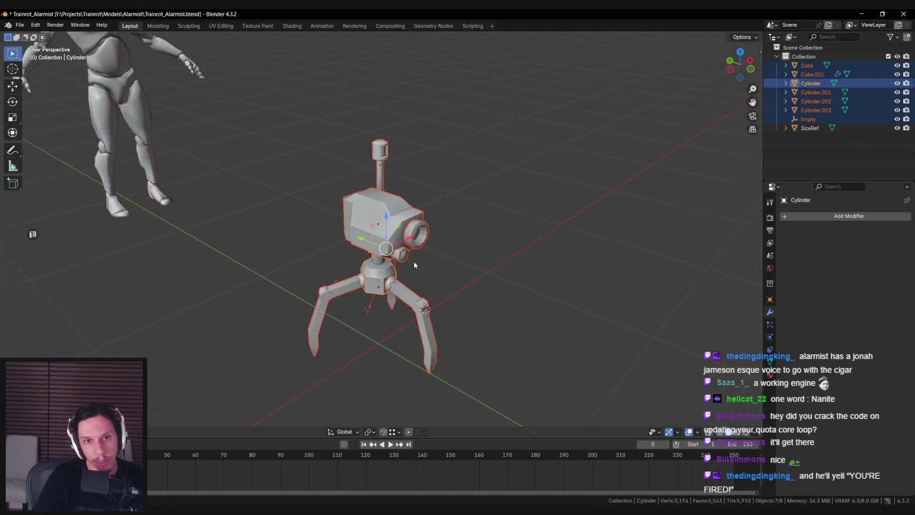
scroll(295, 258, up, 3)
scroll(465, 209, down, 2)
mouse_move(466, 210)
middle_down()
mouse_move(469, 248)
mouse_move(479, 221)
middle_up()
key(Tab)
scroll(478, 226, up, 3)
scroll(399, 218, down, 1)
- Mark seams on every edge matching a head edge's sharpness via Select Similar
click(398, 219)
key(ctrl+e)
key(Escape)
key(F3)
text(sele)
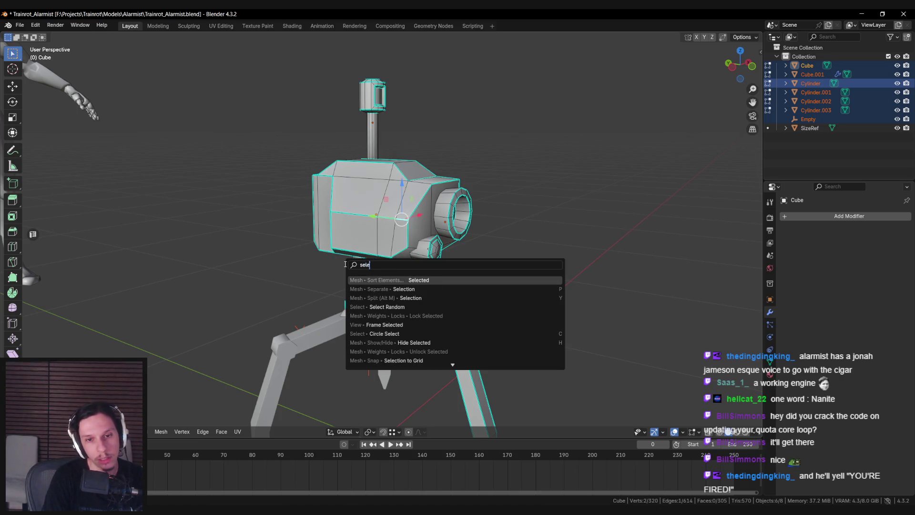
text(ct similar sha)
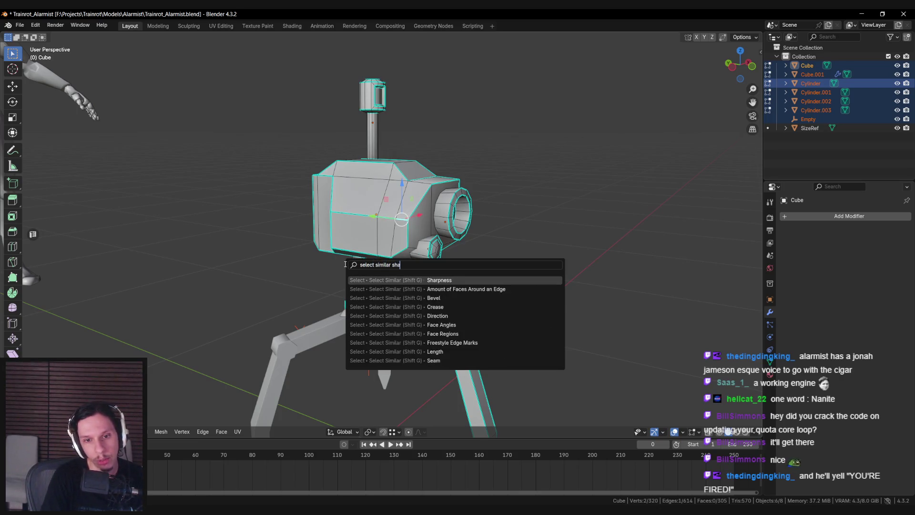
key(Return)
key(ctrl+e)
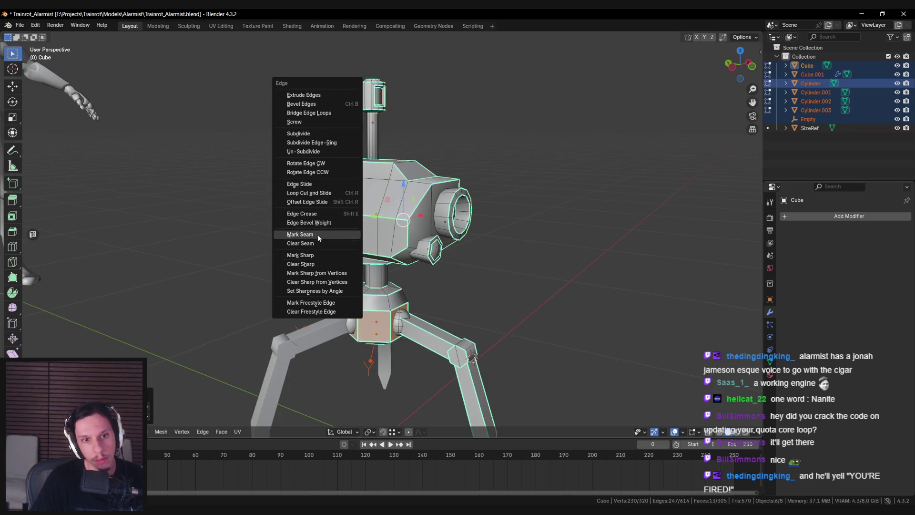
click(318, 233)
- Select all geometry, unwrap it Angle Based, and return to Object Mode
scroll(317, 234, down, 3)
key(alt+a)
key(a)
key(u)
mouse_move(512, 255)
click(552, 256)
key(Tab)
key(ctrl+a)
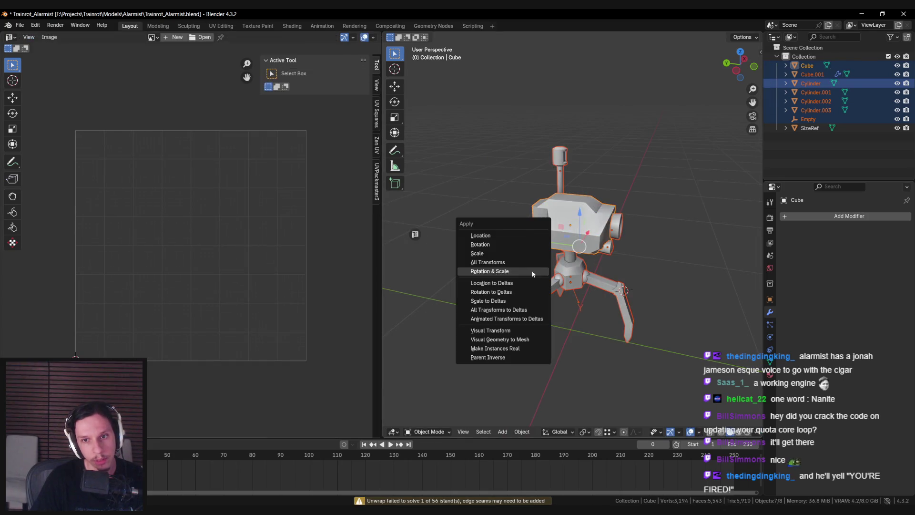
- Inspect the leg array's location, rotation and scale in the sidebar
click(512, 272)
mouse_move(512, 272)
middle_down()
mouse_move(550, 262)
mouse_move(598, 289)
middle_up()
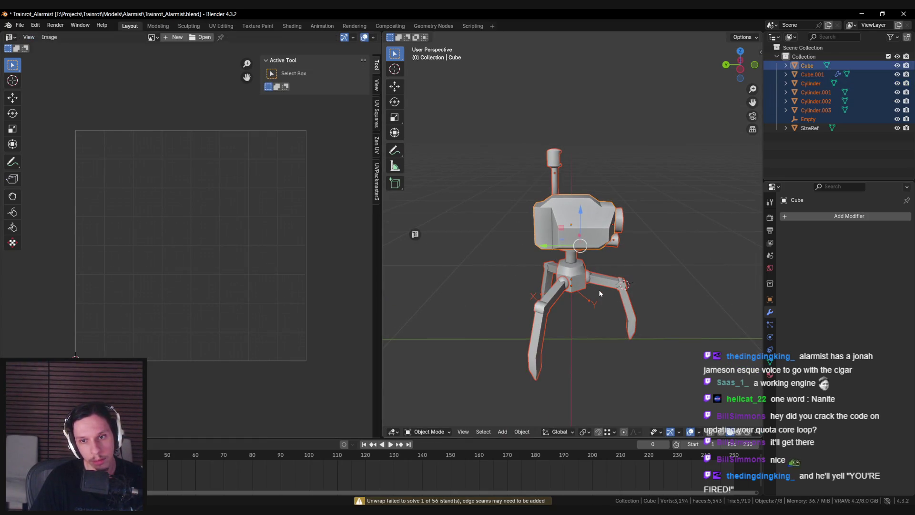
click(554, 294)
key(n)
click(758, 56)
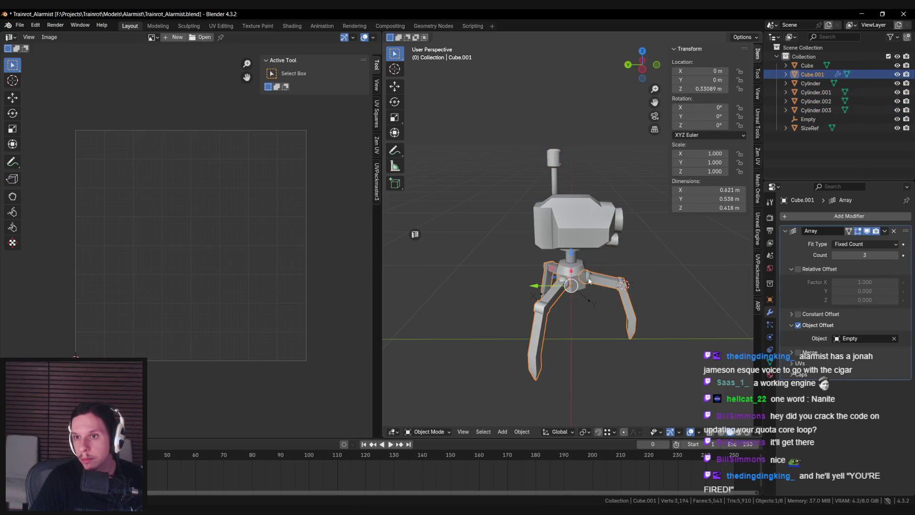
- Apply scale to the head block after checking the central hub
click(579, 281)
key(ctrl+a)
key(Escape)
click(591, 232)
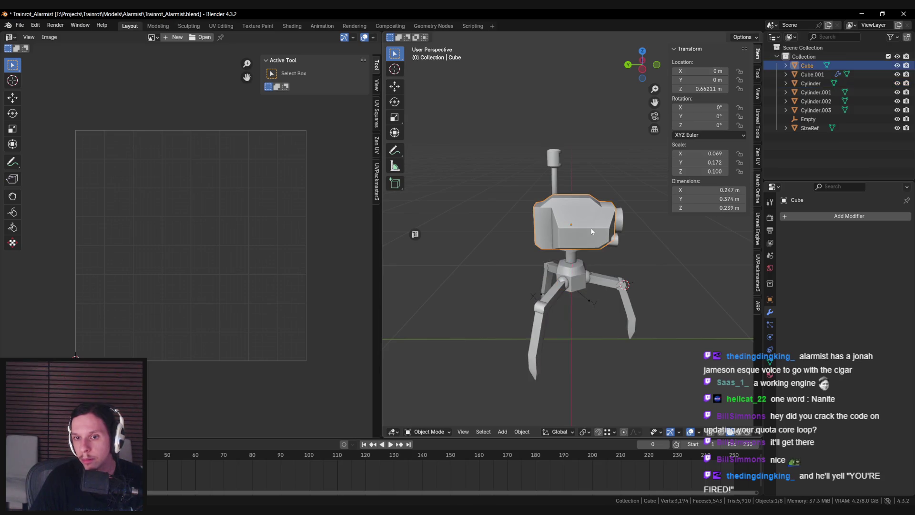
key(ctrl+a)
click(592, 232)
- Apply scale to the lens ring and the small cylinder at the head's front
click(621, 225)
key(ctrl+a)
click(622, 225)
click(614, 239)
key(ctrl+a)
click(614, 240)
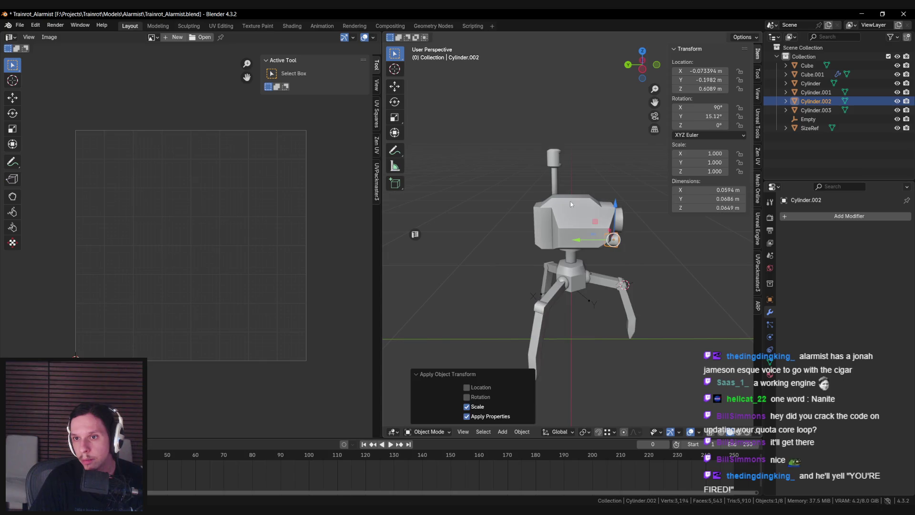
- Apply the pole's scale, then the front cylinder's rotation and scale
click(552, 171)
key(ctrl+a)
click(553, 169)
click(620, 252)
key(ctrl+a)
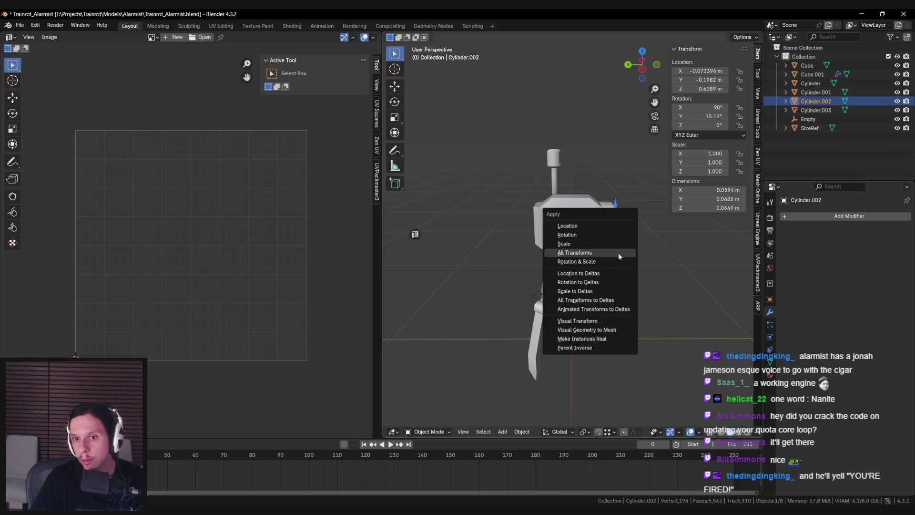
click(614, 263)
- Apply the central hub's 30° rotation into its mesh
click(580, 281)
click(580, 281)
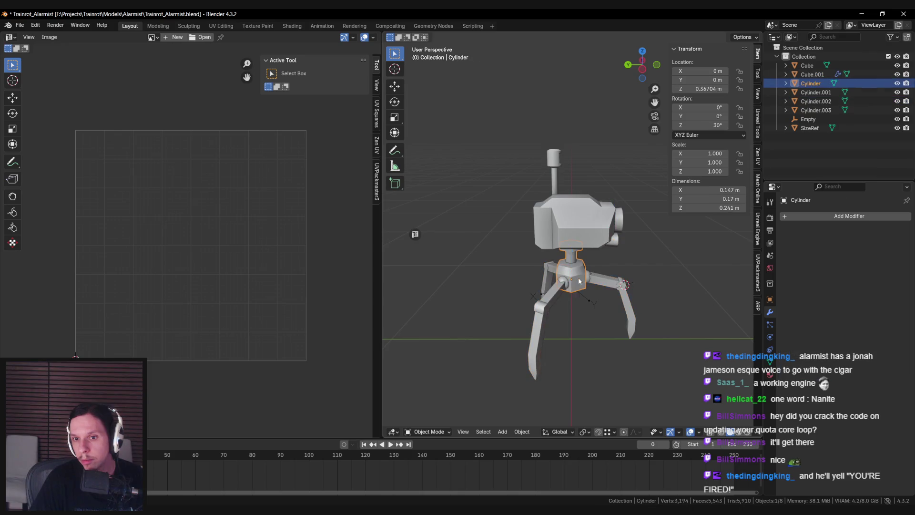
key(ctrl+a)
click(576, 246)
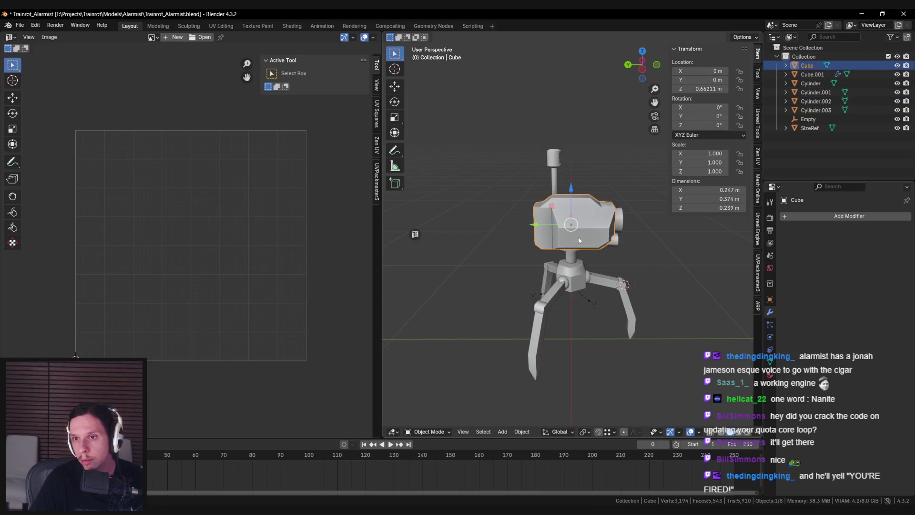
- Apply rotation and scale to the lens ring on the head's side
click(576, 215)
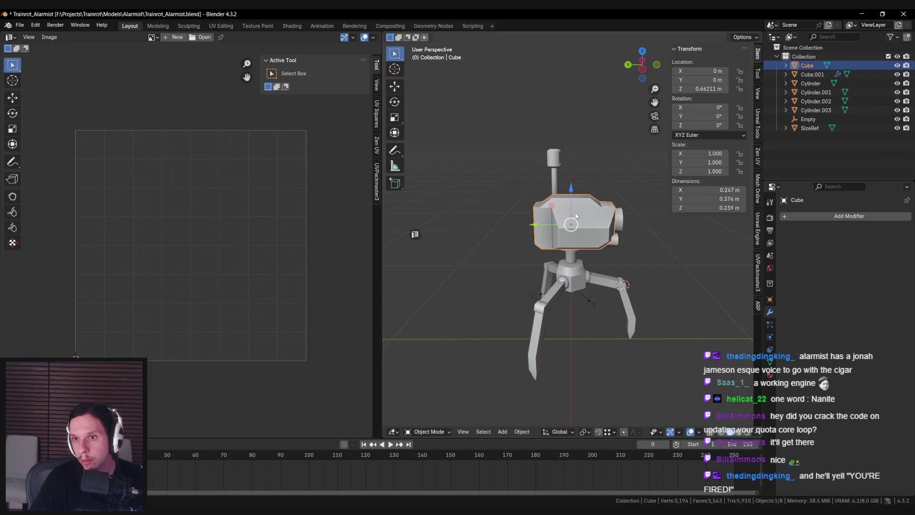
click(563, 182)
click(555, 174)
click(570, 267)
click(612, 285)
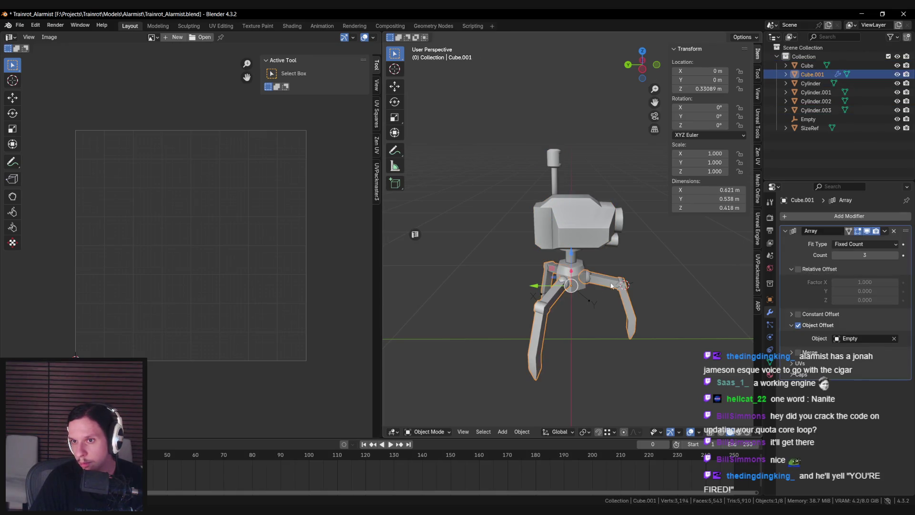
middle_drag(612, 285, 586, 267)
click(572, 278)
click(572, 222)
click(620, 228)
click(620, 226)
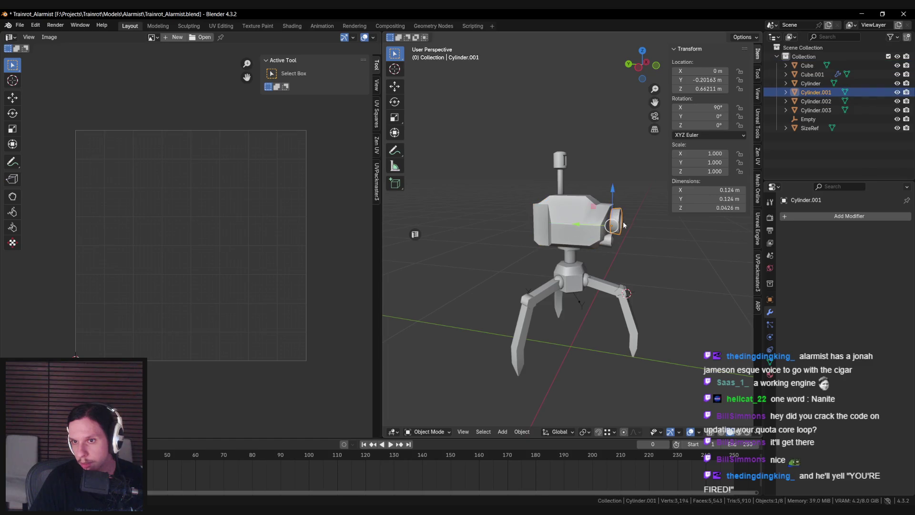
key(ctrl+a)
click(617, 218)
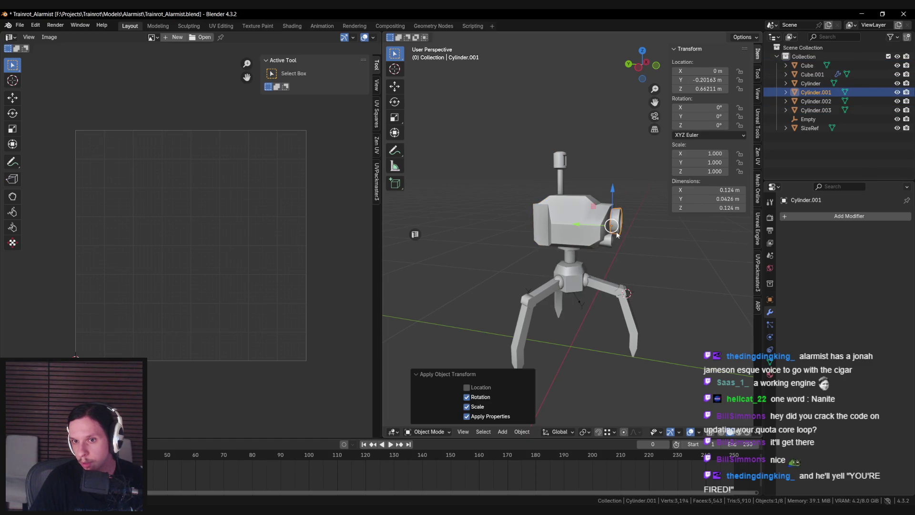
- Select all robot parts and enter Edit Mode with all geometry selected
click(626, 314)
key(a)
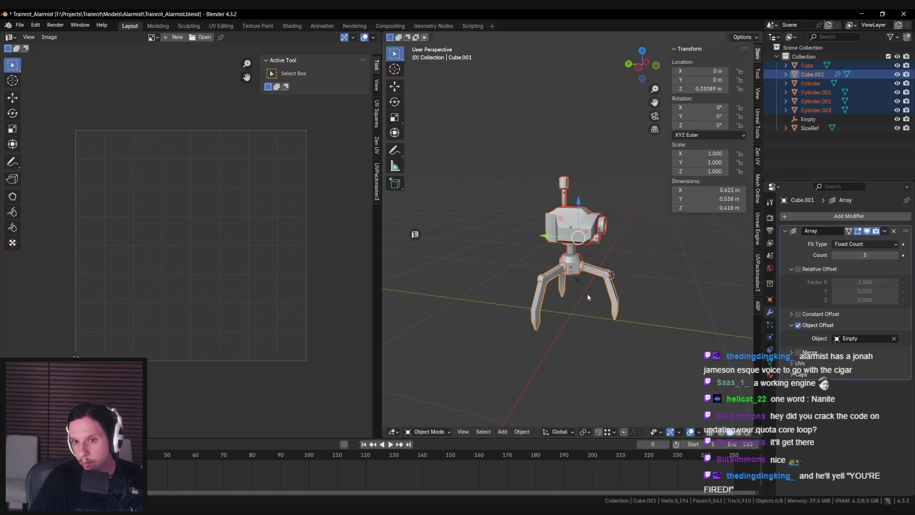
key(Tab)
key(alt+a)
- Unwrap all the robot geometry with the angle-based method
key(a)
key(u)
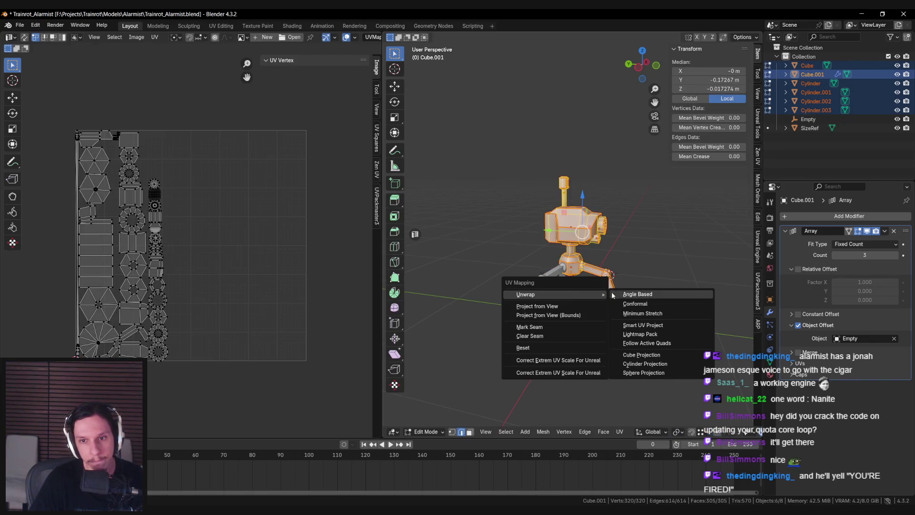
click(623, 294)
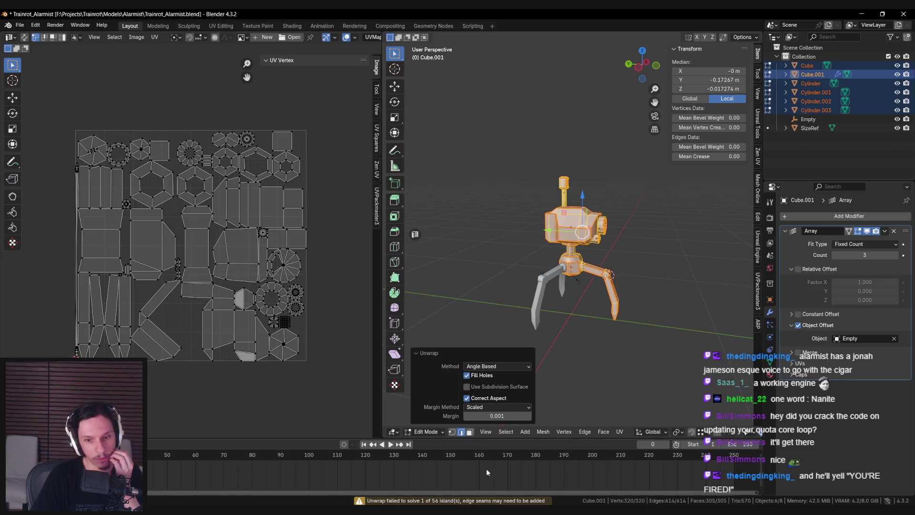
- Mark an edge loop on the pole as a seam and re-unwrap everything
scroll(535, 255, up, 3)
middle_drag(535, 255, 560, 197)
key(alt+a)
alt+click(559, 195)
key(ctrl+e)
click(560, 195)
key(alt+a)
scroll(567, 242, down, 2)
key(a)
key(u)
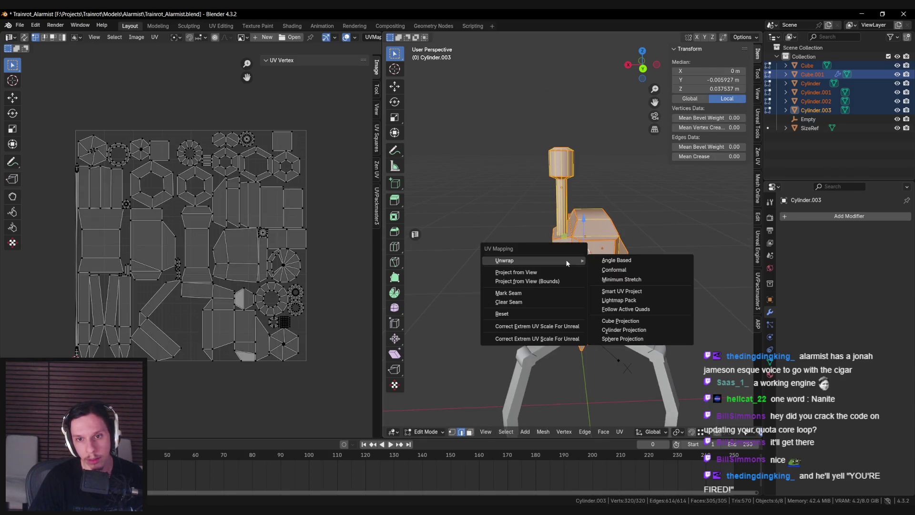
click(566, 259)
- Mark an edge loop on a leg as a seam and re-unwrap everything
middle_drag(510, 278, 575, 258)
scroll(541, 269, up, 3)
key(alt+a)
alt+click(576, 258)
key(ctrl+e)
click(578, 260)
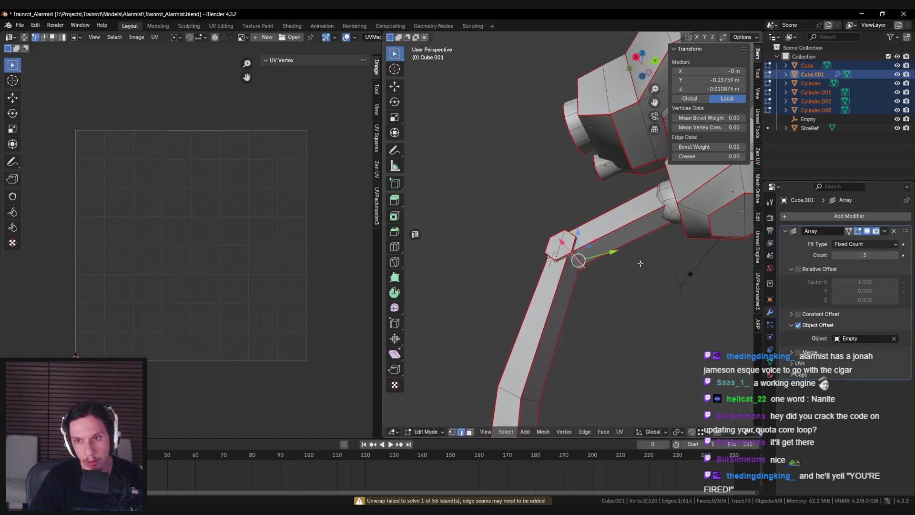
scroll(578, 259, down, 2)
key(a)
key(u)
mouse_move(648, 263)
click(691, 263)
- Select the eye sphere mesh and rotate it around the Z axis
middle_drag(690, 263, 620, 238)
scroll(620, 238, up, 3)
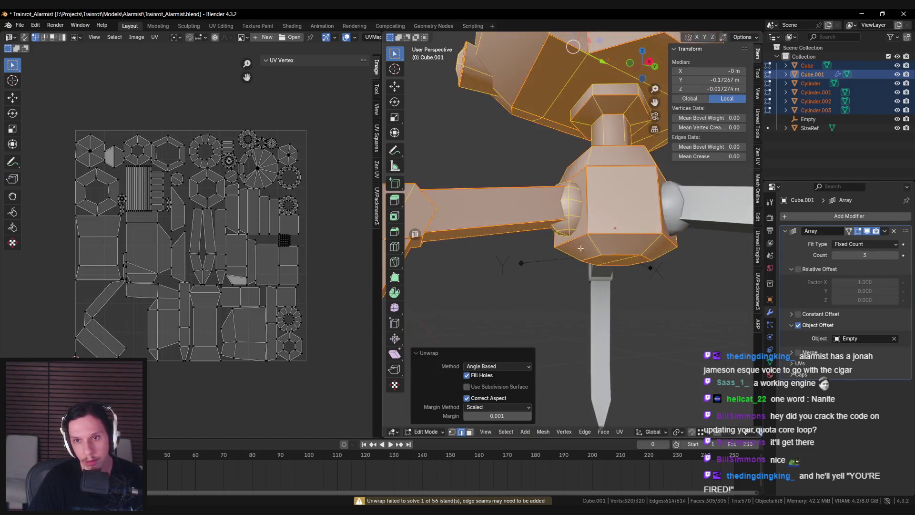
key(alt+a)
scroll(542, 209, up, 2)
mouse_move(542, 210)
middle_down()
mouse_move(517, 224)
mouse_move(534, 252)
mouse_move(666, 337)
middle_up()
key(l)
key(alt+z)
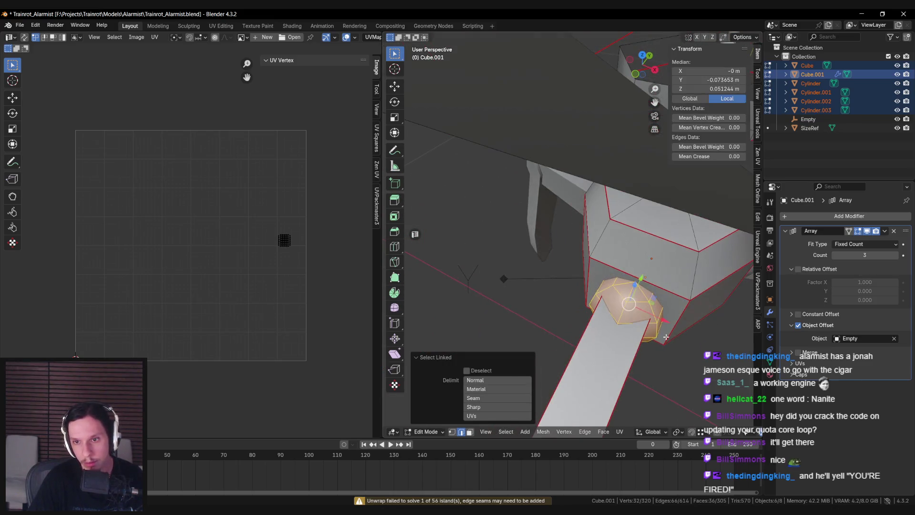
key(r)
key(z)
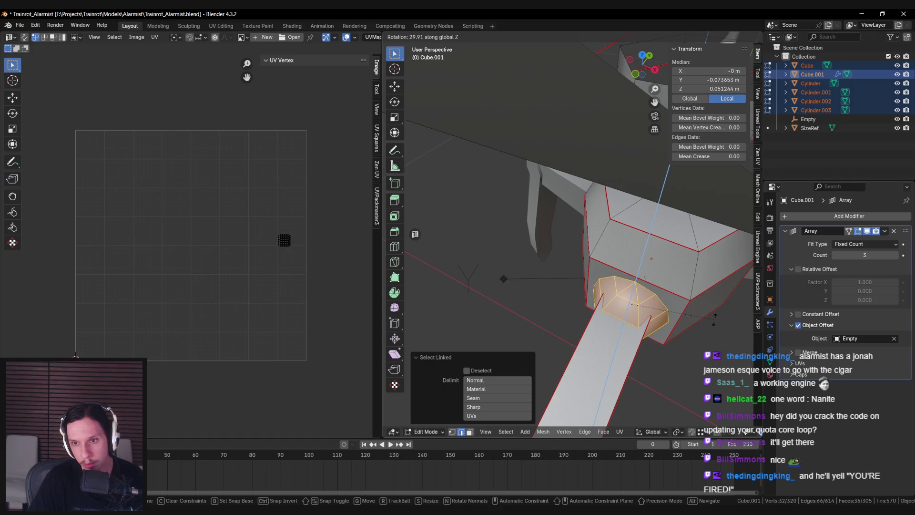
click(715, 318)
- Isolate the eye sphere and delete its right-half faces
middle_drag(715, 319, 667, 281)
key(shift+h)
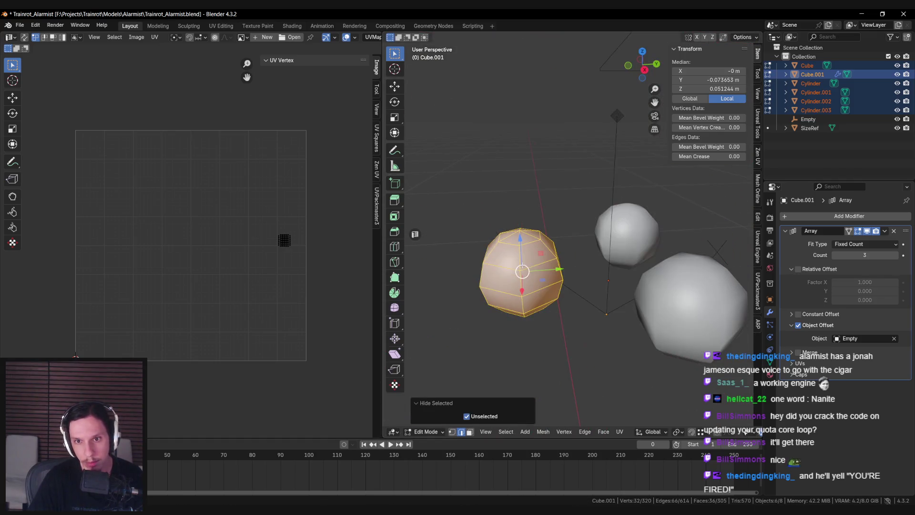
key(alt+z)
shift+middle_drag(522, 271, 520, 210)
key(alt+a)
drag(521, 193, 591, 310)
key(alt+z)
key(x)
click(590, 314)
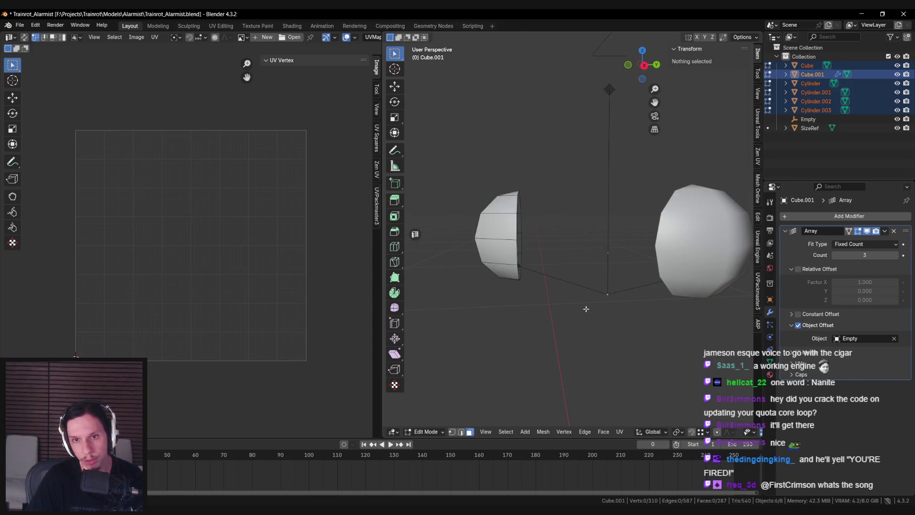
- Return to Object Mode and switch over to the Spotify window
middle_drag(586, 309, 626, 306)
key(Tab)
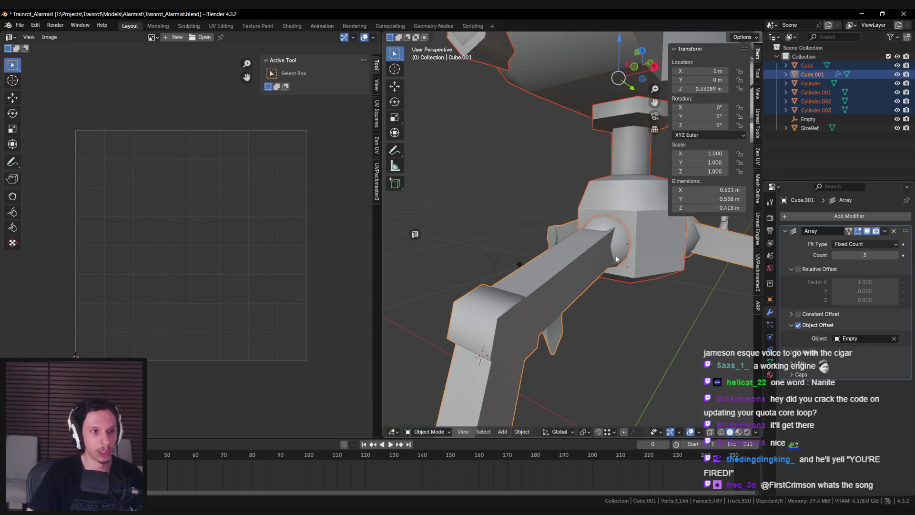
key(alt+Tab)
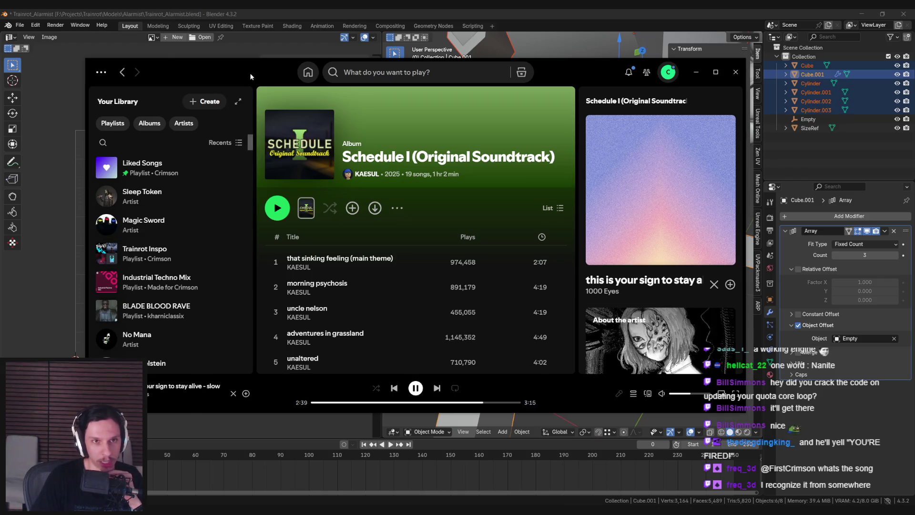
drag(251, 77, 347, 59)
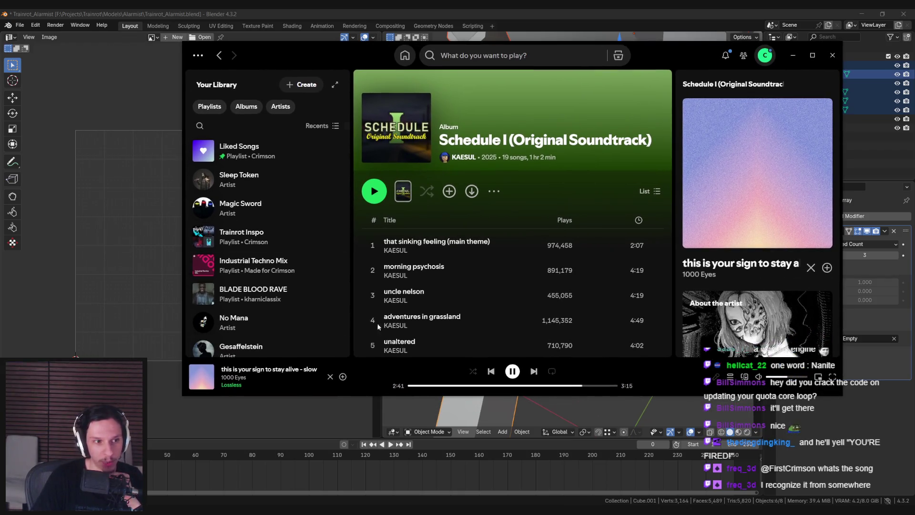
click(792, 55)
mouse_move(505, 239)
middle_down()
mouse_move(532, 266)
mouse_move(513, 300)
mouse_move(533, 265)
mouse_move(672, 268)
mouse_move(540, 266)
middle_up()
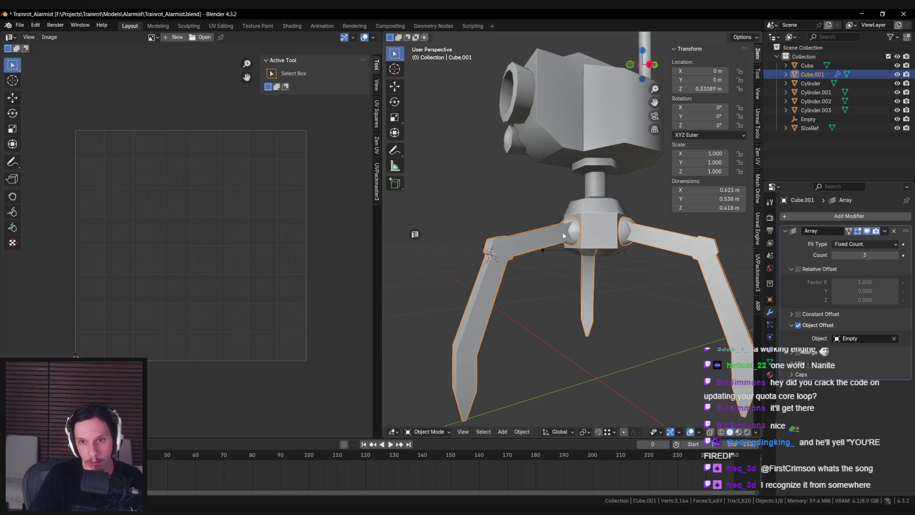
- Select all of the robot's parts in Object Mode, checking them in wireframe
key(alt+a)
scroll(563, 236, down, 5)
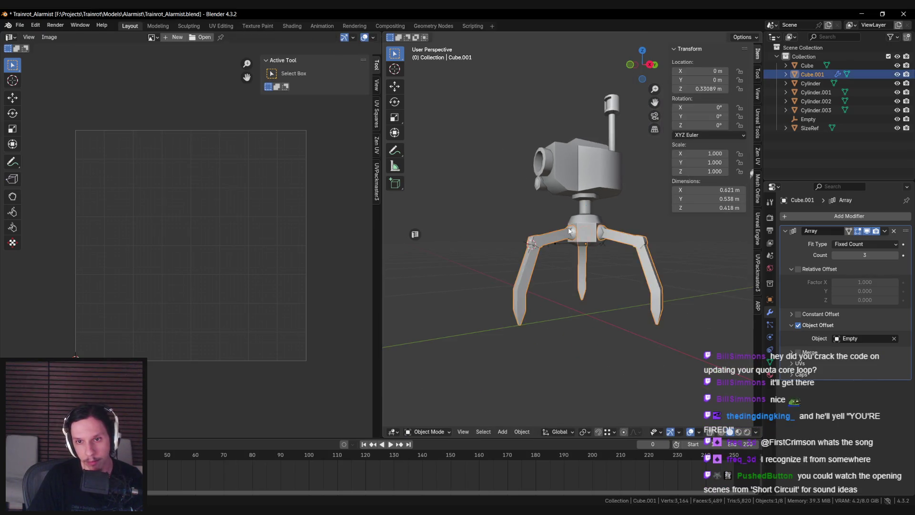
key(Tab)
key(a)
key(Tab)
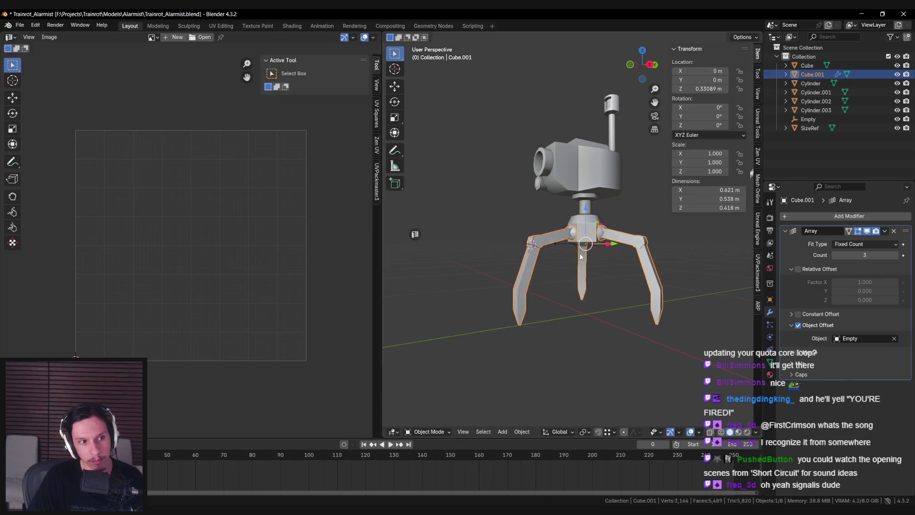
mouse_move(568, 250)
middle_down()
mouse_move(584, 237)
mouse_move(606, 248)
mouse_move(588, 275)
mouse_move(531, 259)
middle_up()
key(shift+z)
scroll(584, 237, up, 3)
key(a)
key(shift+z)
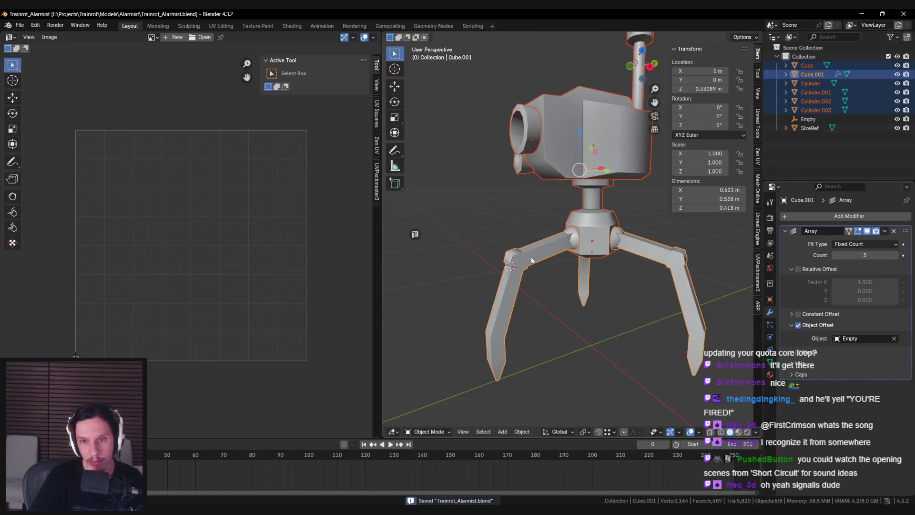
- Unwrap the entire robot mesh in Edit Mode with the Angle Based method
key(Tab)
key(l)
key(ctrl+z)
key(ctrl+z)
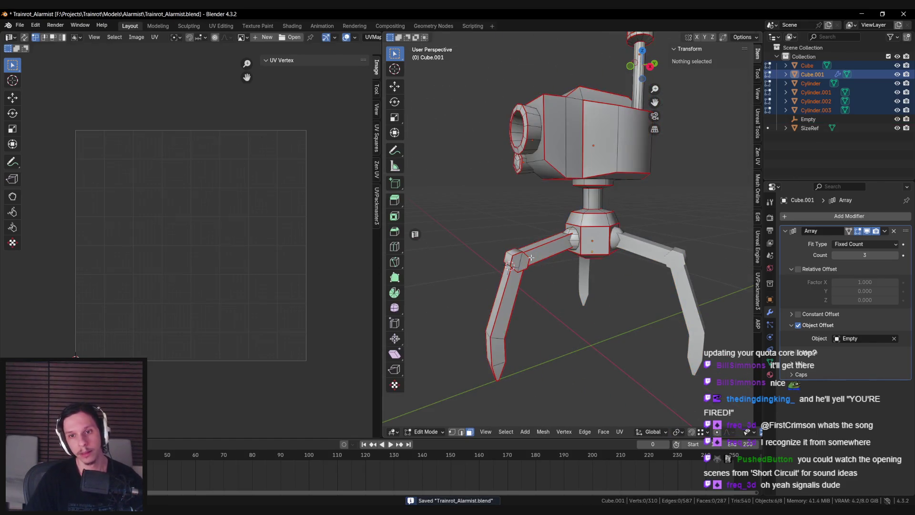
key(a)
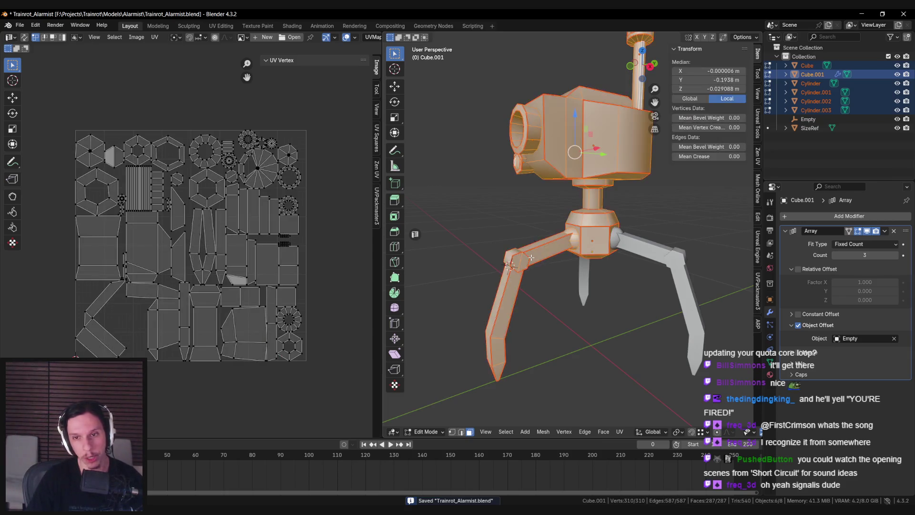
key(u)
mouse_move(531, 256)
click(570, 257)
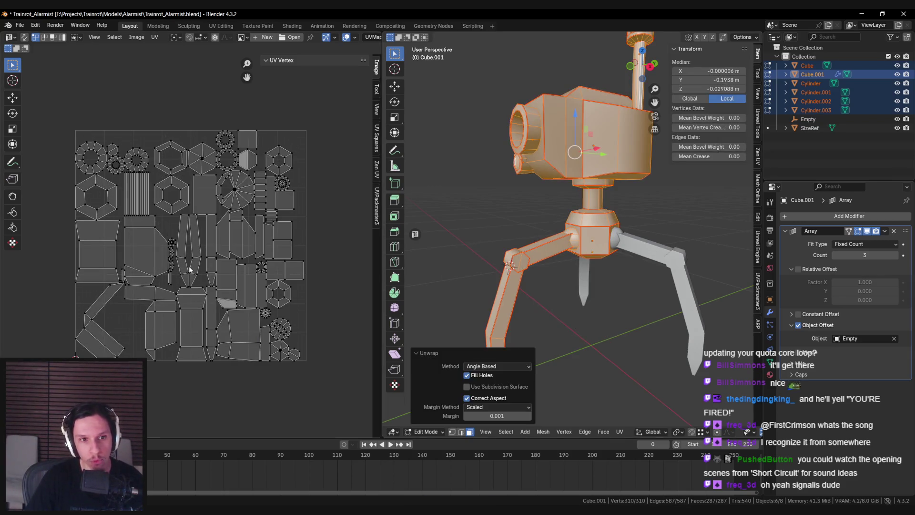
- Turn on UV Sync Selection and select the hexagon UV island's face
scroll(217, 209, up, 8)
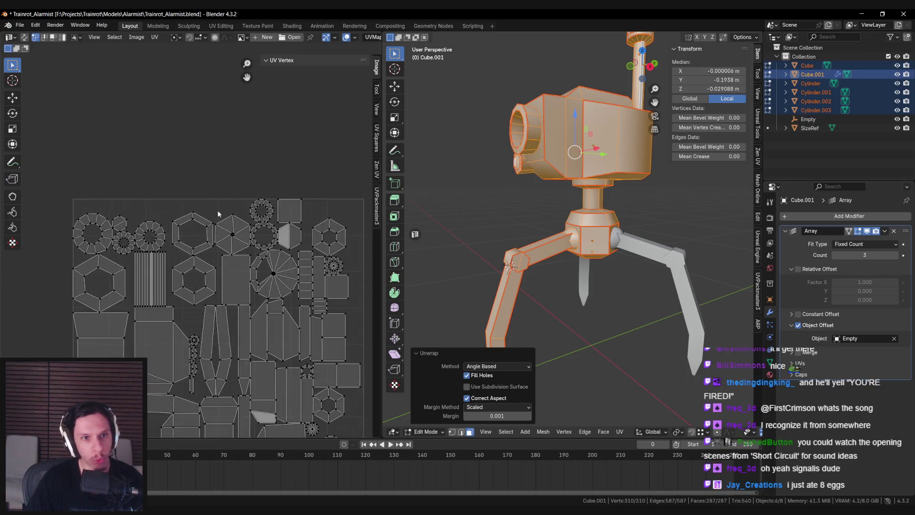
scroll(259, 197, down, 2)
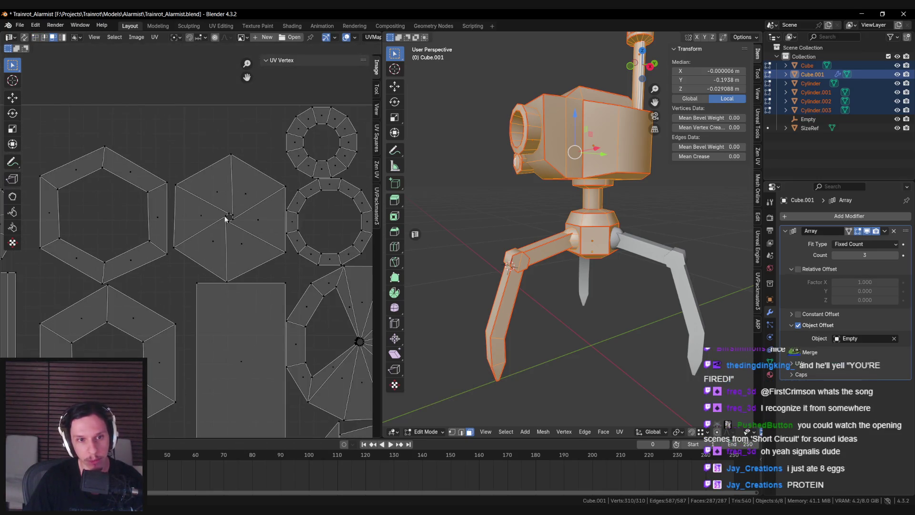
click(224, 219)
click(24, 38)
middle_drag(226, 208, 218, 210)
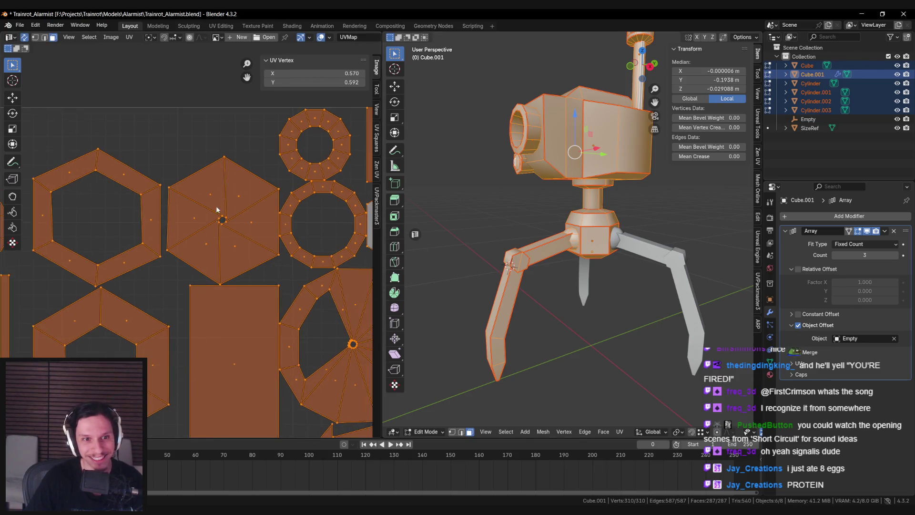
click(219, 217)
- Mark a seam on a cylinder edge and unwrap the whole mesh again
middle_drag(495, 231, 546, 235)
middle_drag(582, 208, 570, 200)
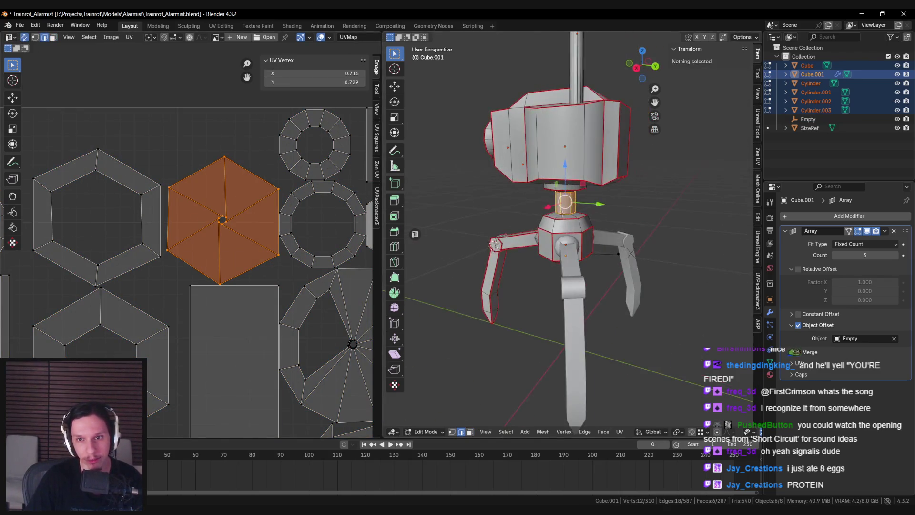
scroll(570, 201, up, 2)
click(566, 198)
key(ctrl+e)
click(562, 200)
key(a)
key(u)
click(529, 210)
scroll(221, 262, down, 2)
scroll(209, 238, up, 1)
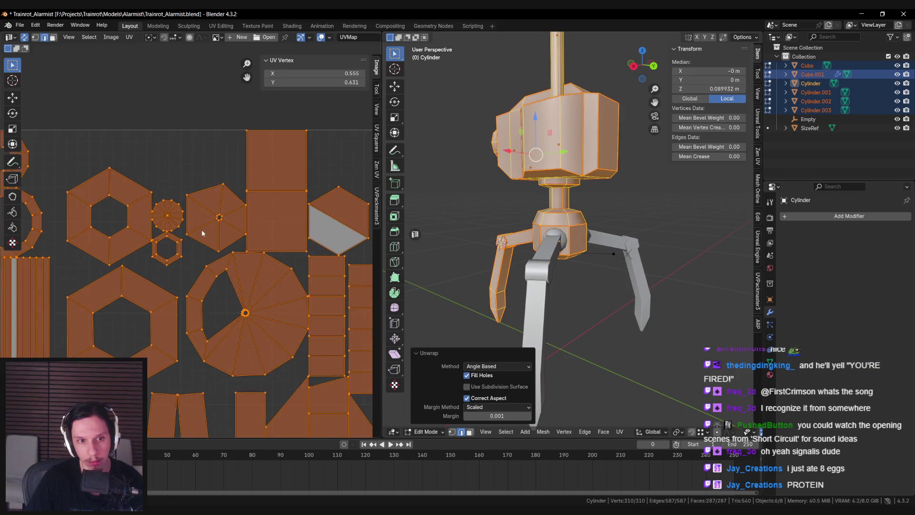
- Mark another seam edge as a seam and re-unwrap the mesh
key(alt+a)
click(201, 230)
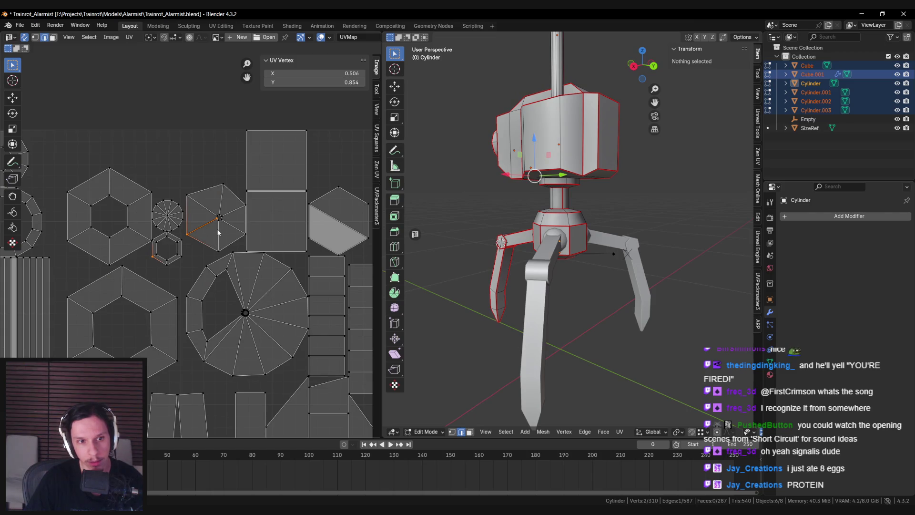
key(a)
key(ctrl+z)
key(ctrl+e)
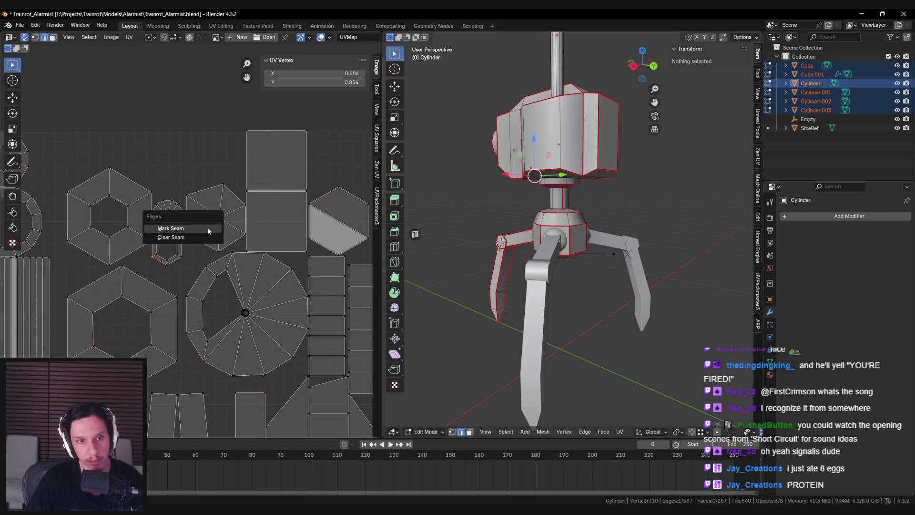
key(a)
key(u)
click(224, 237)
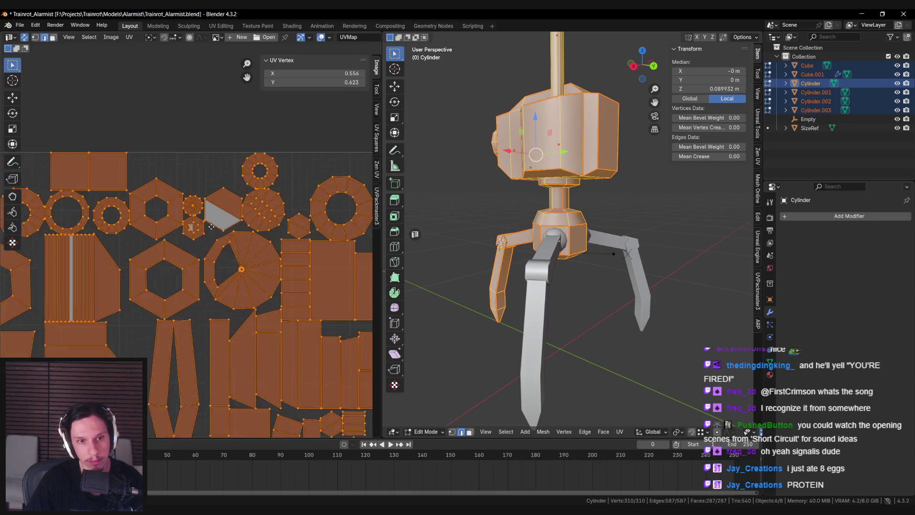
key(alt+a)
- Select the linked hexagon ring faces and frame them in the 3D view
scroll(208, 253, down, 1)
ctrl+scroll(209, 253, up, 3)
shift+scroll(249, 247, down, 5)
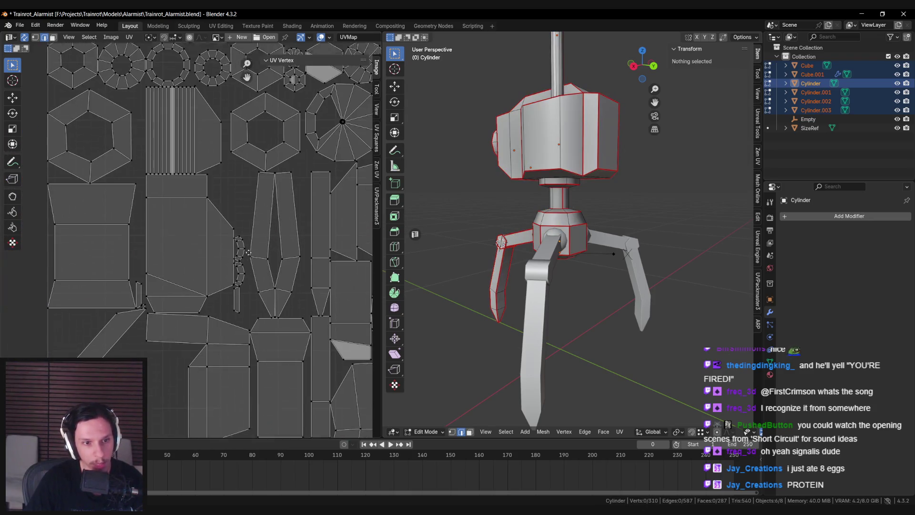
key(3)
key(l)
key(KP_Decimal)
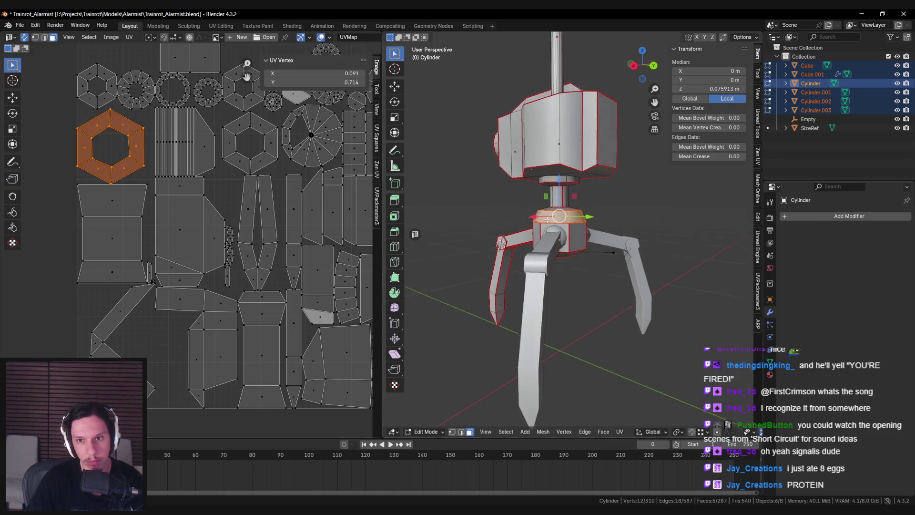
scroll(199, 215, up, 6)
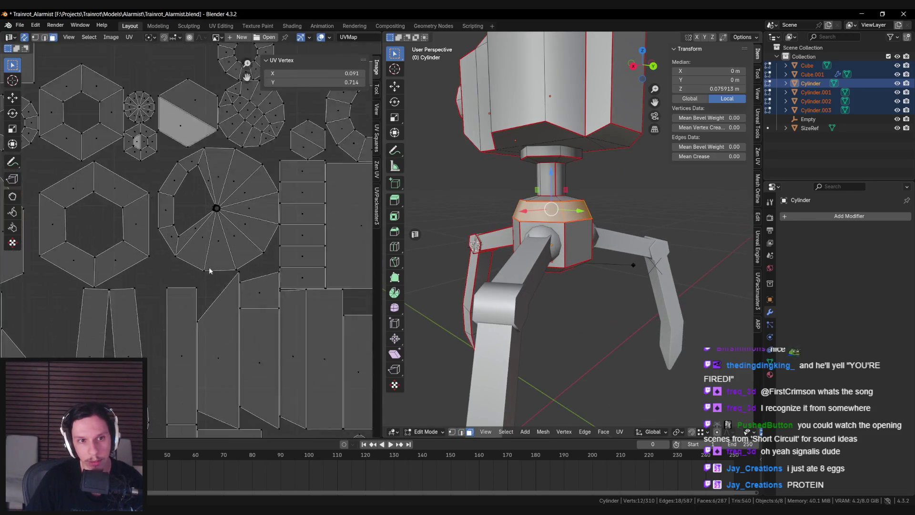
scroll(207, 236, up, 2)
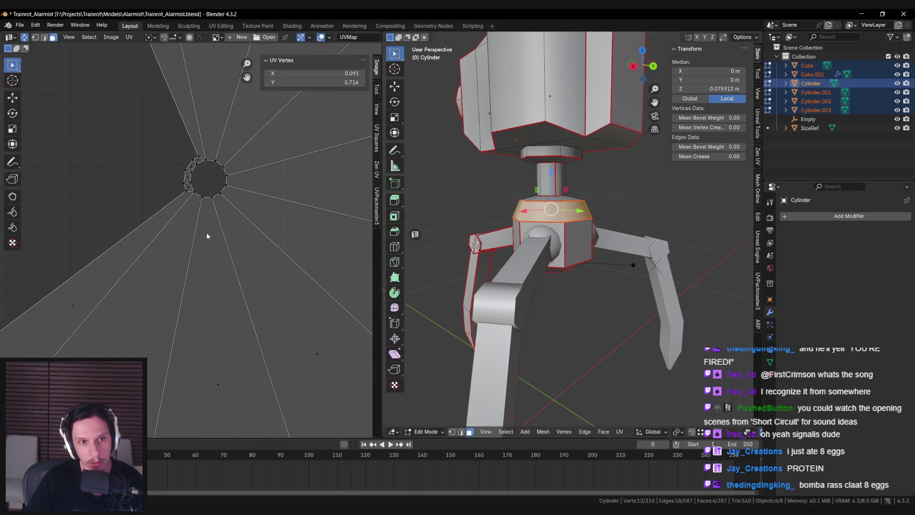
- Find the circular fan island's cap on Cylinder.003 and mark a seam on its edge
key(alt+a)
key(l)
middle_drag(548, 286, 516, 317)
key(KP_Decimal)
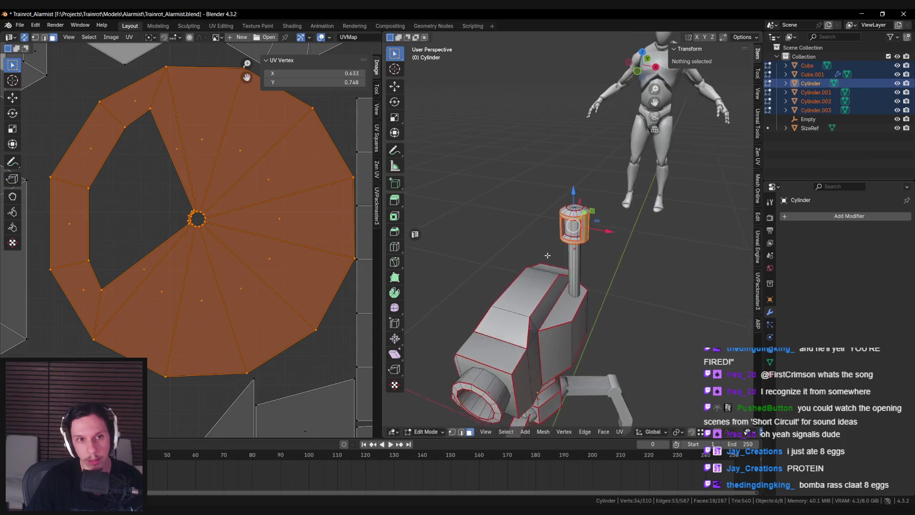
scroll(567, 224, up, 4)
middle_drag(567, 224, 572, 221)
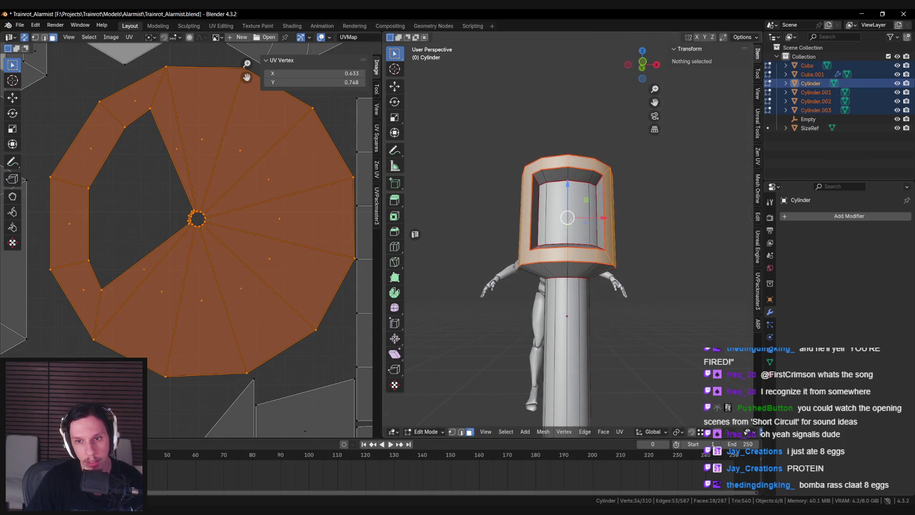
middle_drag(641, 244, 580, 230)
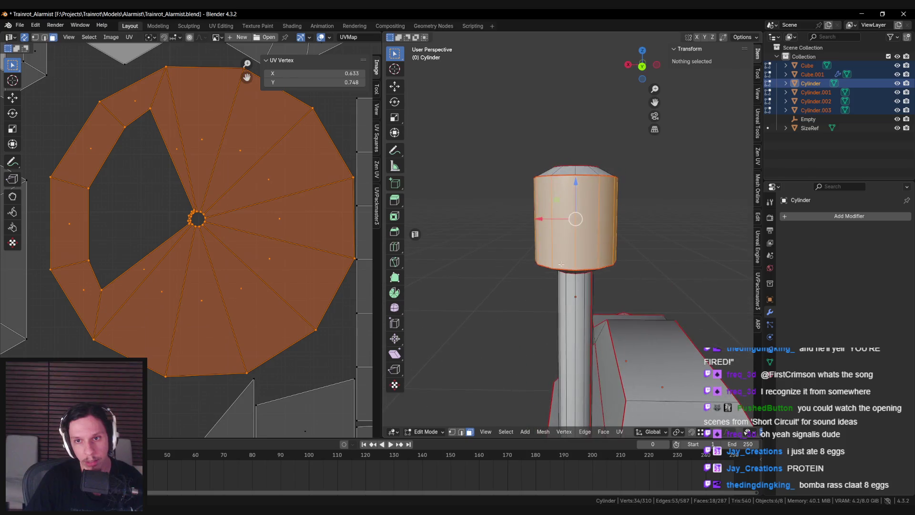
key(2)
click(579, 230)
key(ctrl+e)
click(579, 229)
- Re-unwrap the cylinder mesh with the Angle Based method
key(a)
key(u)
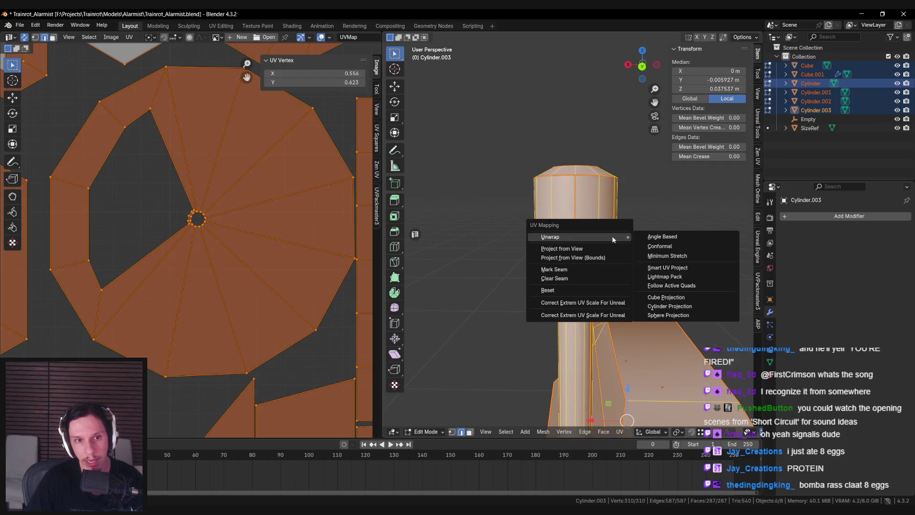
click(668, 237)
scroll(259, 247, down, 3)
scroll(259, 247, down, 3)
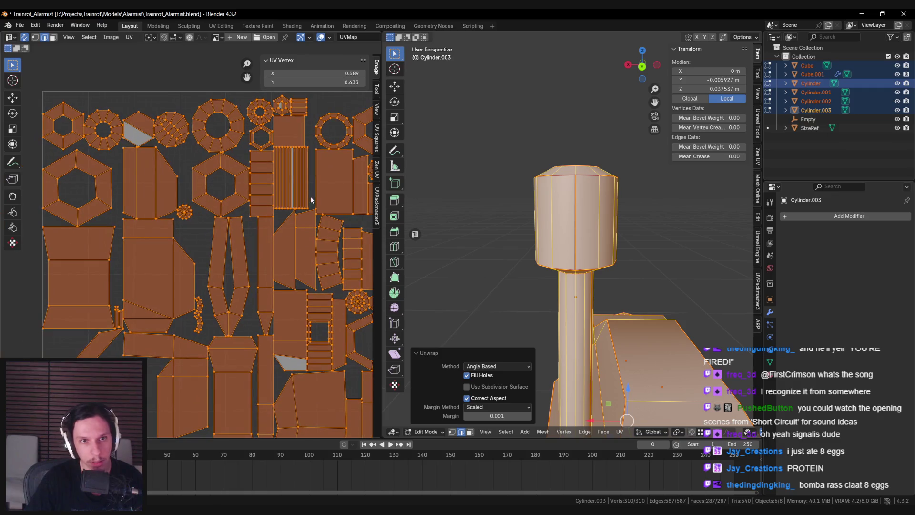
middle_drag(292, 222, 272, 195)
- Select the cylinder cap's linked faces, limited to seam boundaries
key(3)
key(alt+a)
key(l)
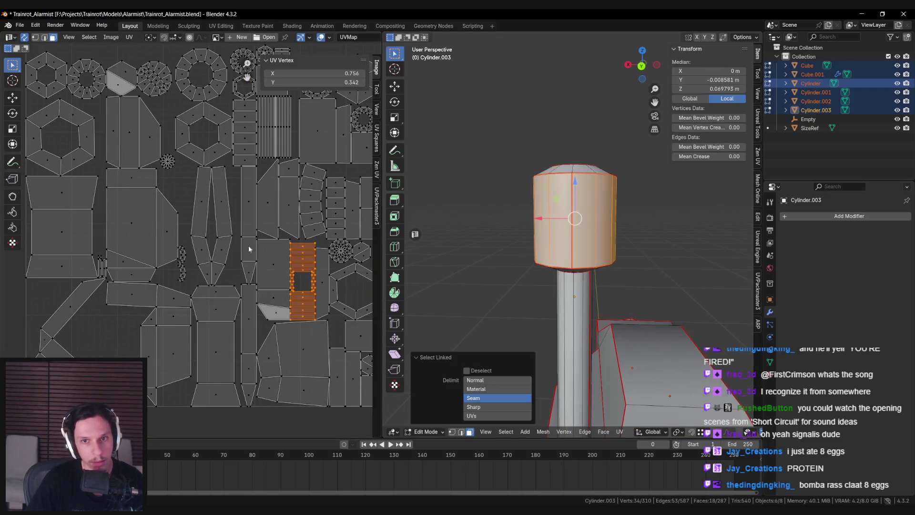
middle_drag(324, 294, 302, 285)
scroll(302, 285, up, 2)
mouse_move(357, 248)
middle_down()
mouse_move(190, 272)
mouse_move(224, 253)
mouse_move(222, 287)
middle_up()
- Look over the UV islands and select a face of the arc island
key(2)
scroll(139, 257, down, 2)
scroll(138, 253, down, 1)
scroll(221, 287, down, 1)
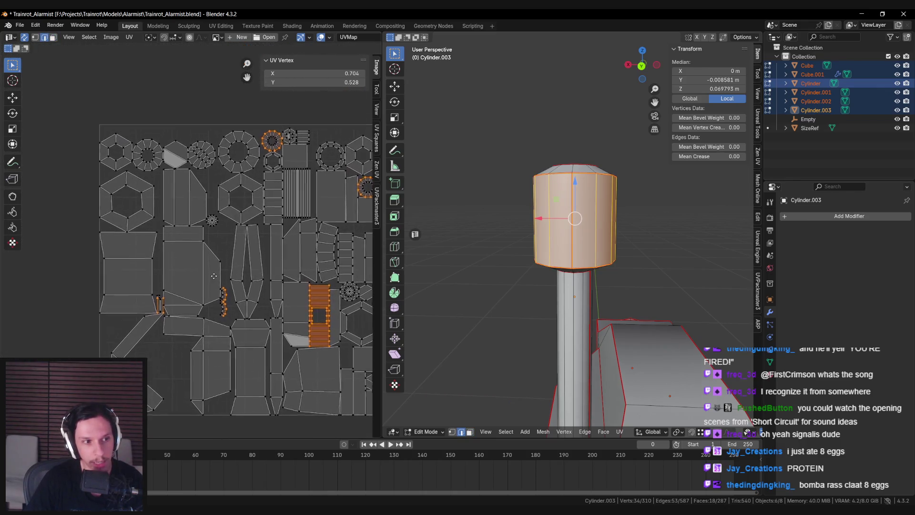
scroll(262, 234, up, 2)
scroll(261, 235, up, 1)
mouse_move(260, 237)
middle_down()
mouse_move(179, 271)
mouse_move(238, 170)
mouse_move(113, 272)
middle_up()
scroll(180, 270, down, 1)
scroll(213, 265, up, 1)
scroll(213, 265, up, 2)
scroll(113, 272, down, 1)
mouse_move(154, 295)
middle_down()
mouse_move(235, 293)
mouse_move(259, 266)
middle_up()
key(3)
click(258, 274)
- Turn off UV Sync Selection and move the strip island into the empty gap
scroll(259, 266, down, 1)
mouse_move(134, 380)
middle_down()
mouse_move(131, 314)
mouse_move(216, 314)
middle_up()
click(25, 37)
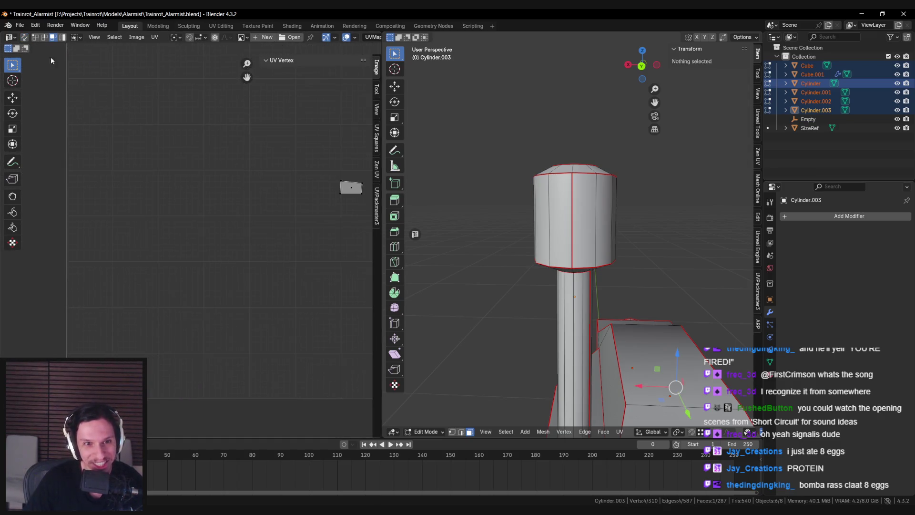
key(a)
middle_drag(275, 235, 238, 264)
scroll(239, 265, up, 3)
key(g)
click(254, 269)
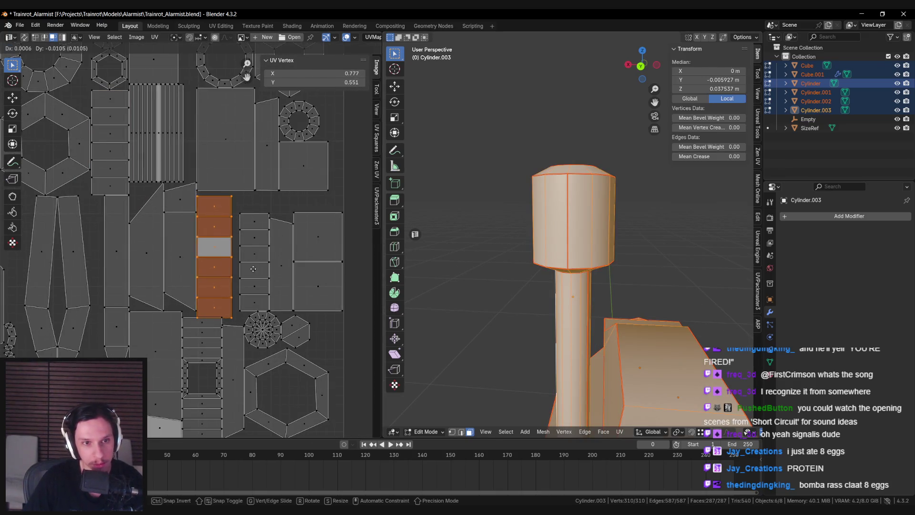
- Zoom in on the UV layout and select the whole ring-shaped island
middle_drag(249, 269, 332, 241)
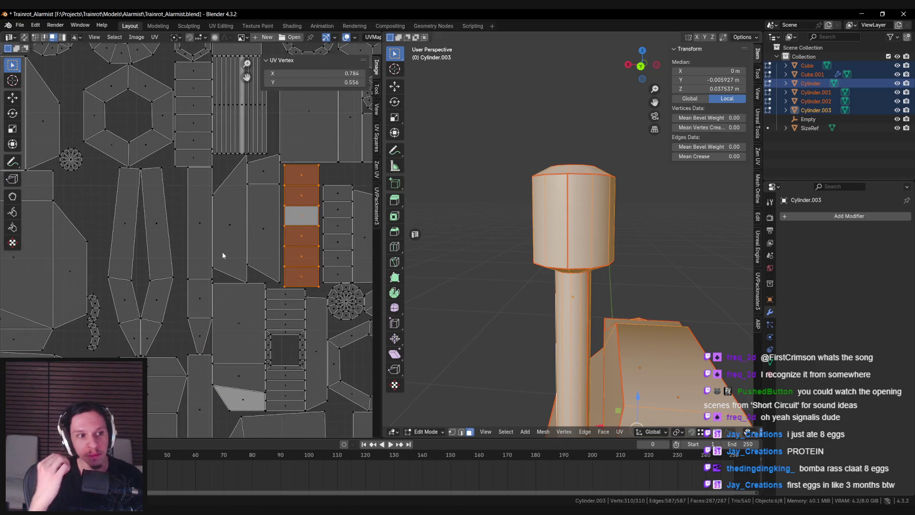
scroll(222, 251, down, 3)
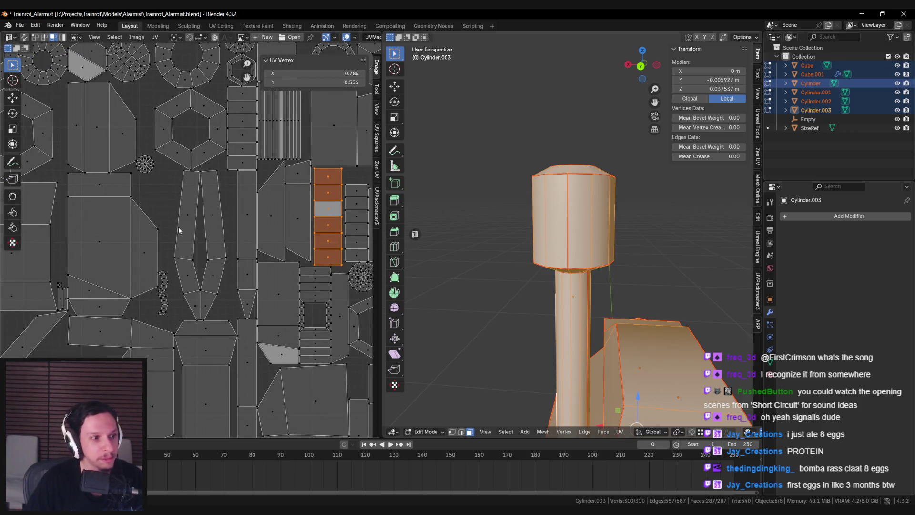
scroll(169, 259, up, 5)
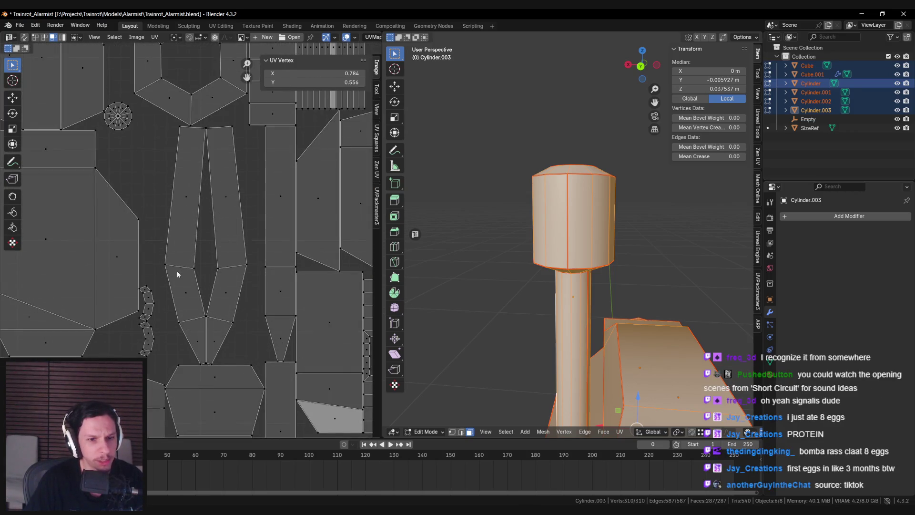
scroll(176, 278, down, 3)
scroll(195, 180, up, 1)
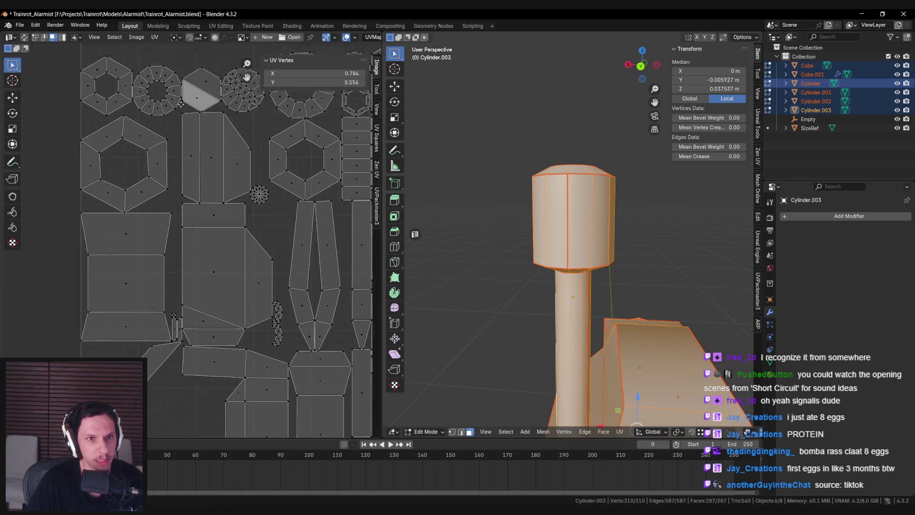
scroll(195, 180, up, 3)
scroll(195, 180, down, 3)
scroll(235, 286, up, 1)
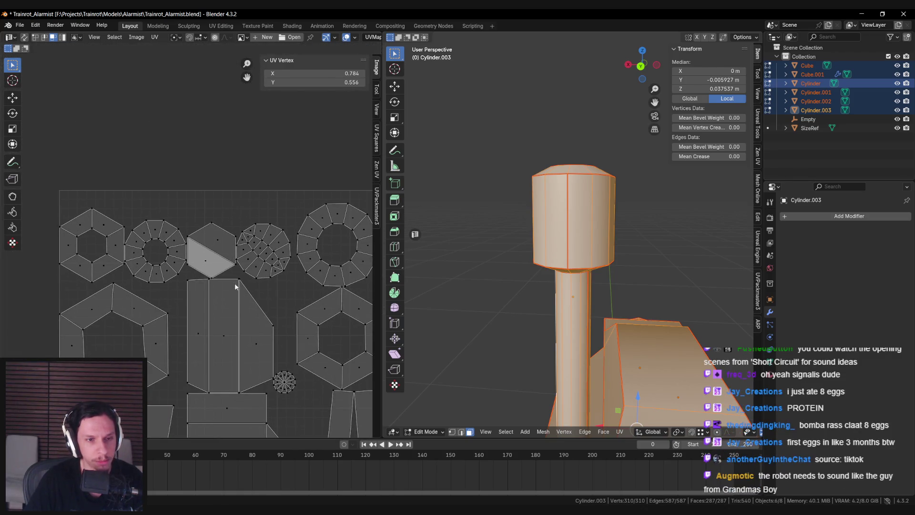
scroll(171, 275, up, 3)
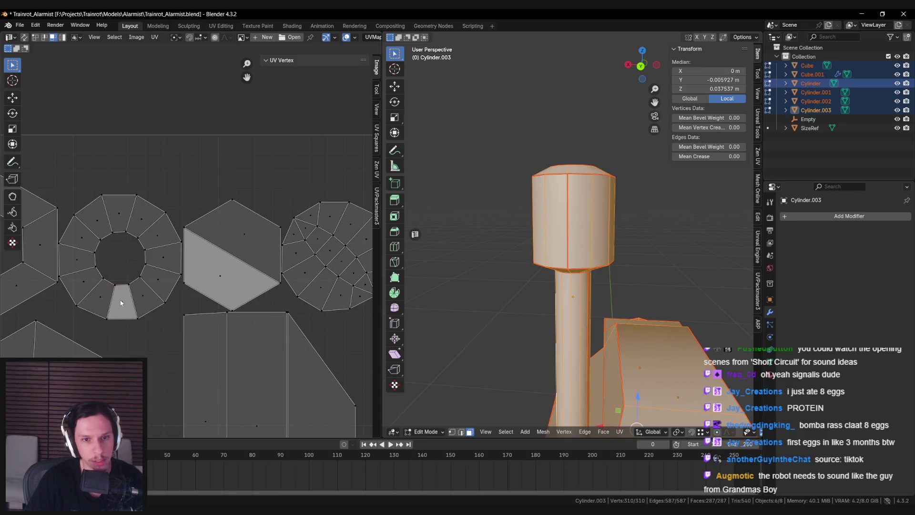
key(ctrl+l)
- Enable UV Sync Selection and frame the ring's lens faces on Cylinder.001
click(24, 38)
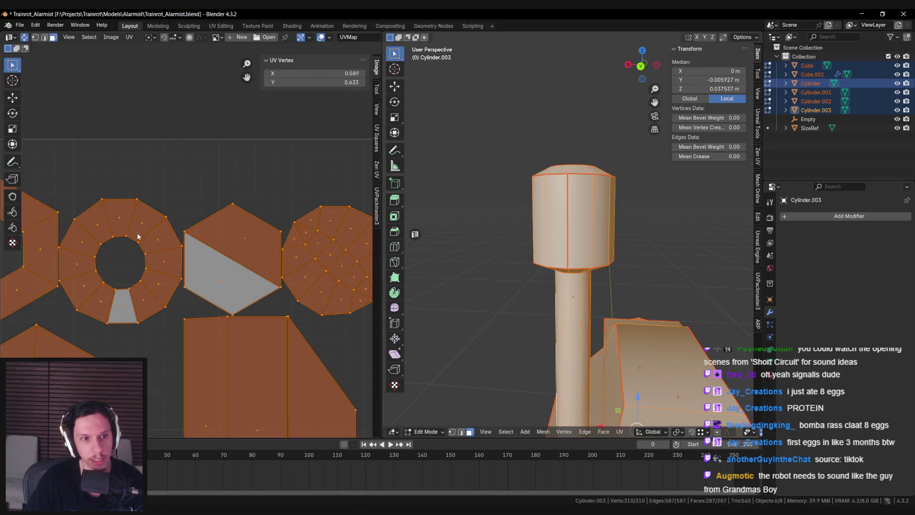
key(l)
middle_drag(595, 310, 687, 326)
key(KP_Decimal)
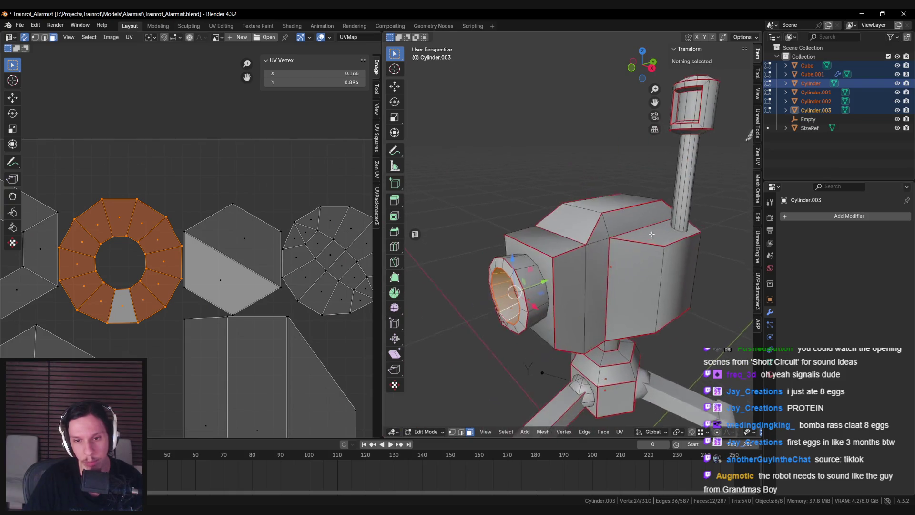
middle_drag(555, 279, 596, 219)
alt+click(610, 210)
- Select the linked inner ring faces of Cylinder.001 and unwrap them Angle Based
right_click(609, 210)
key(a)
right_click(609, 210)
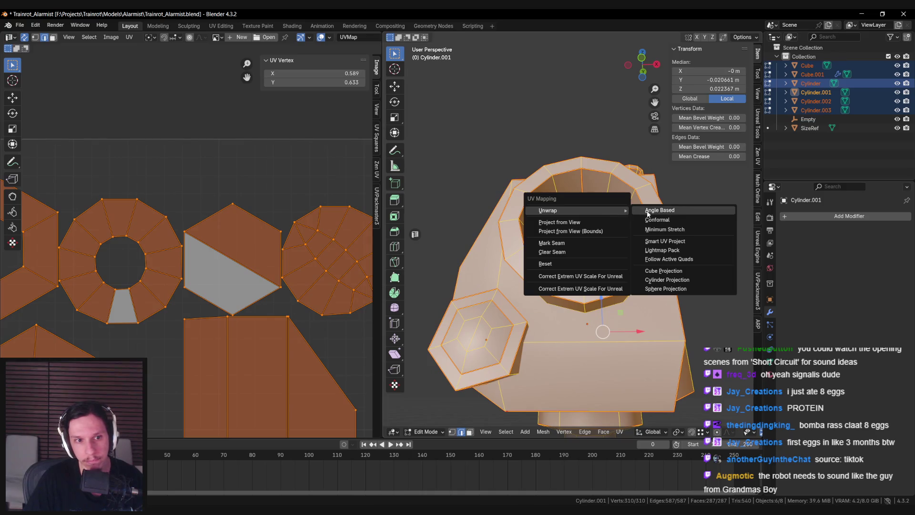
click(646, 210)
key(u)
click(610, 192)
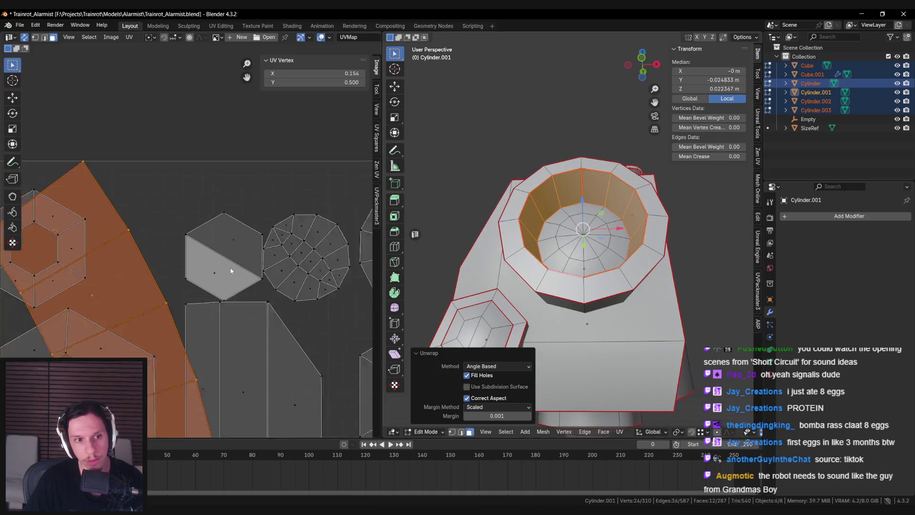
- Select the unwrapped ring strip island in the UV editor
click(184, 353)
click(184, 357)
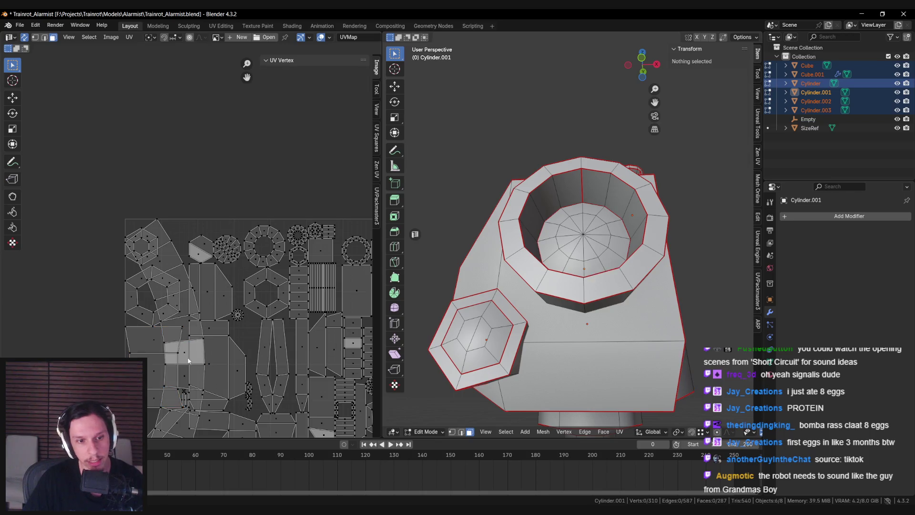
click(185, 358)
click(185, 361)
click(185, 357)
click(186, 352)
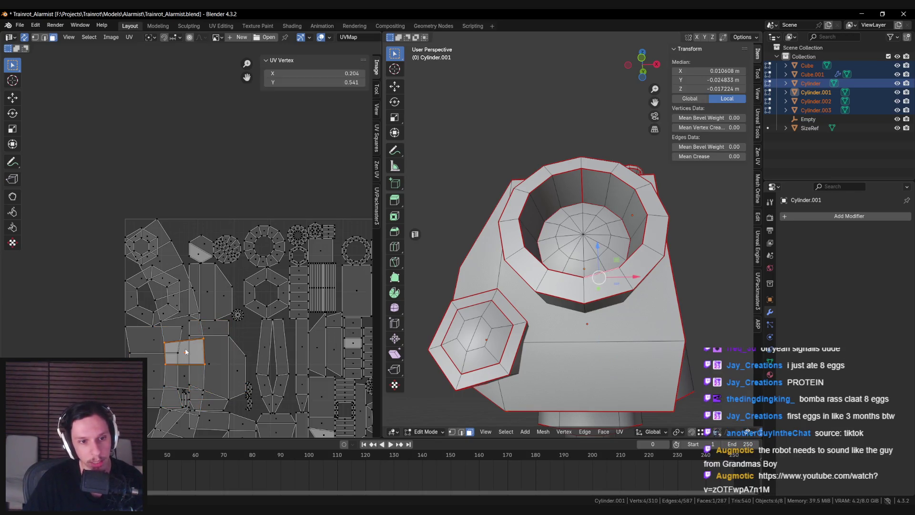
click(185, 353)
click(143, 296)
click(191, 309)
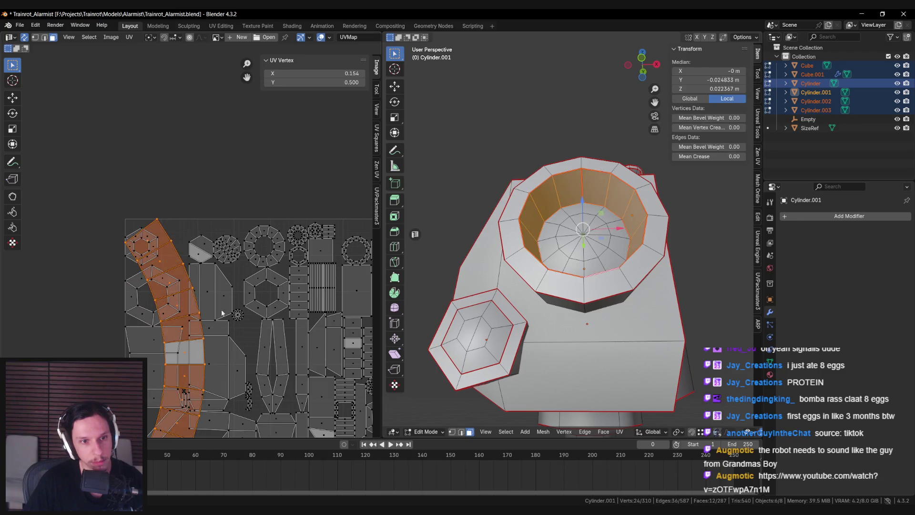
drag(191, 310, 67, 310)
middle_drag(122, 313, 214, 263)
- Turn off UV selection sync and straighten the ring strip into a column
key(alt+e)
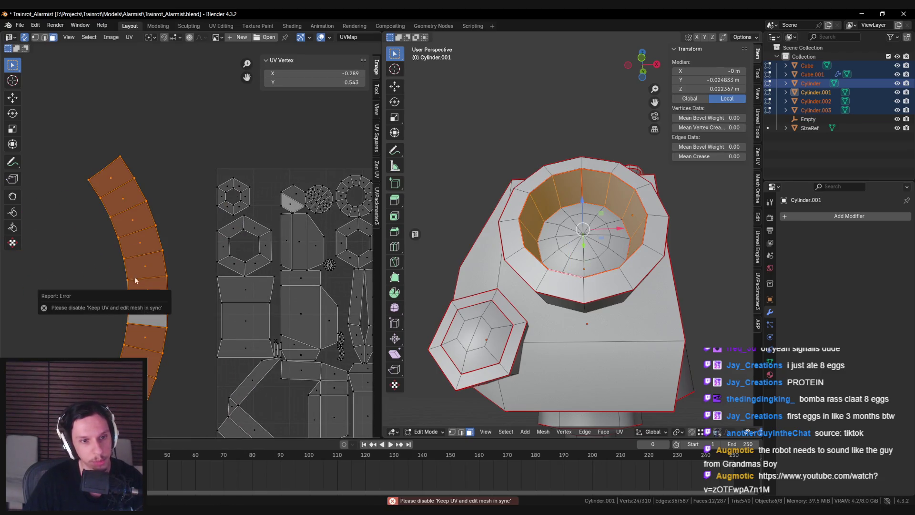
click(24, 38)
middle_drag(155, 238, 186, 209)
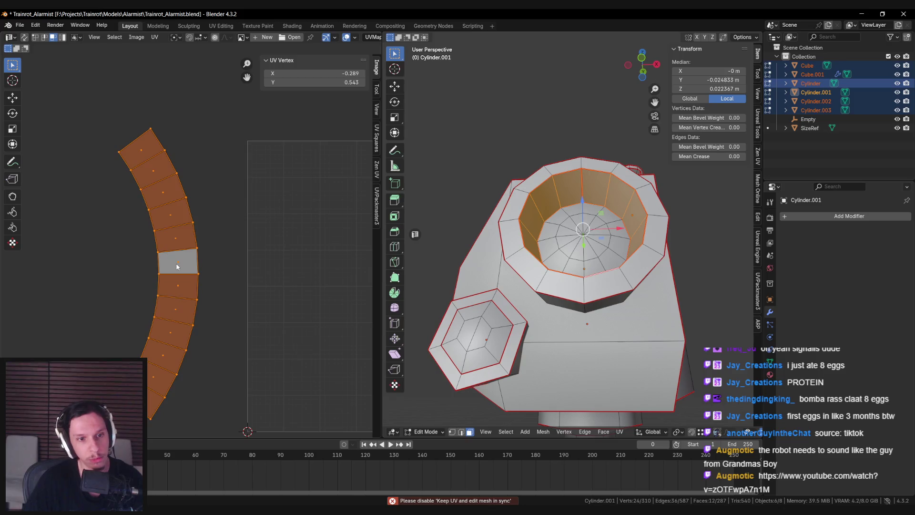
key(alt+e)
key(alt+a)
- Move the straightened strip to the top of the UV layout beside the other islands
key(a)
middle_drag(266, 286, 234, 290)
key(g)
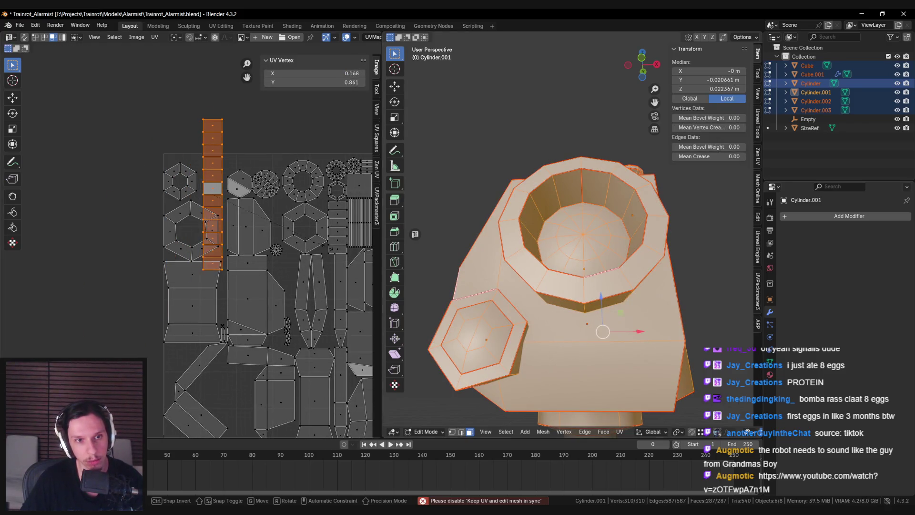
click(258, 160)
middle_drag(258, 161, 213, 243)
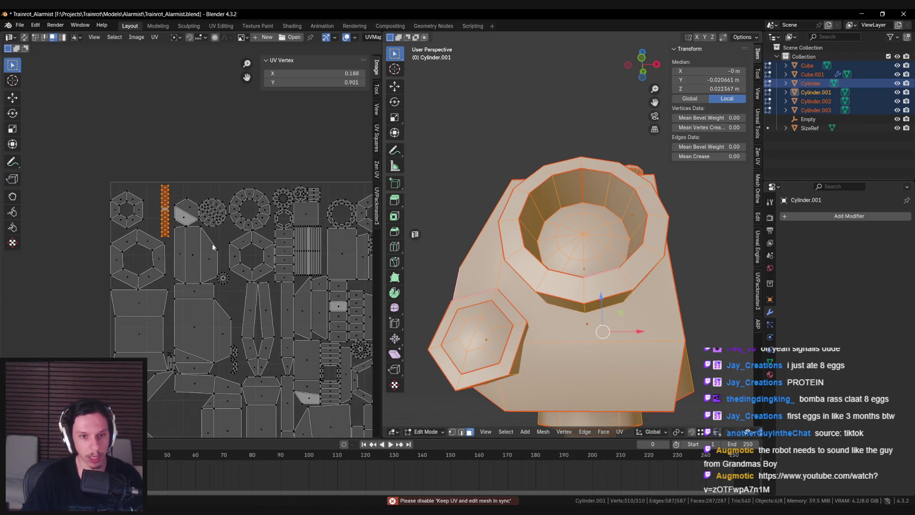
scroll(212, 243, up, 3)
scroll(195, 336, down, 3)
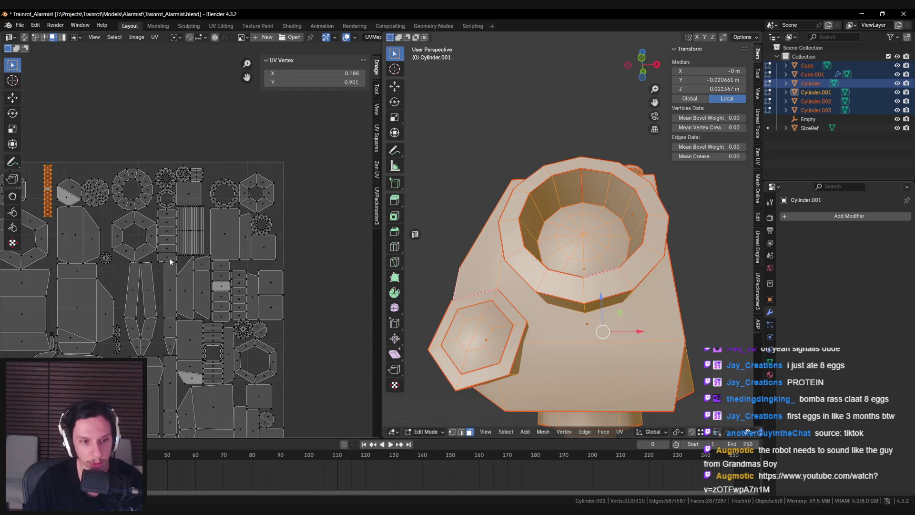
scroll(169, 259, up, 2)
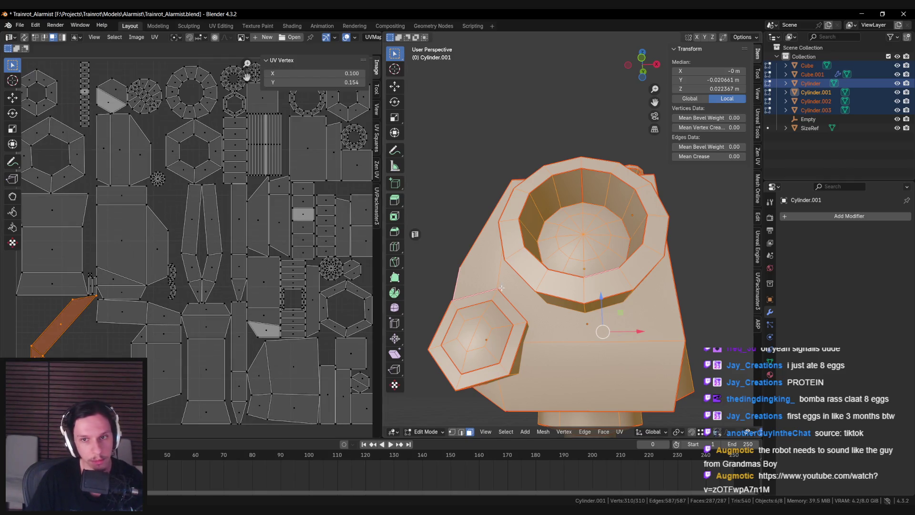
- Turn UV selection sync back on, deselect everything, and view the robot from another angle
click(24, 37)
scroll(79, 301, up, 3)
key(alt+a)
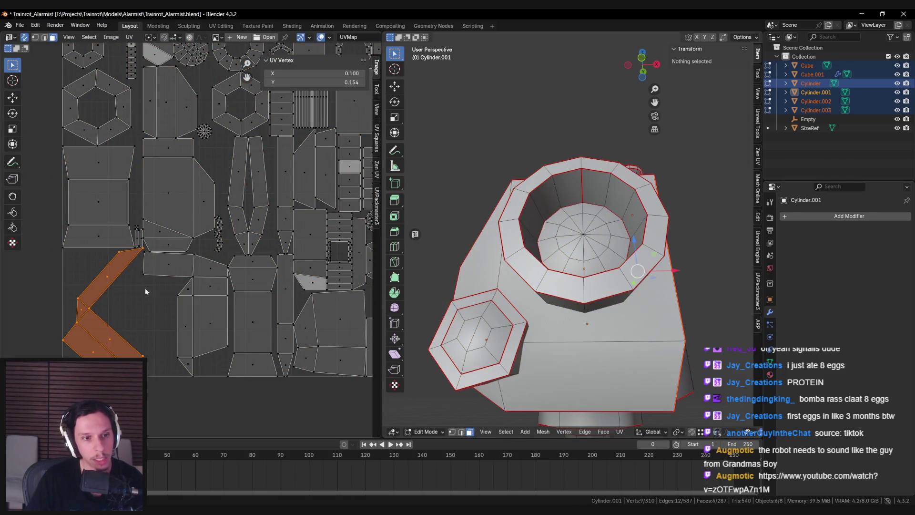
scroll(477, 310, down, 3)
mouse_move(476, 310)
middle_down()
mouse_move(517, 359)
mouse_move(605, 292)
mouse_move(579, 317)
mouse_move(593, 344)
mouse_move(574, 352)
middle_up()
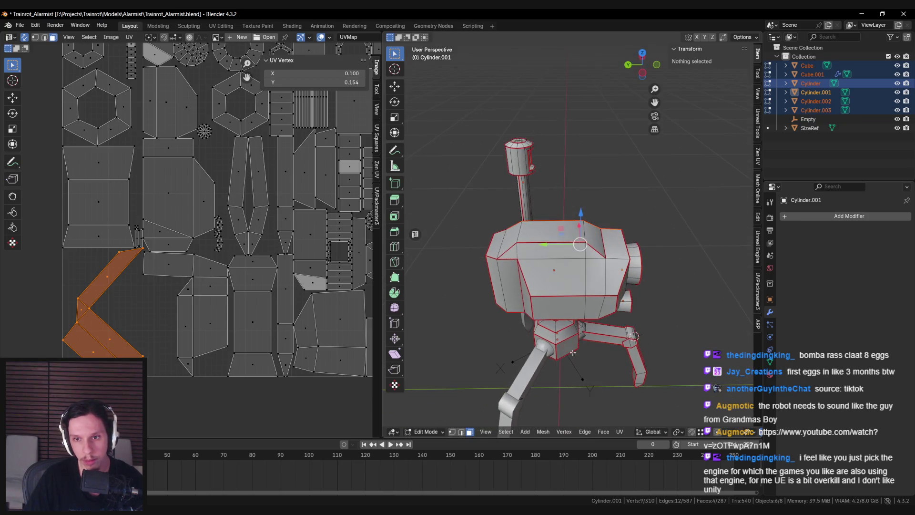
key(a)
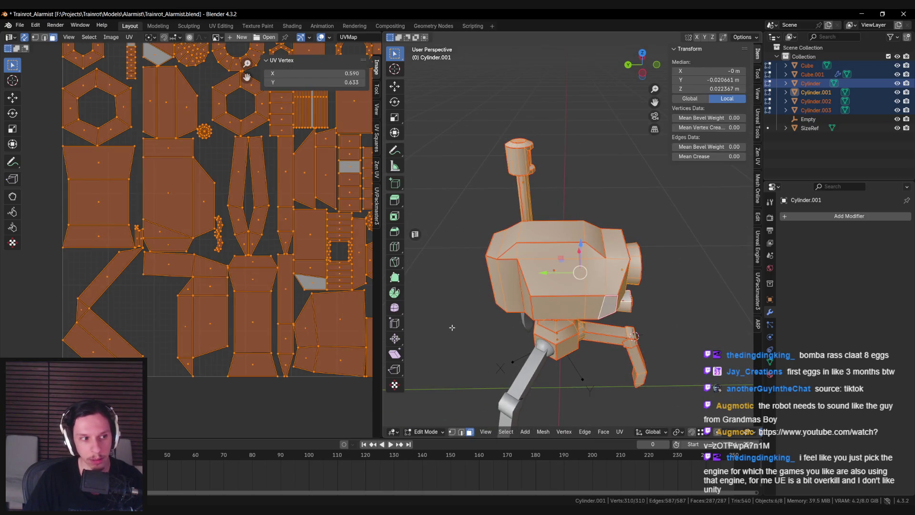
middle_drag(455, 328, 547, 313)
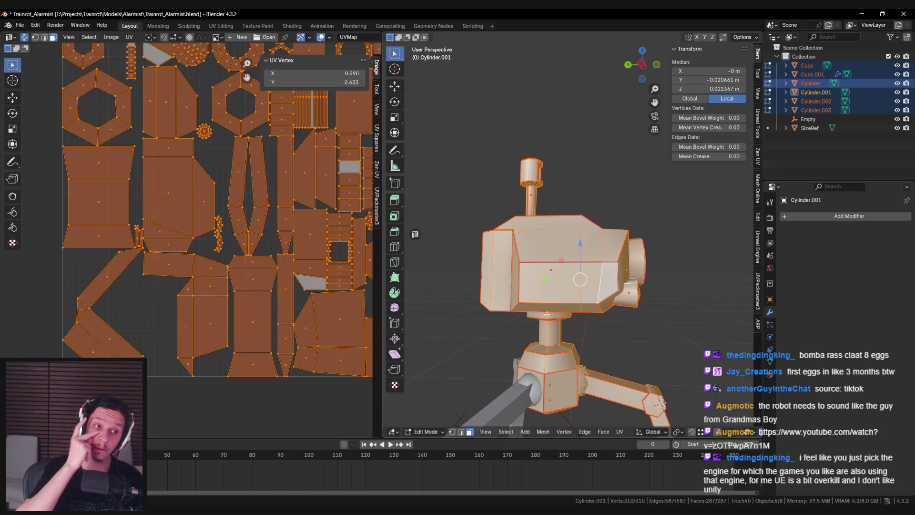
key(alt+a)
mouse_move(580, 280)
middle_down()
mouse_move(567, 272)
mouse_move(575, 258)
mouse_move(476, 277)
mouse_move(420, 272)
mouse_move(609, 272)
mouse_move(615, 247)
mouse_move(522, 257)
mouse_move(504, 279)
mouse_move(527, 244)
mouse_move(487, 318)
mouse_move(467, 276)
mouse_move(561, 289)
middle_up()
key(Tab)
scroll(487, 319, up, 3)
key(Tab)
scroll(561, 289, down, 5)
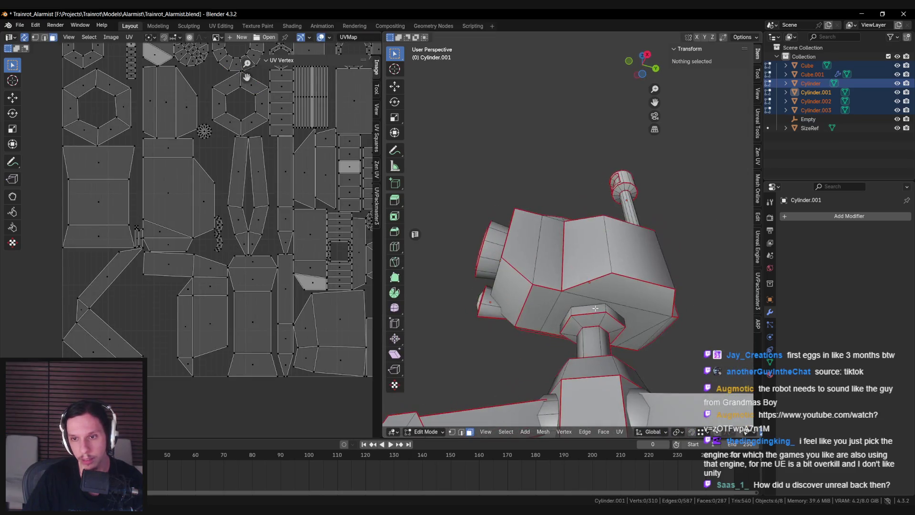
key(Tab)
key(Tab)
key(2)
mouse_move(636, 323)
middle_down()
mouse_move(591, 294)
mouse_move(622, 361)
mouse_move(595, 257)
mouse_move(636, 295)
mouse_move(628, 304)
mouse_move(643, 308)
mouse_move(580, 302)
mouse_move(550, 322)
middle_up()
scroll(591, 294, up, 3)
key(Tab)
scroll(595, 257, down, 4)
key(Tab)
key(Tab)
key(Tab)
key(Tab)
scroll(622, 301, up, 3)
key(Tab)
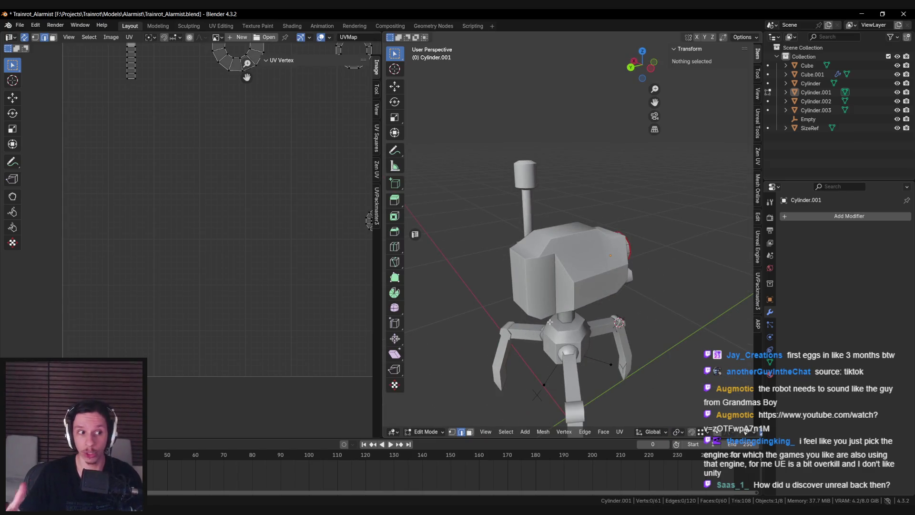
middle_drag(567, 287, 532, 274)
key(Tab)
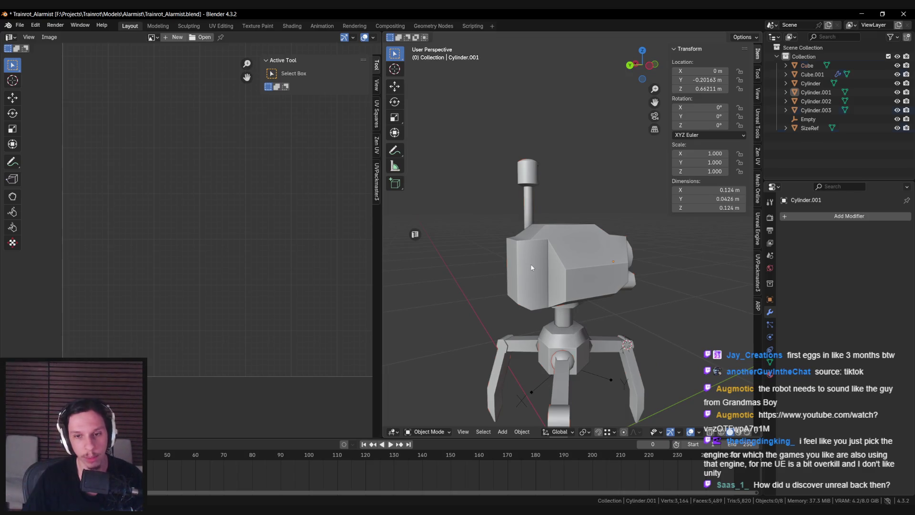
- Select and frame the Cube head, inspect its UVs in Edit Mode, then deselect it
click(531, 268)
key(KP_Decimal)
key(Tab)
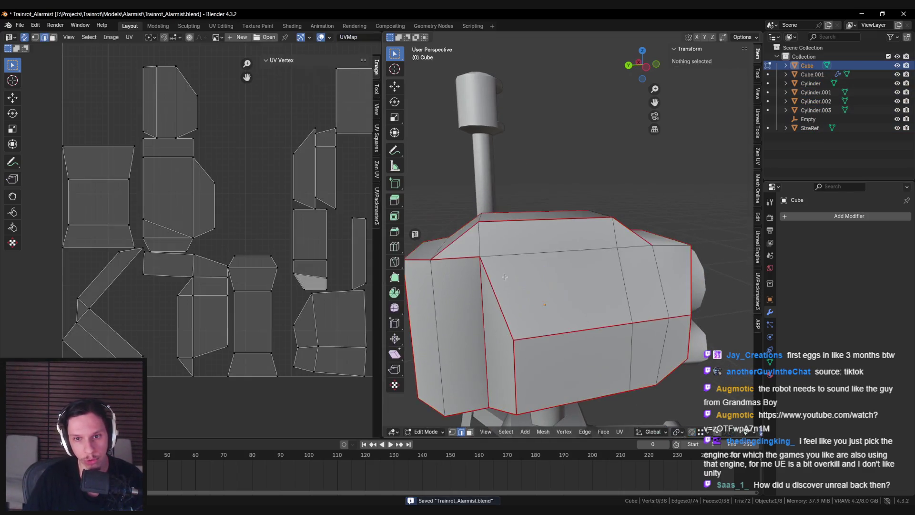
scroll(464, 273, down, 3)
middle_drag(476, 277, 505, 283)
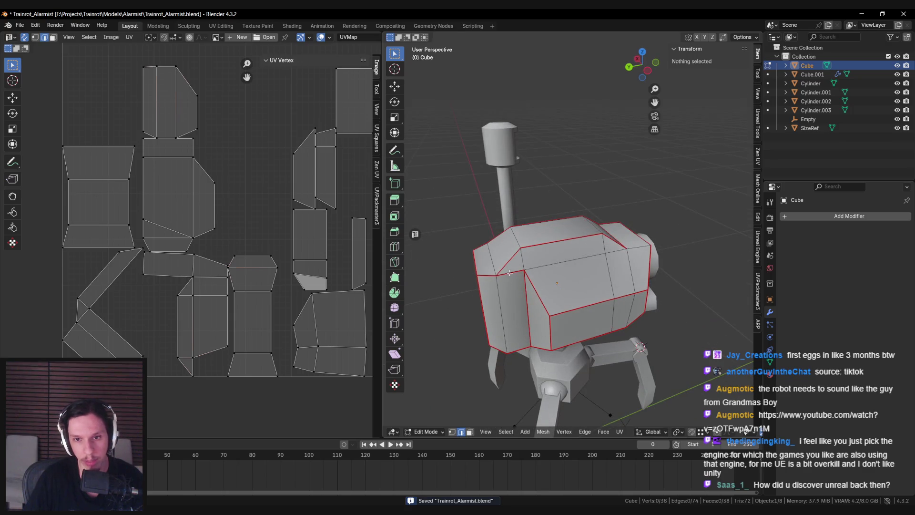
key(Tab)
scroll(524, 276, up, 2)
scroll(549, 279, down, 3)
mouse_move(548, 279)
middle_down()
mouse_move(536, 306)
mouse_move(562, 335)
mouse_move(557, 295)
mouse_move(523, 268)
middle_up()
key(Tab)
key(Tab)
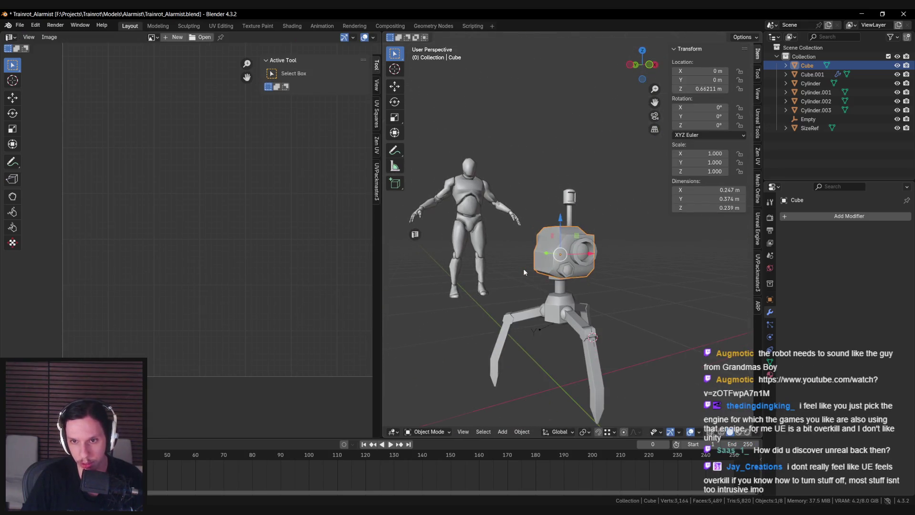
click(523, 268)
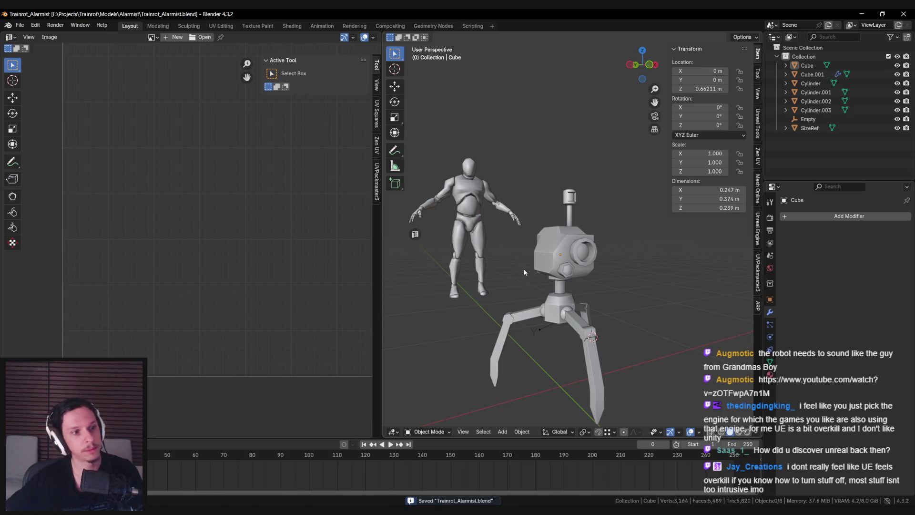
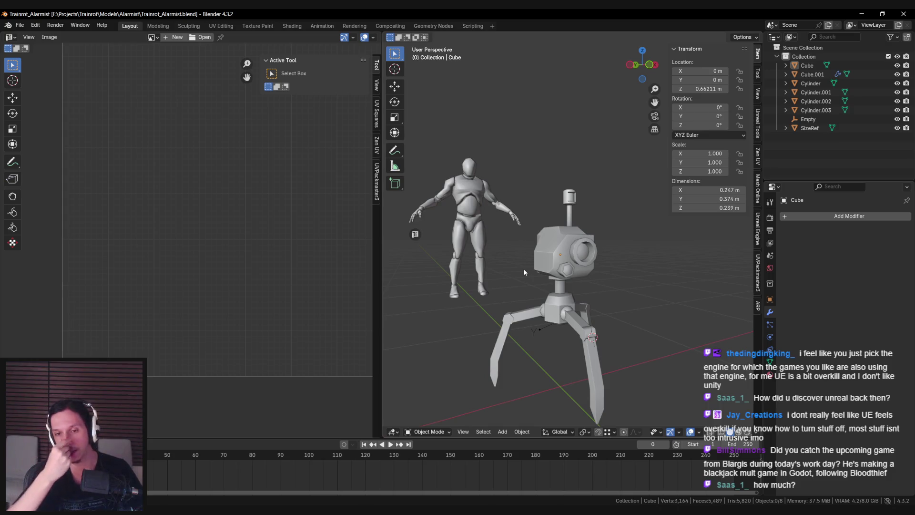
- Inspect the robot's head block, clear the selection and save the scene
mouse_move(533, 268)
middle_down()
mouse_move(521, 290)
mouse_move(530, 280)
middle_up()
click(530, 281)
scroll(617, 280, up, 3)
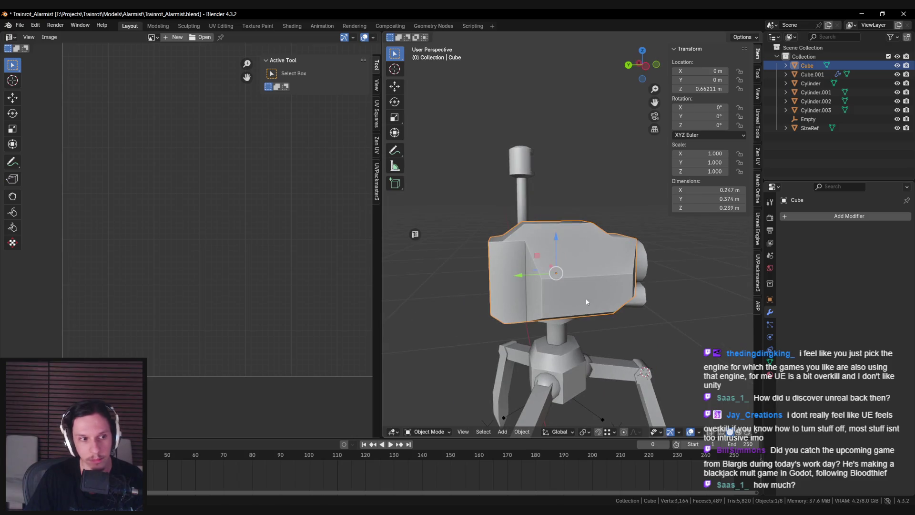
scroll(562, 293, down, 3)
click(540, 287)
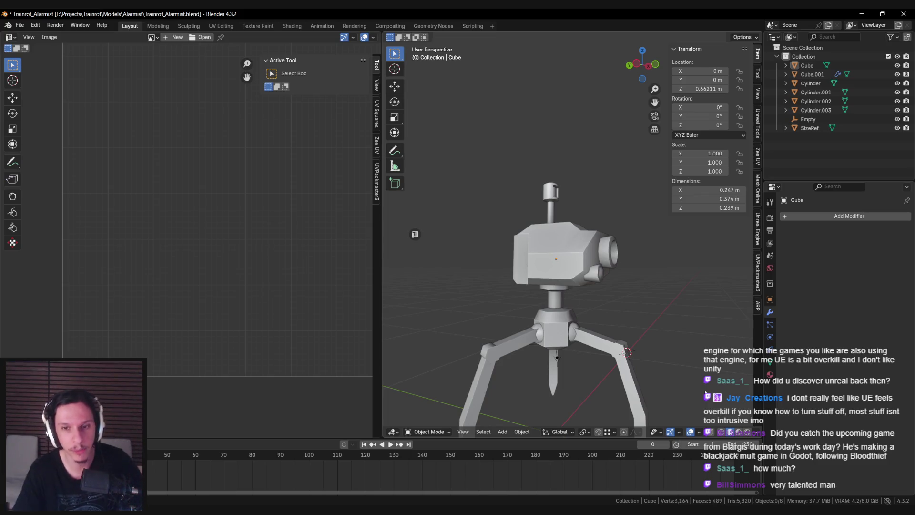
middle_drag(705, 394, 620, 315)
scroll(620, 315, down, 2)
key(ctrl+s)
scroll(573, 298, up, 2)
- Check the head block's UVs in Edit Mode, return to Object Mode and save
middle_drag(573, 299, 565, 345)
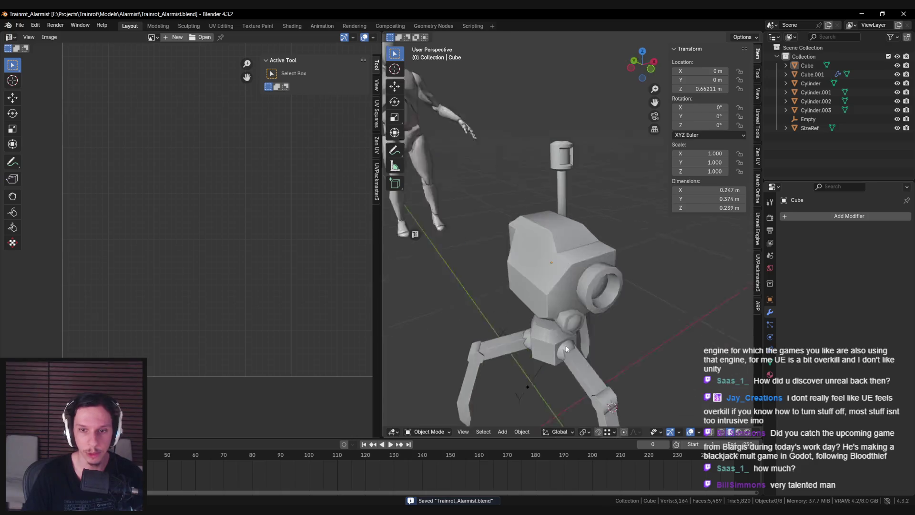
click(562, 281)
key(Tab)
scroll(566, 273, up, 2)
scroll(565, 273, up, 1)
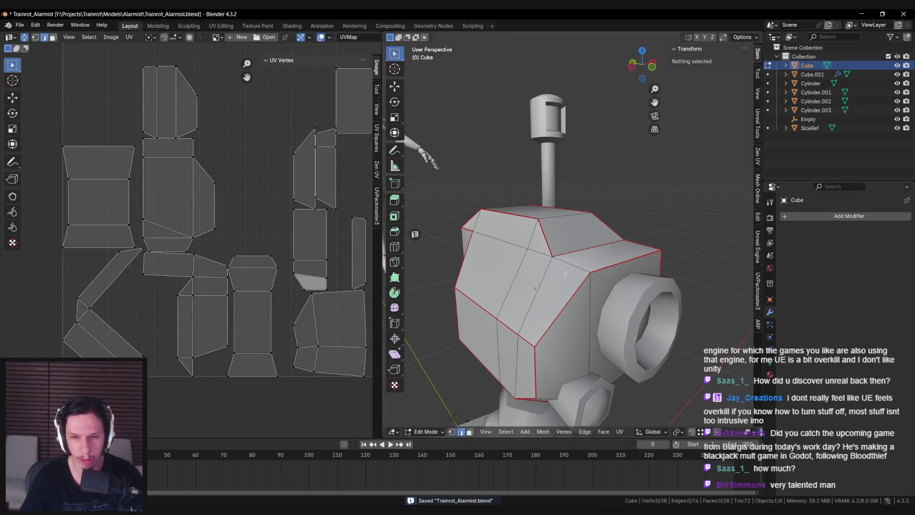
mouse_move(580, 268)
middle_down()
mouse_move(615, 266)
mouse_move(555, 251)
mouse_move(468, 296)
mouse_move(513, 298)
middle_up()
scroll(601, 261, down, 3)
key(Tab)
key(ctrl+s)
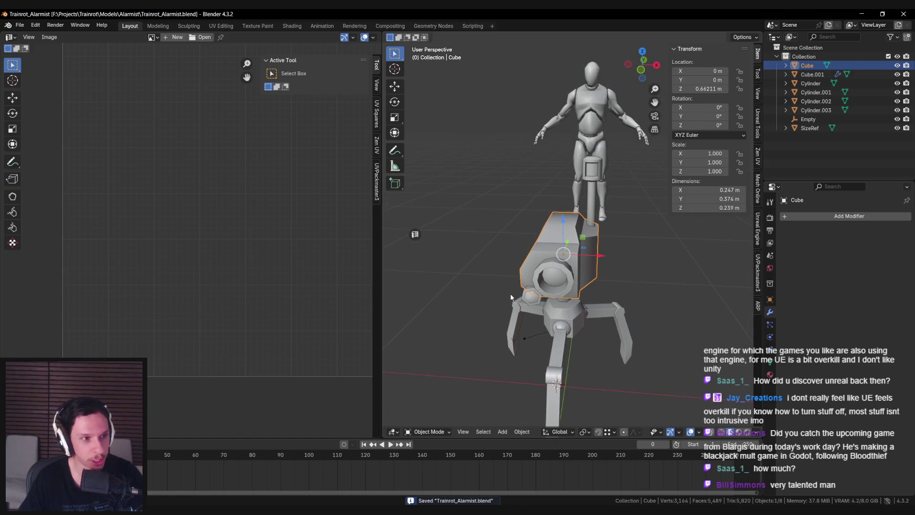
- Orbit in on the robot's head from the front side
middle_drag(439, 332, 428, 359)
scroll(477, 307, up, 4)
mouse_move(477, 307)
middle_down()
mouse_move(476, 327)
mouse_move(503, 326)
middle_up()
scroll(505, 324, down, 2)
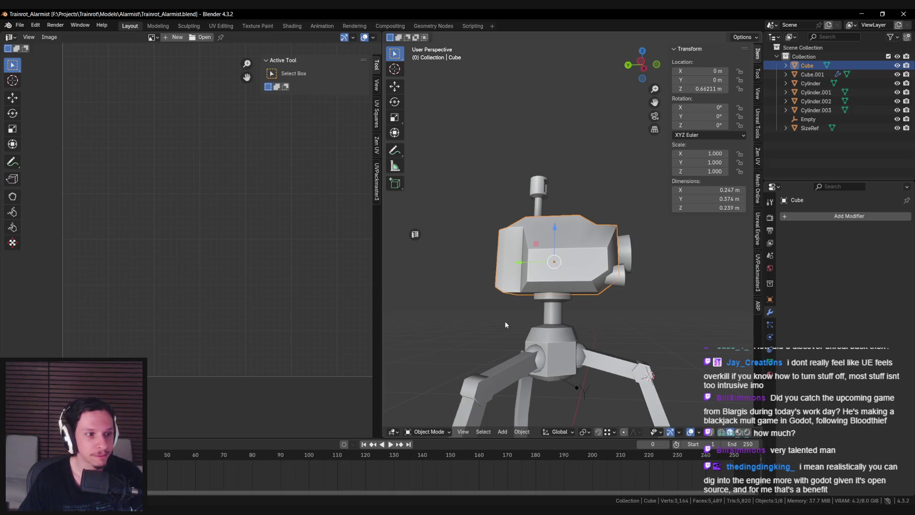
middle_drag(503, 322, 478, 327)
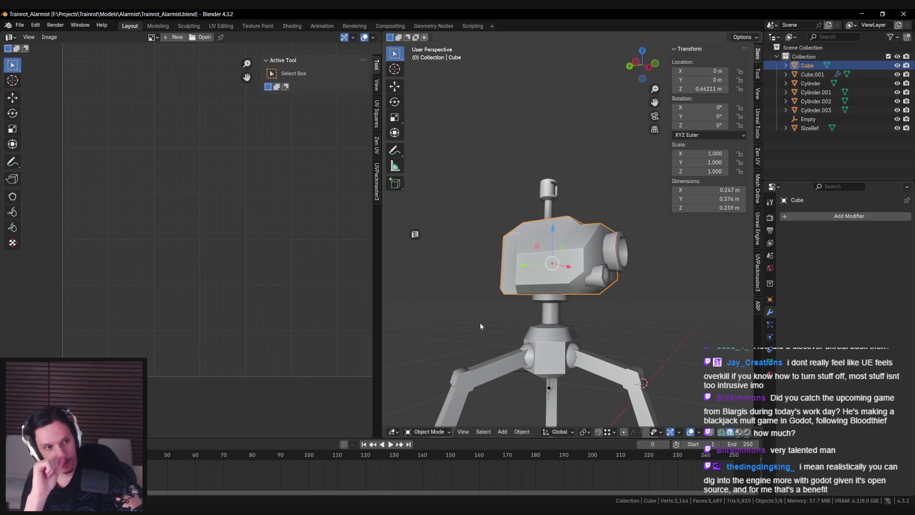
mouse_move(504, 305)
middle_down()
mouse_move(620, 262)
mouse_move(593, 288)
mouse_move(546, 289)
mouse_move(644, 307)
middle_up()
- Select the side cylinder's end vertex ring and enlarge it to 1.037
scroll(620, 262, up, 5)
click(645, 262)
key(Tab)
key(shift+z)
alt+click(650, 305)
key(shift+z)
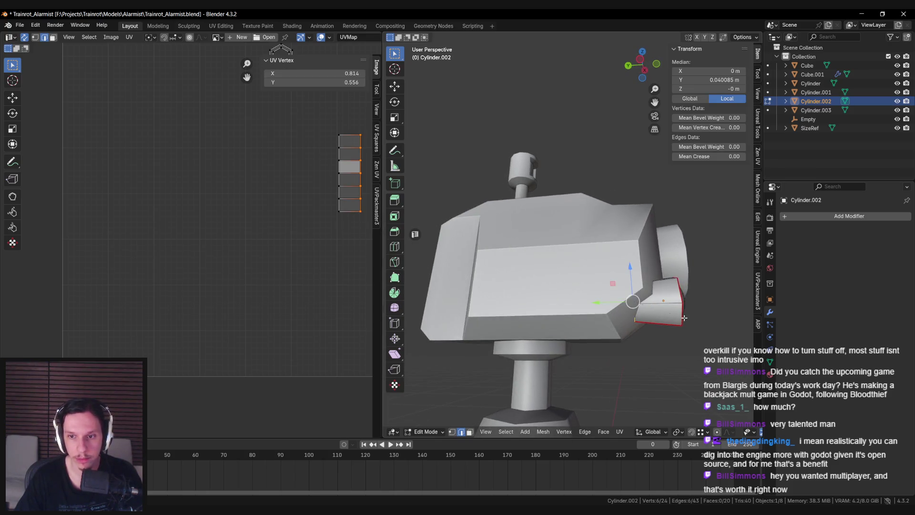
key(s)
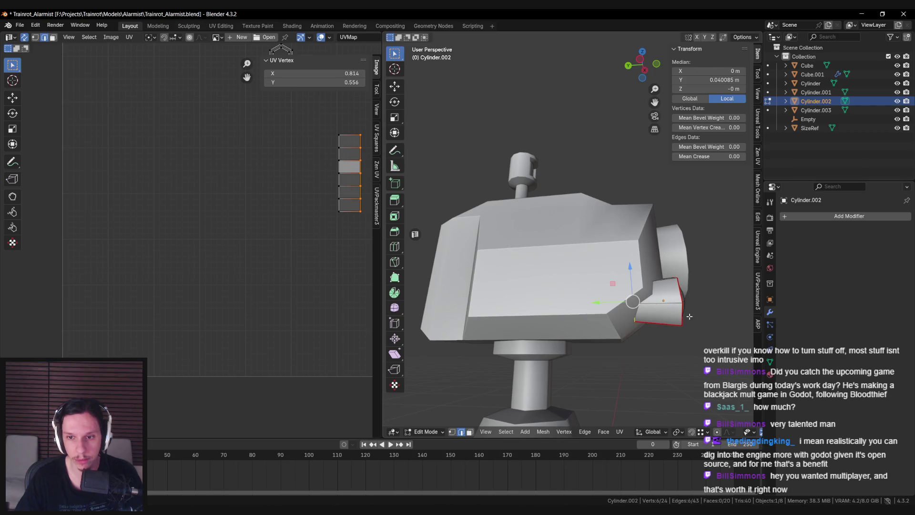
click(684, 315)
- Shift the ring along Y, return to Object Mode and save
key(g)
key(y)
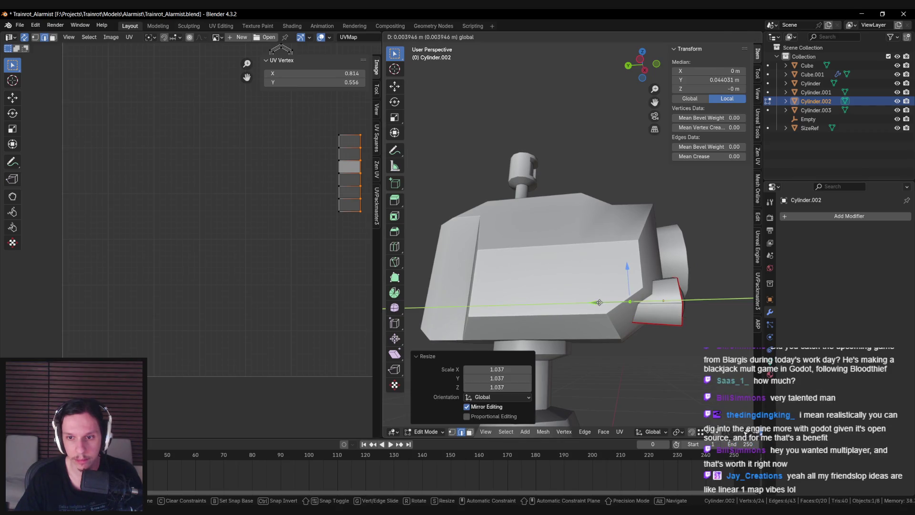
click(603, 305)
key(Tab)
scroll(613, 316, down, 5)
middle_drag(587, 313, 494, 299)
scroll(494, 299, up, 8)
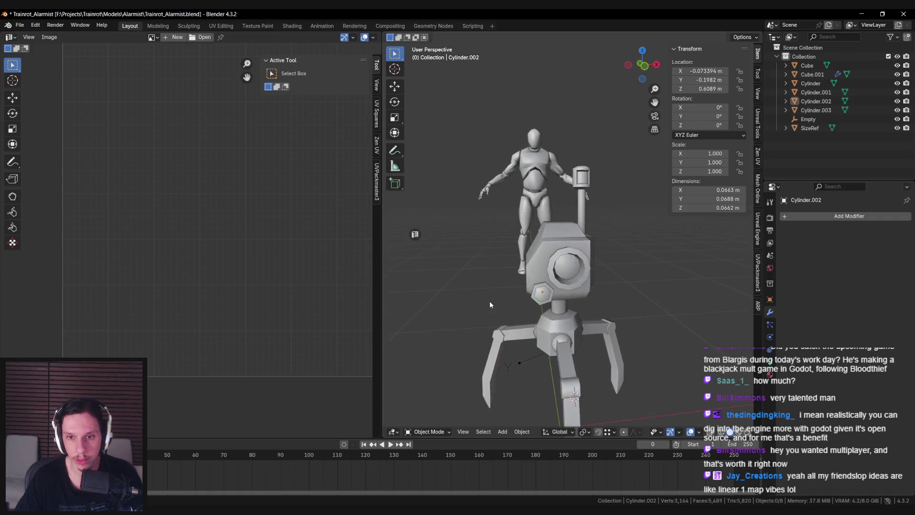
key(ctrl+s)
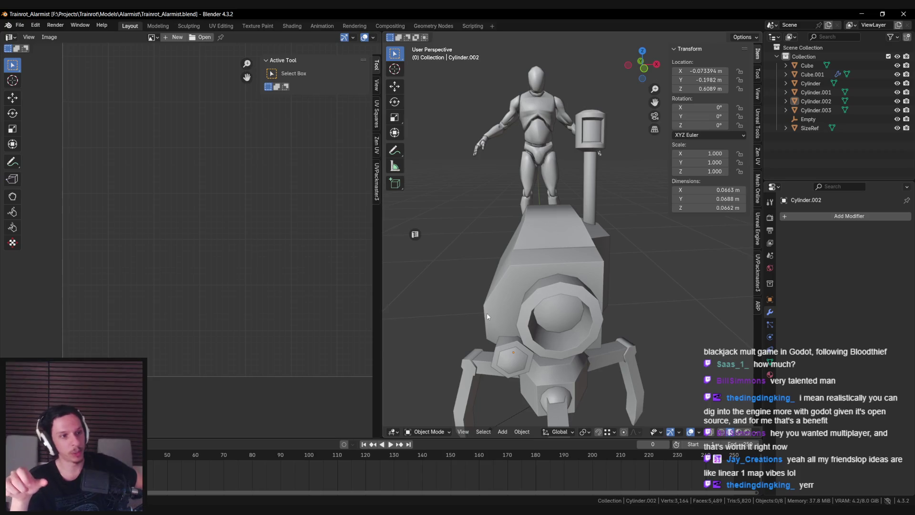
- Put the head block into Edit Mode, save the file and clear the selection
mouse_move(487, 316)
middle_down()
mouse_move(526, 283)
mouse_move(614, 301)
mouse_move(555, 304)
mouse_move(581, 314)
mouse_move(549, 305)
mouse_move(587, 316)
mouse_move(490, 268)
mouse_move(464, 291)
mouse_move(599, 305)
mouse_move(587, 337)
mouse_move(568, 299)
mouse_move(507, 284)
mouse_move(665, 285)
mouse_move(492, 295)
mouse_move(622, 281)
middle_up()
click(587, 287)
key(Tab)
- Select every robot part's faces in Edit Mode and pack their UV islands
key(Tab)
key(ctrl+s)
click(489, 268)
scroll(597, 303, down, 4)
scroll(549, 288, up, 2)
click(578, 256)
key(KP_Divide)
key(Tab)
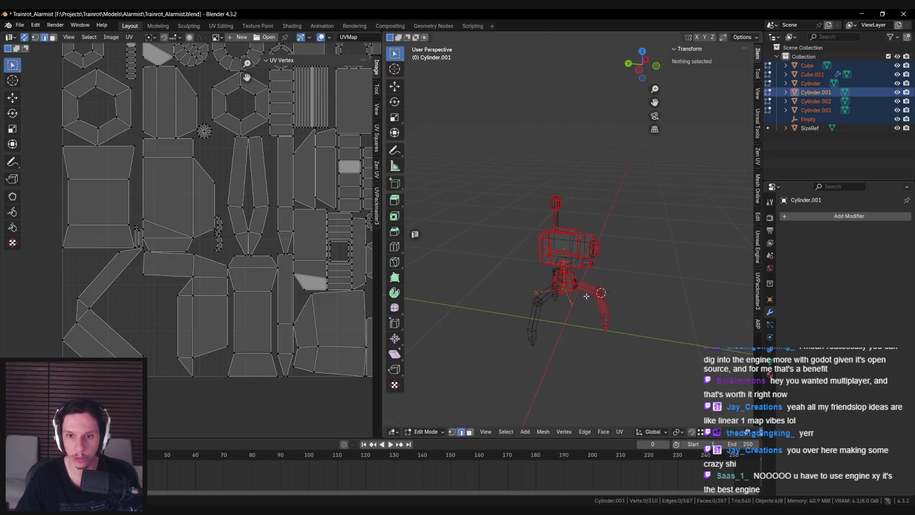
key(a)
key(alt+a)
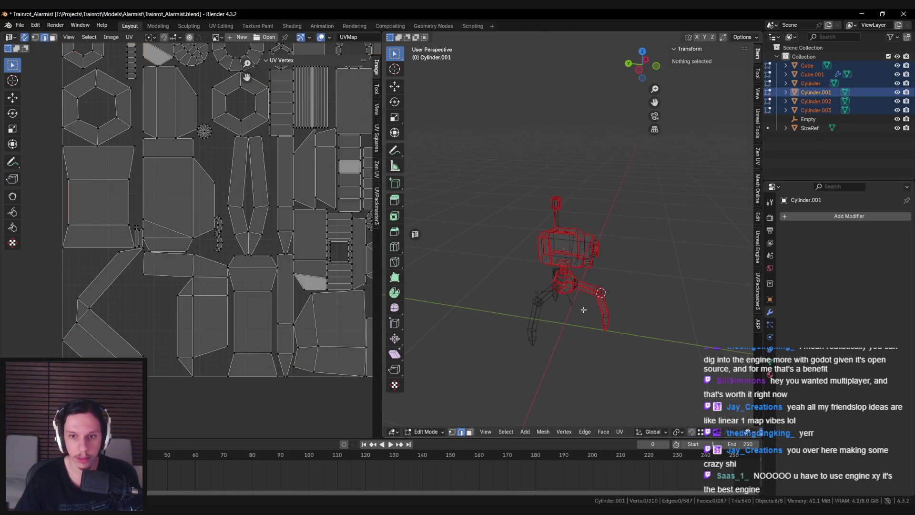
key(a)
scroll(208, 266, down, 5)
scroll(208, 265, up, 6)
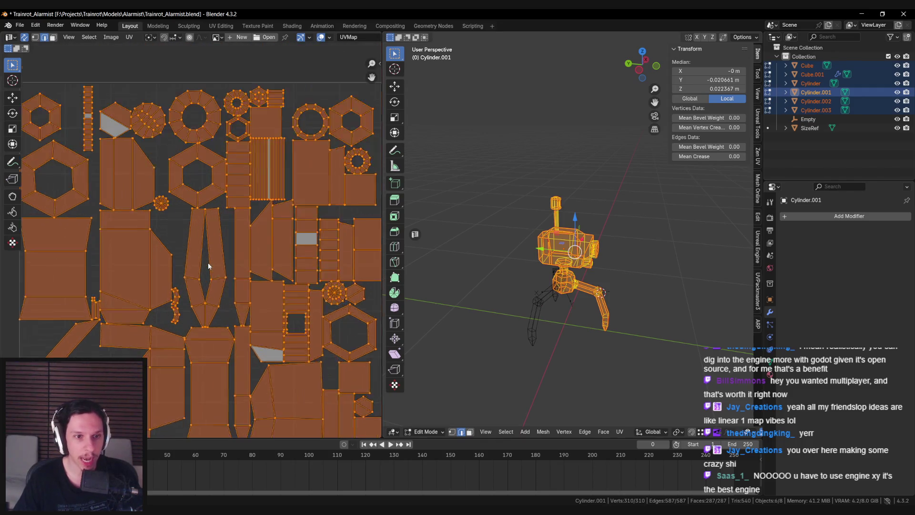
scroll(208, 265, down, 3)
key(ctrl+p)
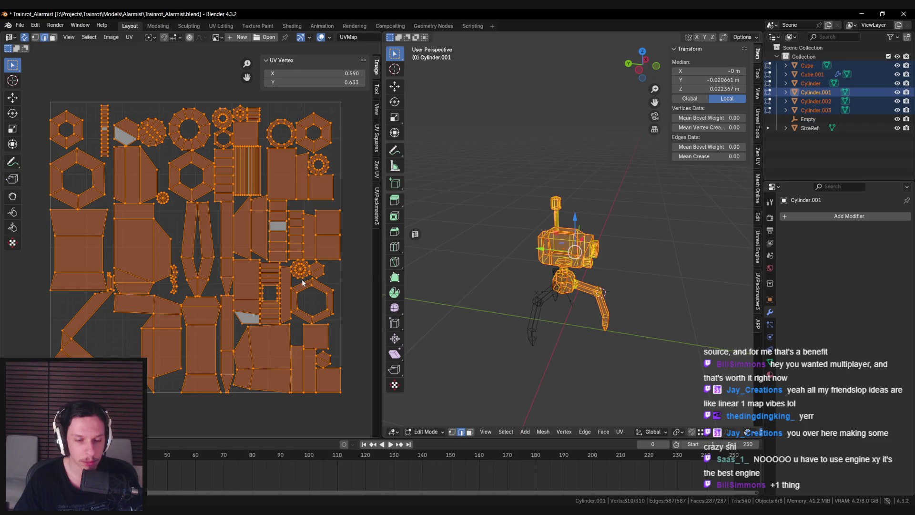
- Enable Pixel Margin in the UVPackmaster3 packing settings
click(376, 143)
click(376, 169)
click(380, 210)
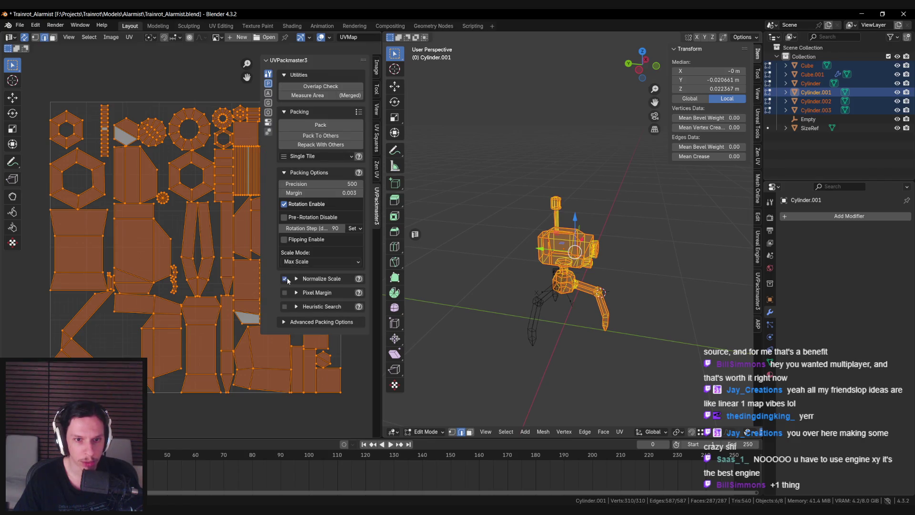
click(286, 293)
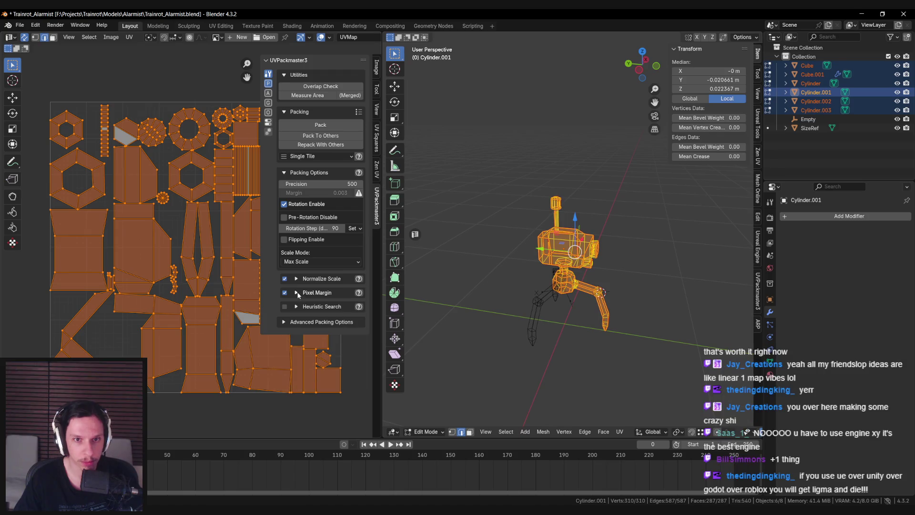
click(285, 292)
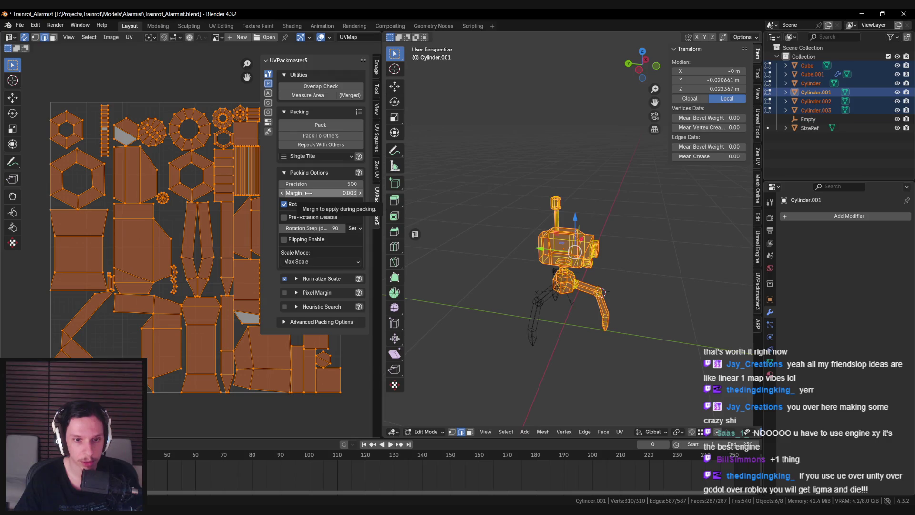
click(285, 293)
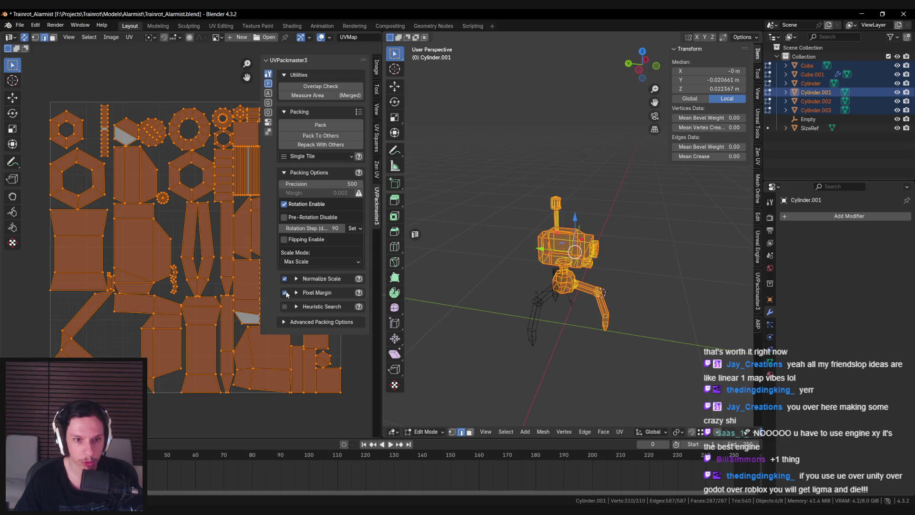
click(296, 292)
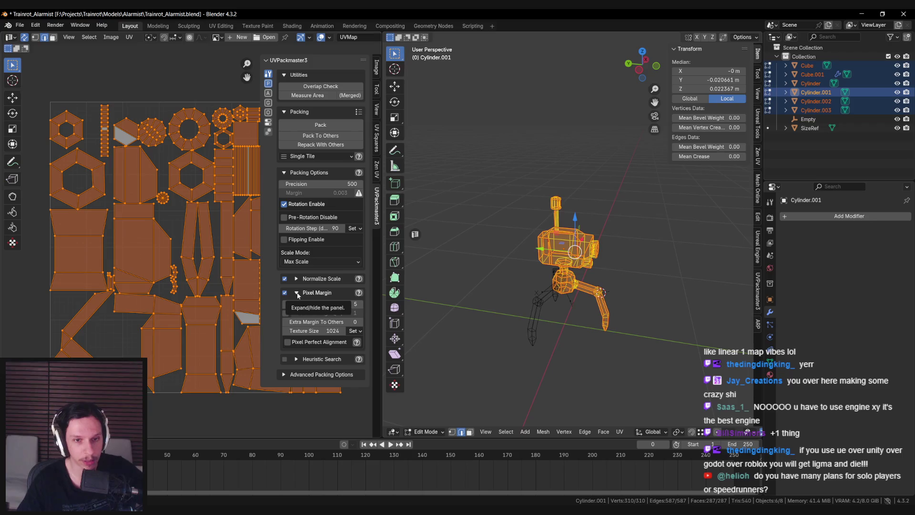
click(297, 294)
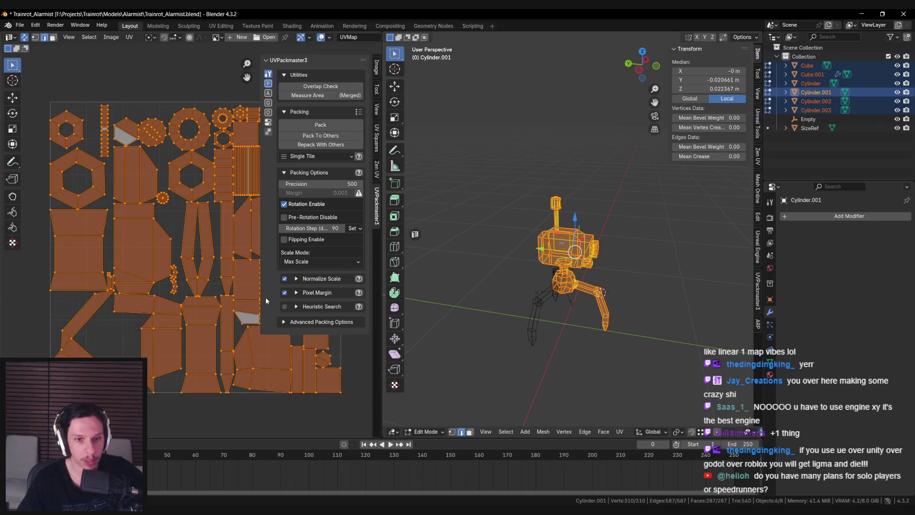
- Turn on Heuristic Search and run the UV pack
click(284, 322)
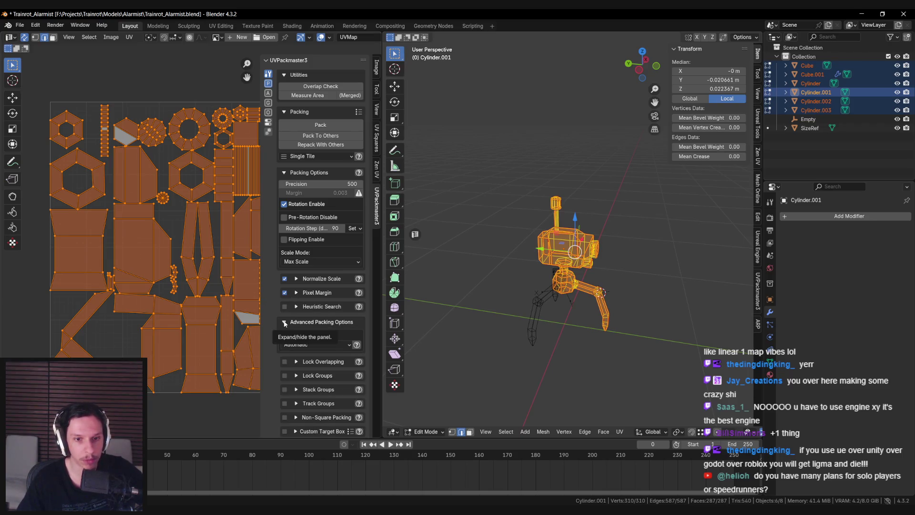
scroll(268, 337, down, 2)
scroll(267, 338, up, 2)
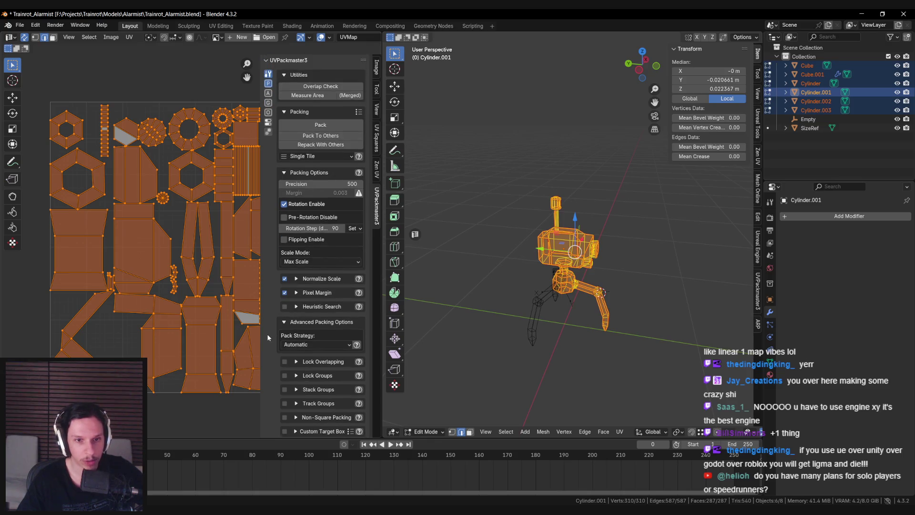
click(285, 322)
click(284, 307)
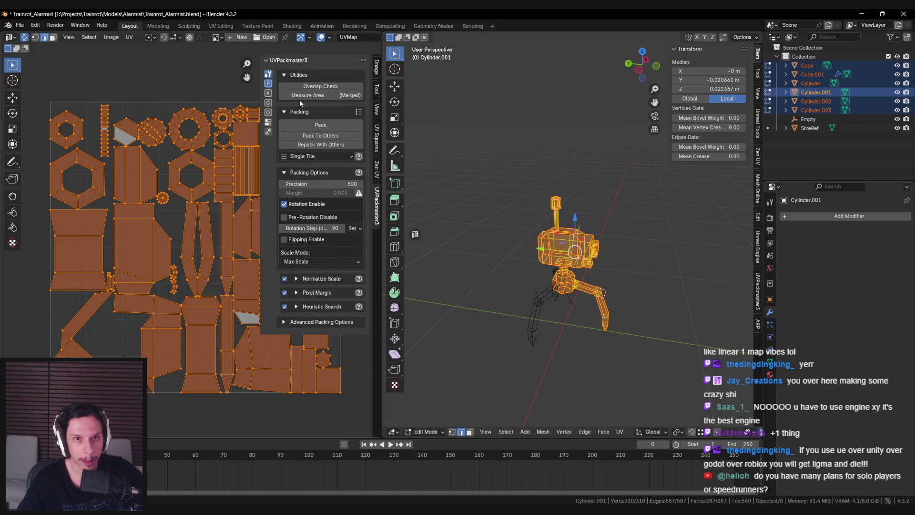
click(320, 124)
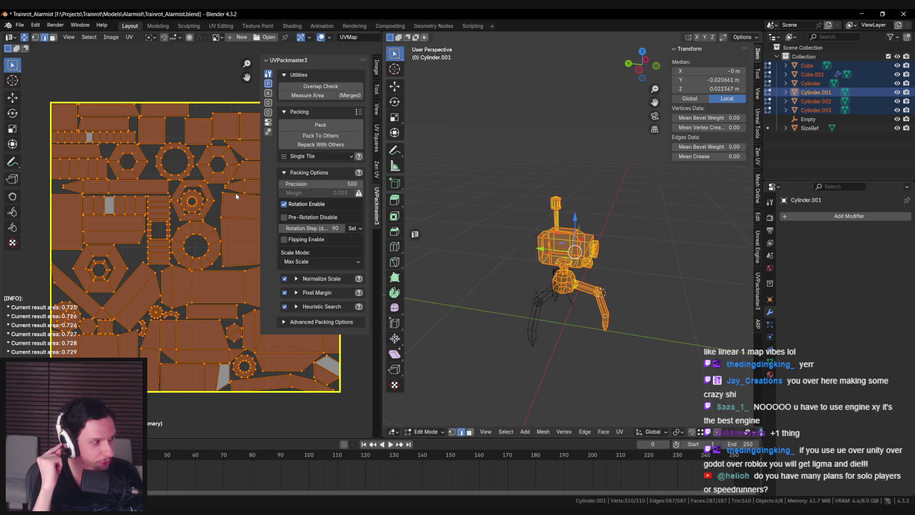
- Keep the best packing result and reposition the inner hexagon ring island
key(Escape)
key(n)
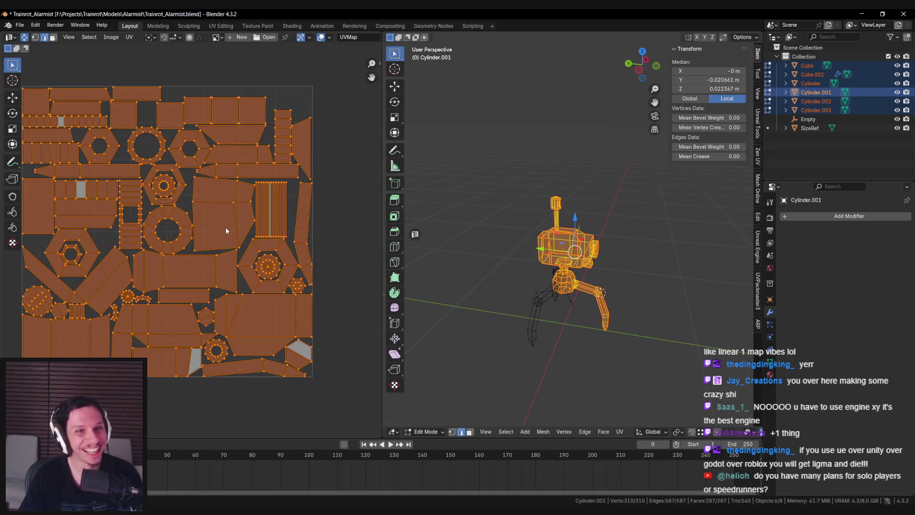
middle_drag(195, 226, 215, 218)
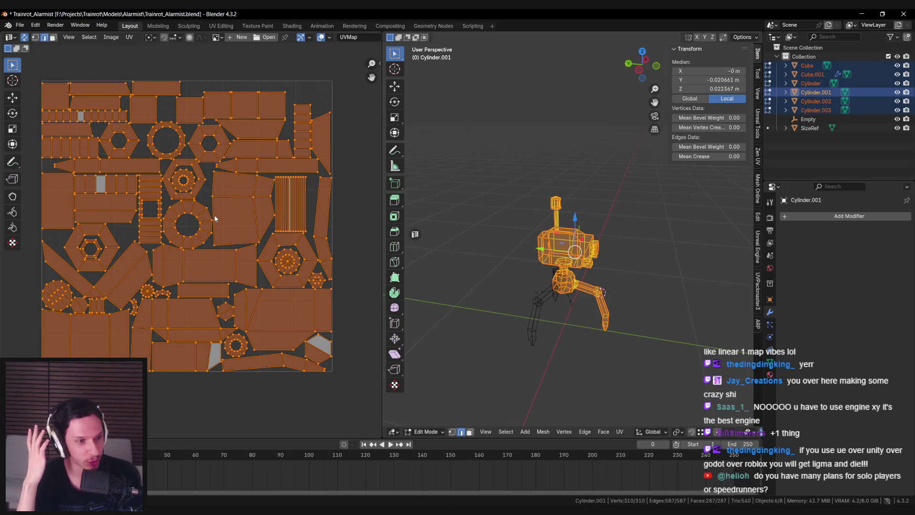
scroll(213, 212, up, 6)
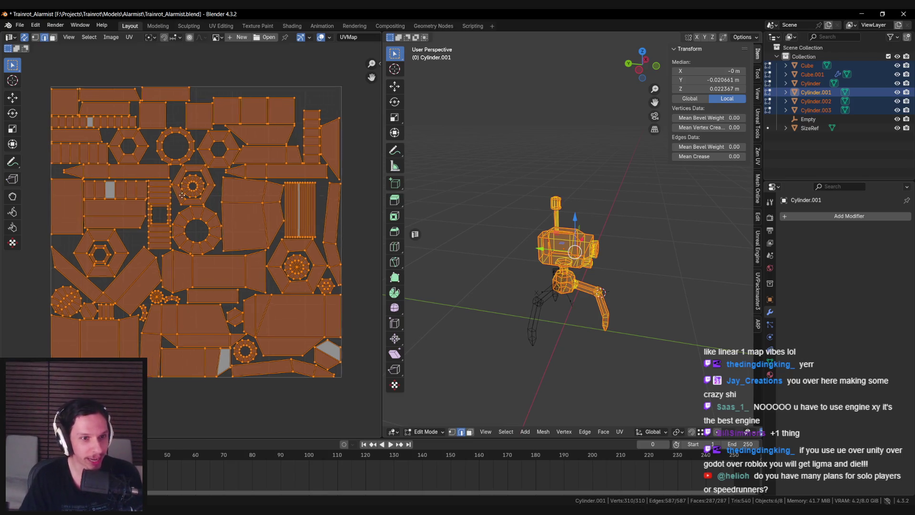
key(alt+a)
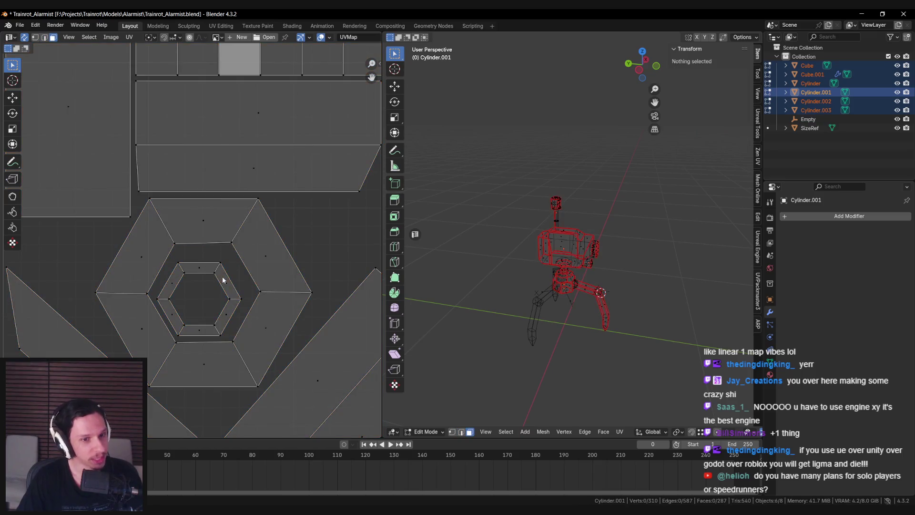
click(224, 280)
key(g)
click(256, 278)
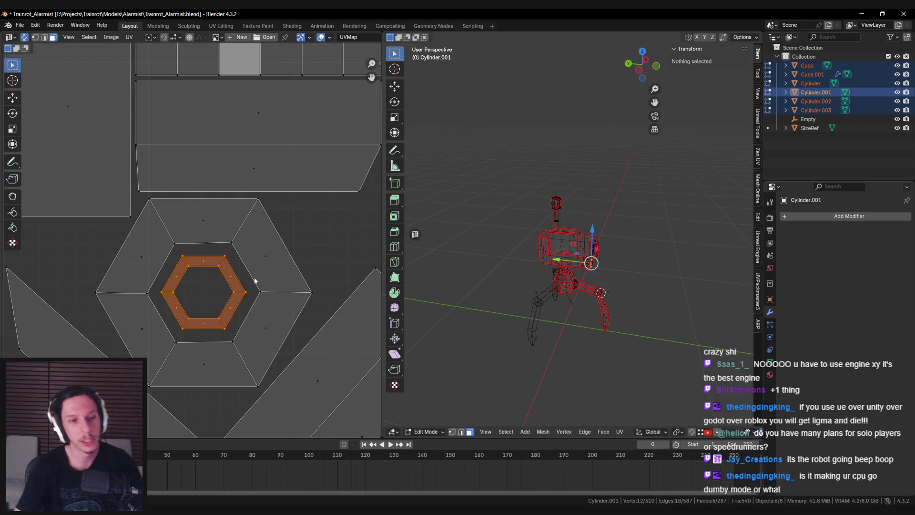
- Inspect the packed UV islands and return to Object Mode
scroll(273, 263, down, 5)
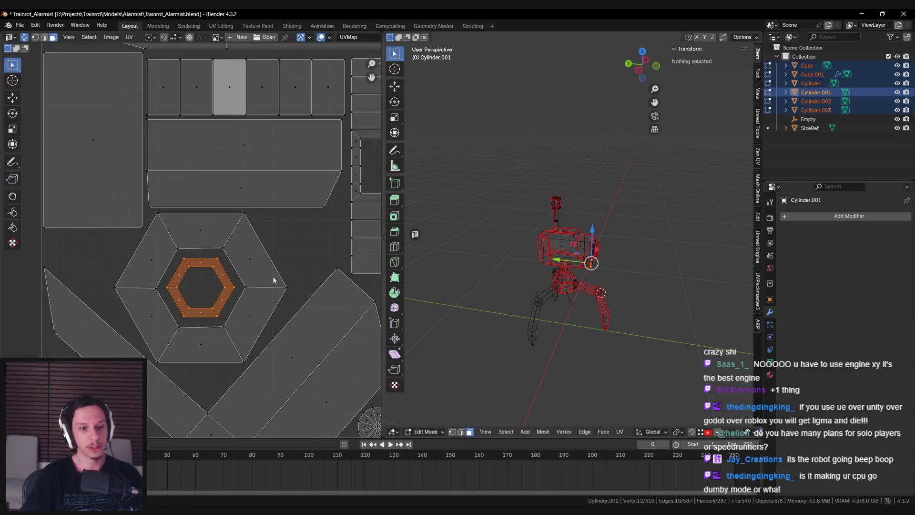
scroll(295, 275, down, 4)
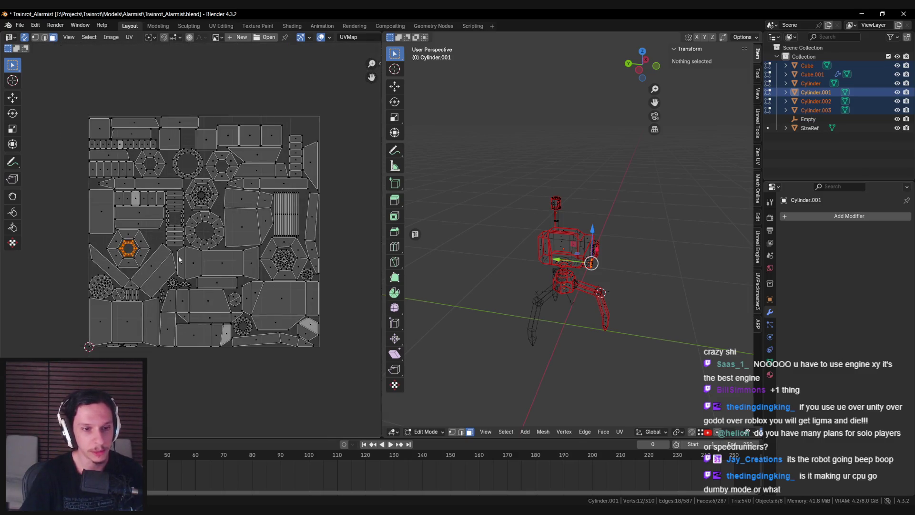
scroll(178, 304, up, 4)
scroll(185, 285, up, 3)
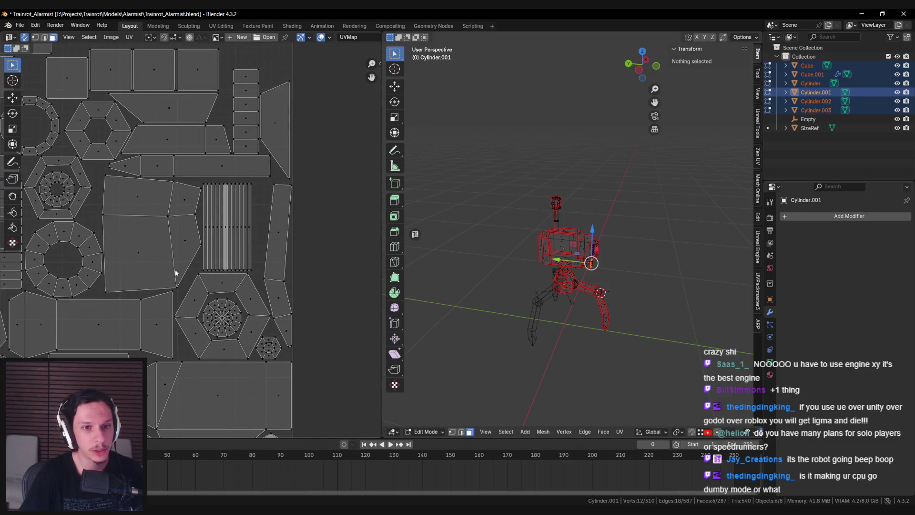
scroll(201, 282, down, 5)
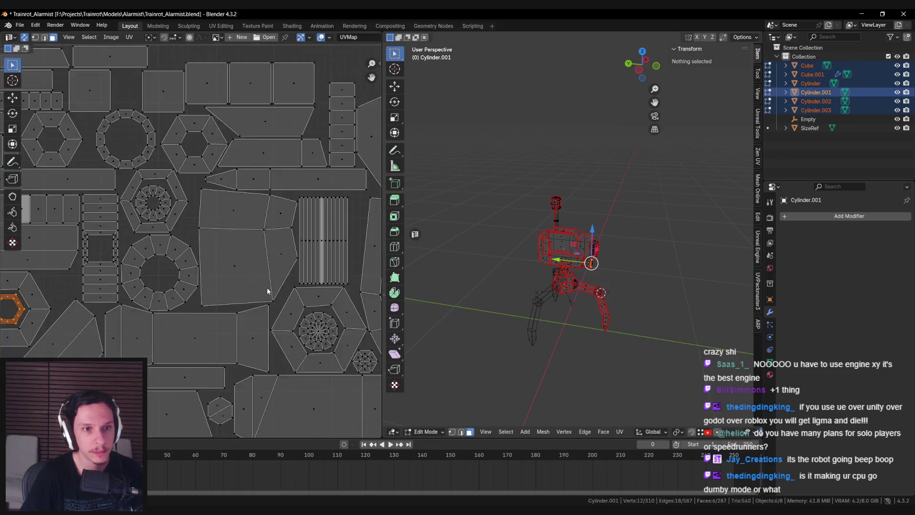
middle_drag(168, 297, 235, 289)
shift+scroll(246, 202, down, 5)
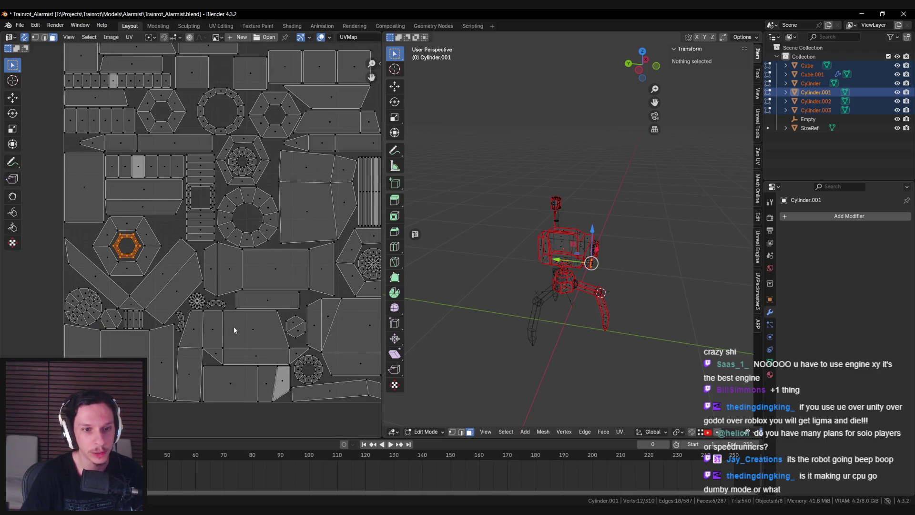
ctrl+scroll(234, 329, right, 3)
shift+scroll(226, 324, down, 4)
key(Tab)
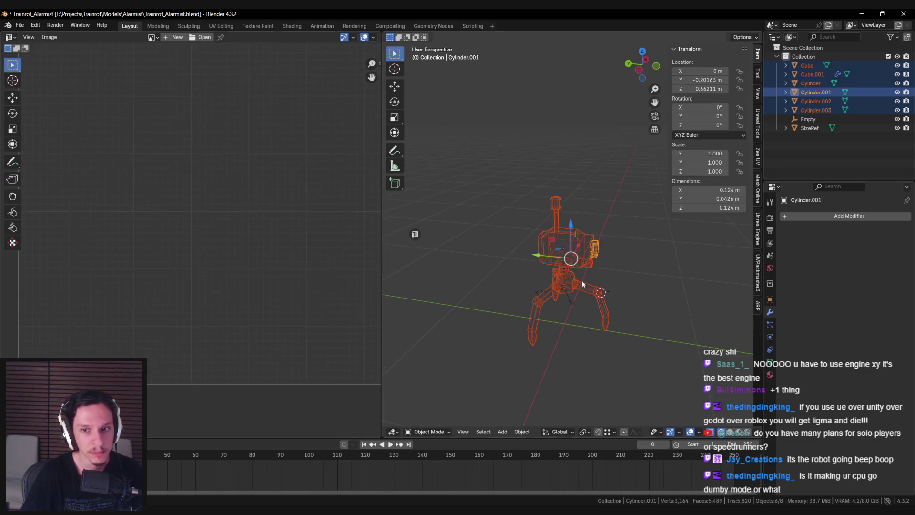
- Save the blend file and enlarge the 3D view onto the robot
key(ctrl+s)
key(shift+z)
key(ctrl+space)
mouse_move(407, 237)
middle_down()
mouse_move(405, 282)
mouse_move(360, 272)
mouse_move(361, 259)
middle_up()
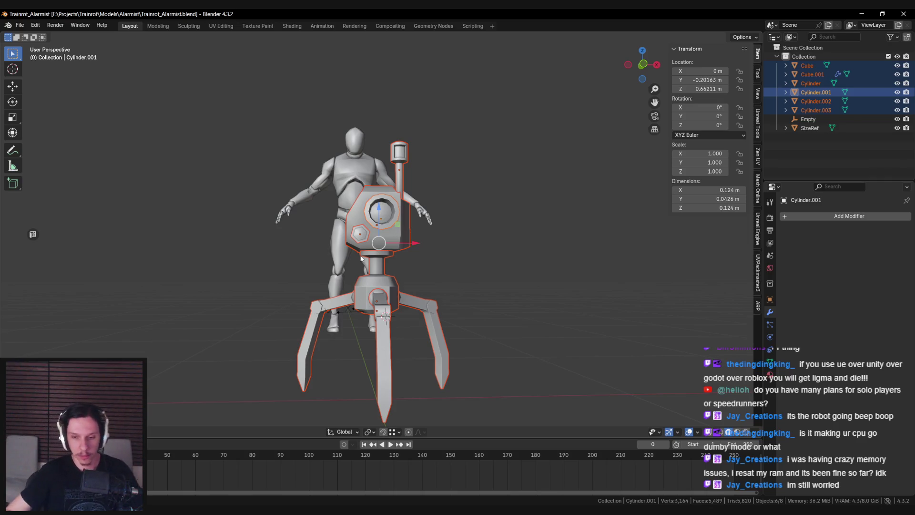
middle_drag(361, 258, 384, 311)
key(ctrl+s)
scroll(384, 310, up, 5)
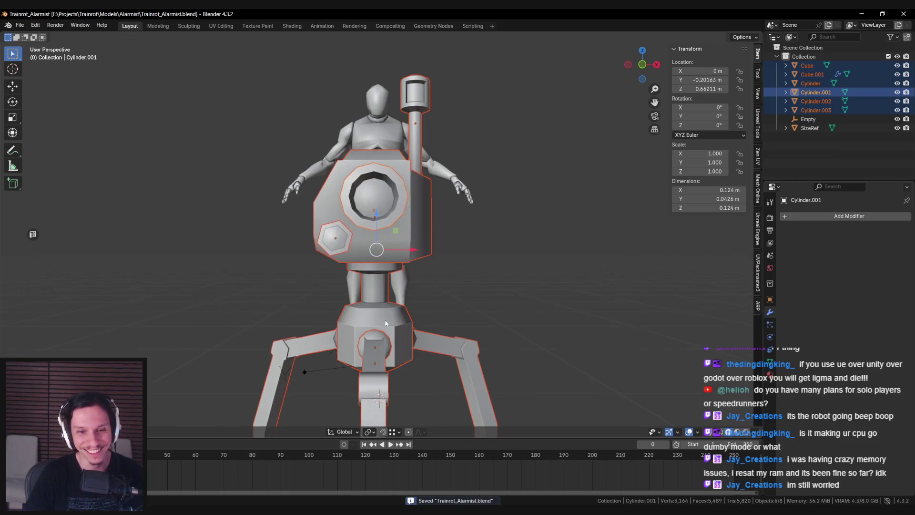
mouse_move(392, 212)
middle_down()
mouse_move(294, 224)
mouse_move(393, 277)
mouse_move(419, 230)
middle_up()
- Select the robot's body parts and legs together, then save
click(358, 254)
key(shift+z)
drag(484, 266, 478, 260)
mouse_move(478, 260)
middle_down()
mouse_move(379, 298)
mouse_move(310, 267)
mouse_move(279, 227)
middle_up()
key(shift+z)
key(shift+z)
shift+click(336, 303)
key(shift+z)
key(ctrl+s)
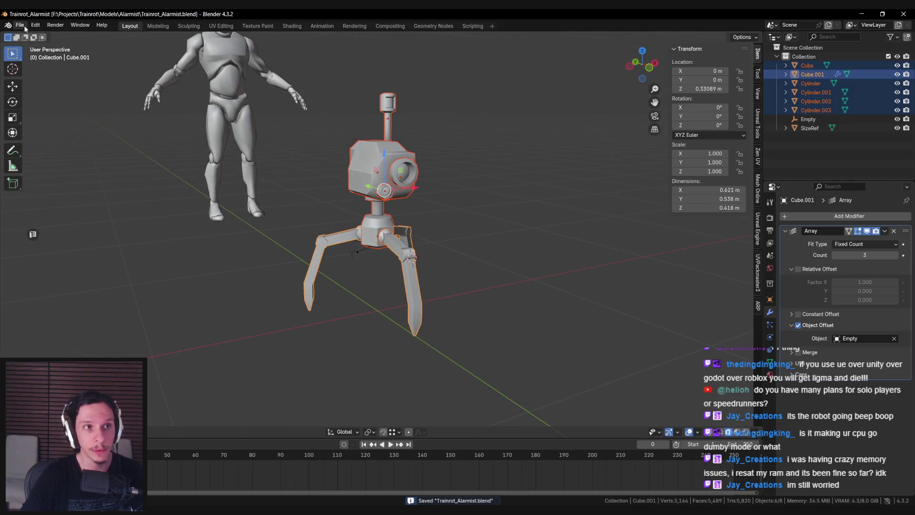
- Start an FBX export limited to Mesh object types
click(21, 27)
mouse_move(43, 166)
click(139, 240)
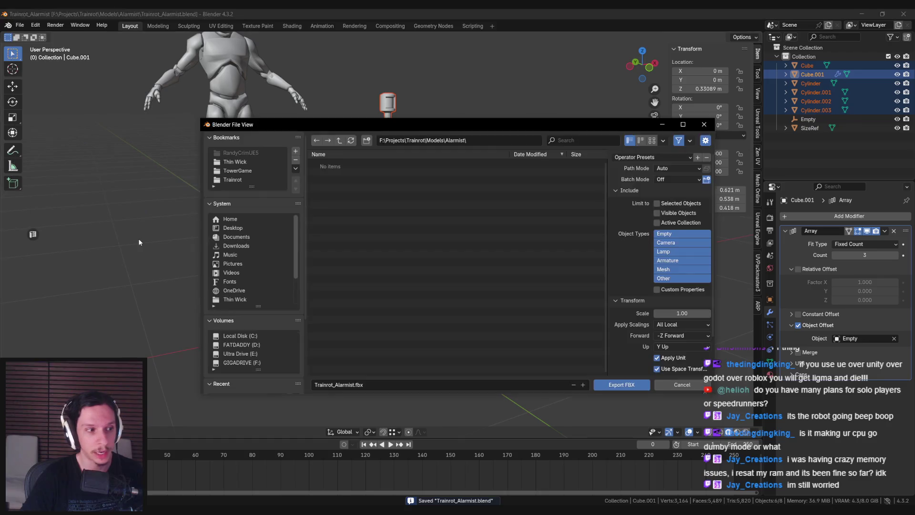
drag(388, 124, 370, 310)
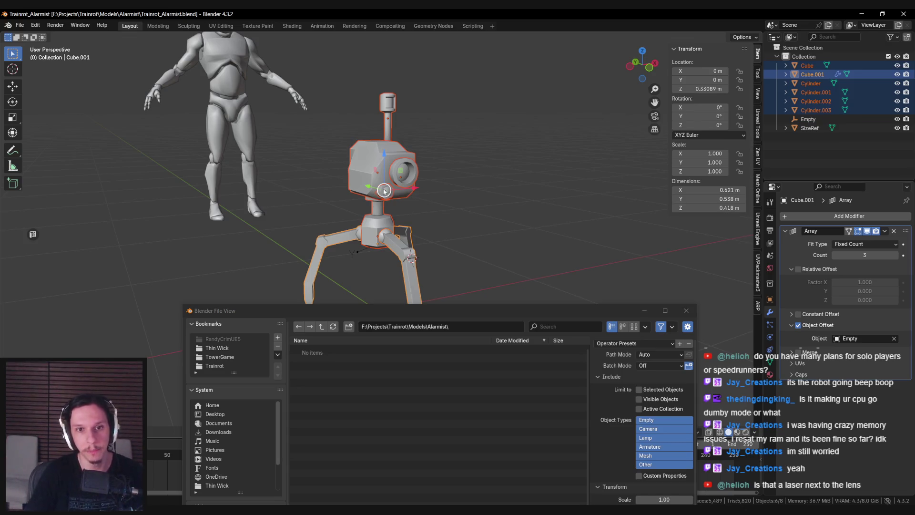
mouse_move(373, 317)
mouse_down()
mouse_move(363, 183)
mouse_move(329, 110)
mouse_up()
click(612, 249)
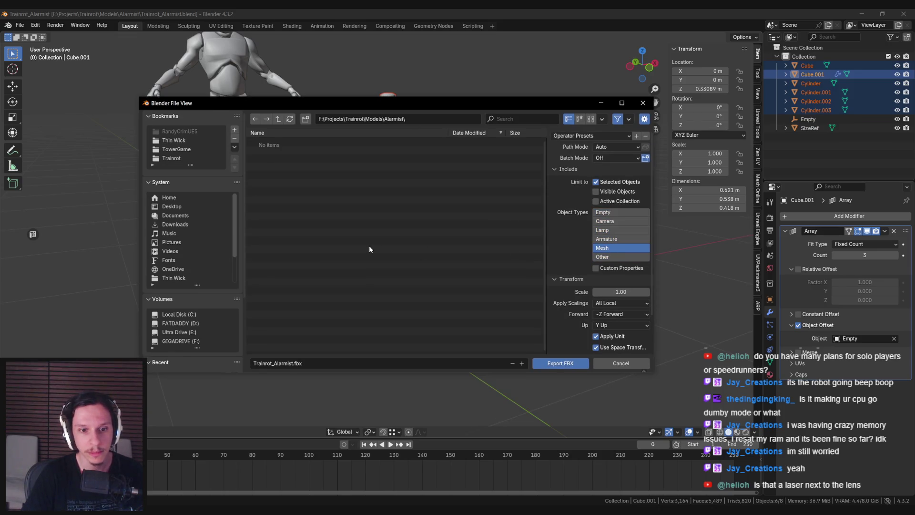
- Rename the export file to S_AlarmistTexturing.fbx and export it
click(282, 363)
key(Home)
key(Delete)
key(Delete)
key(Delete)
text(S)
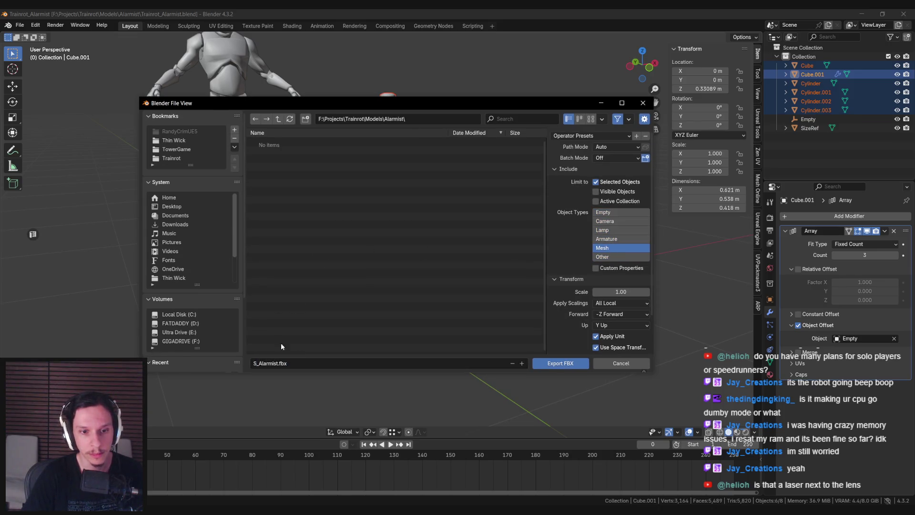
click(277, 364)
click(277, 363)
text(Texturing)
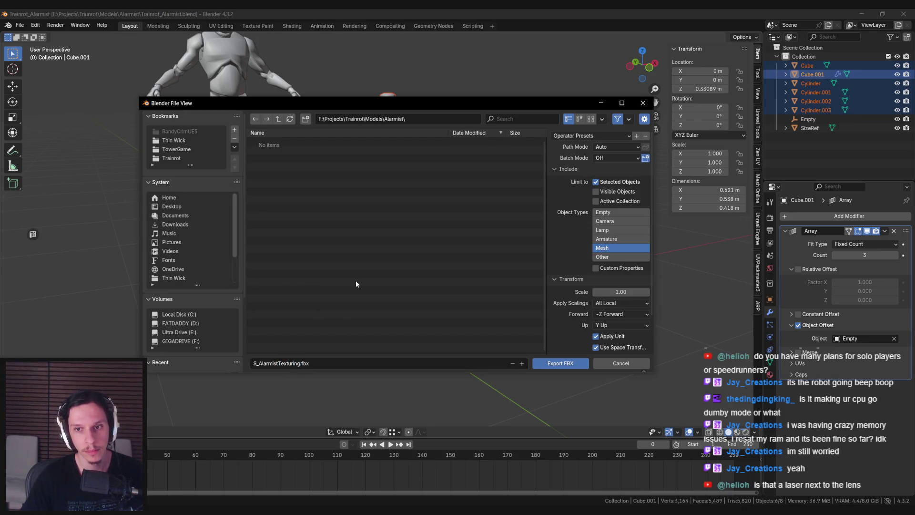
key(Return)
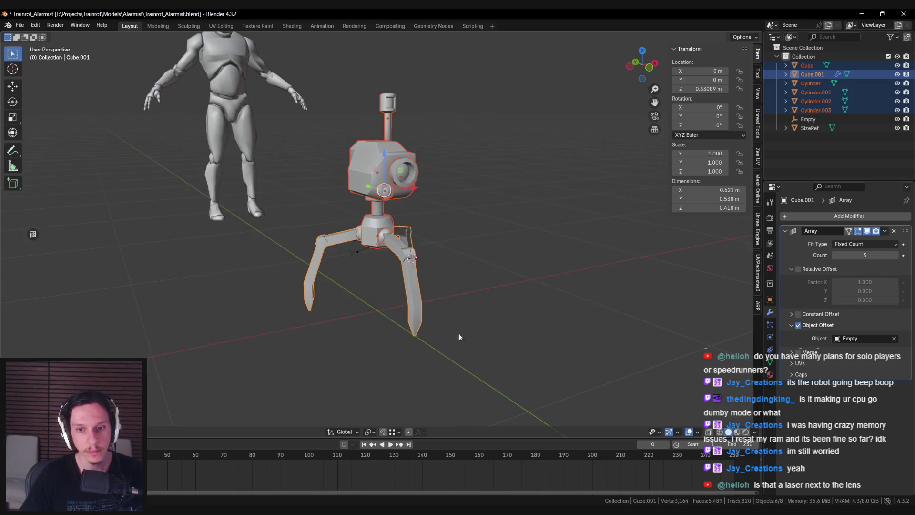
key(ctrl+s)
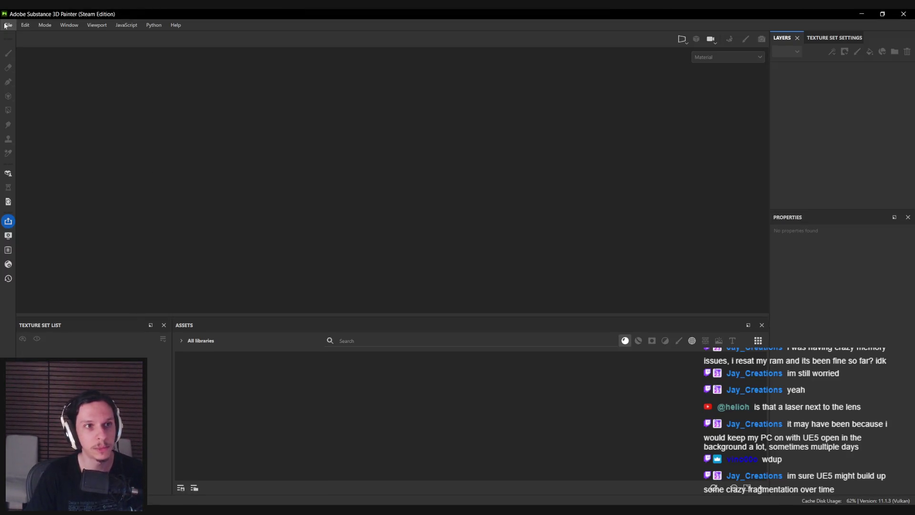
- Start a new project with a 512 document resolution
click(8, 25)
click(21, 37)
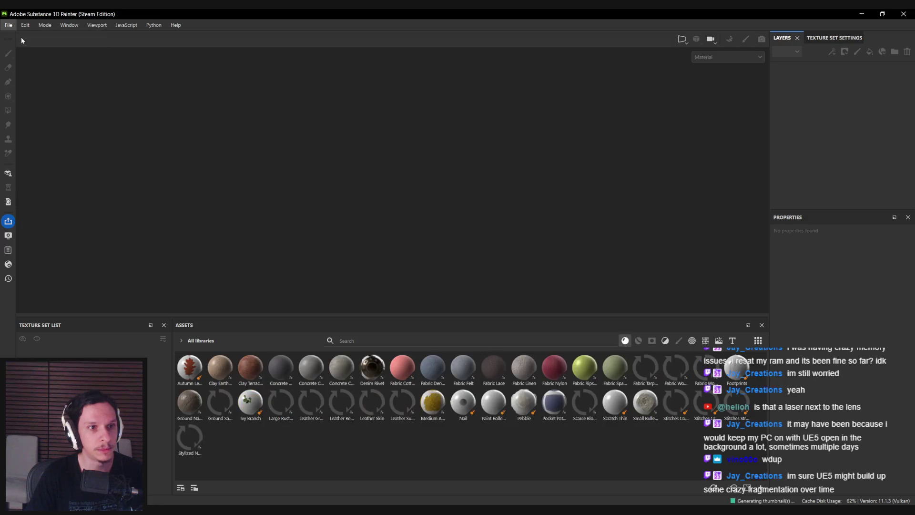
click(412, 184)
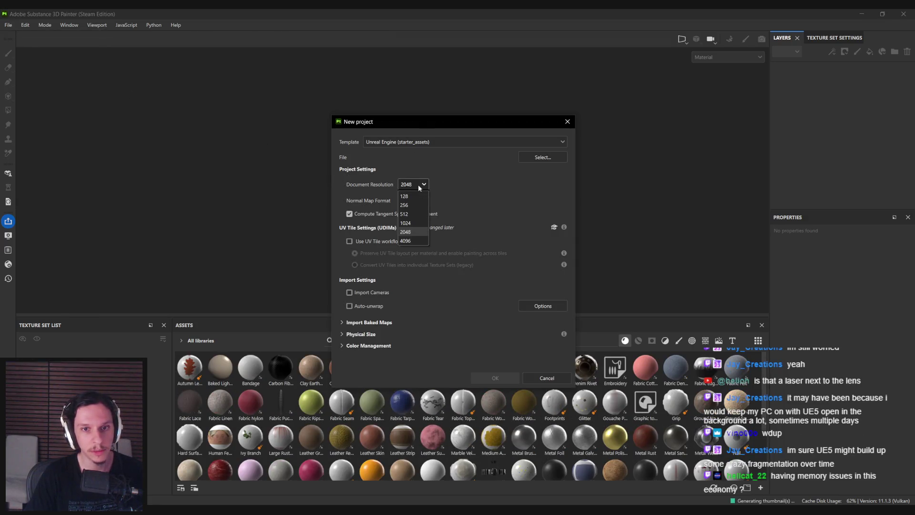
click(418, 215)
- Pick S_AlarmistTexturing.fbx from the Models/Alarmist folder and create the project
click(531, 159)
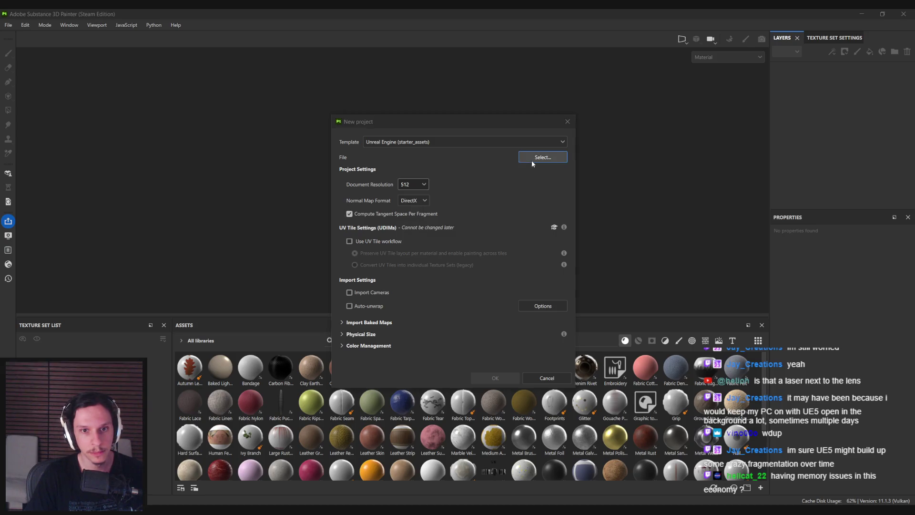
drag(466, 137, 407, 140)
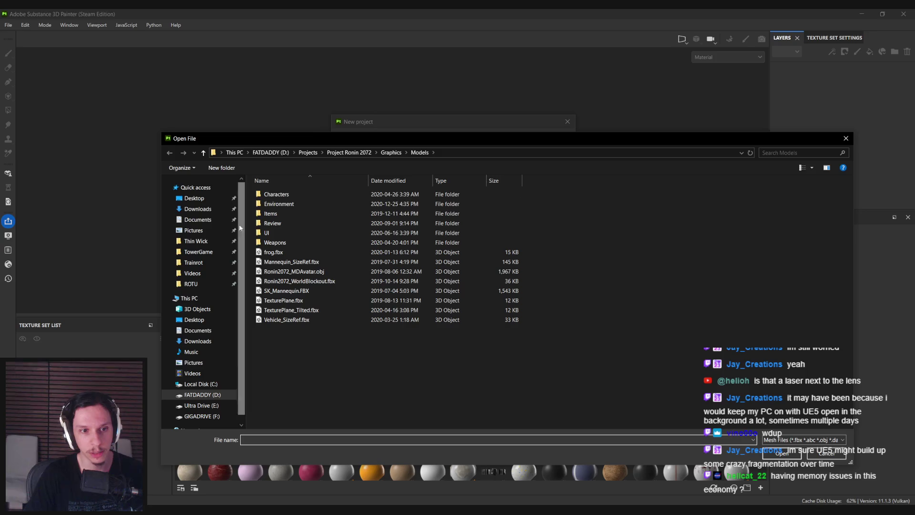
click(201, 265)
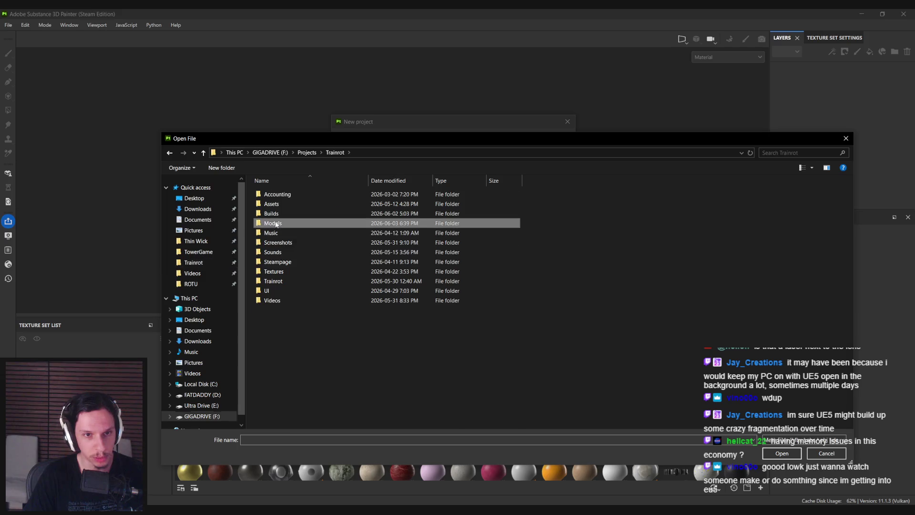
double_click(272, 223)
drag(848, 203, 847, 404)
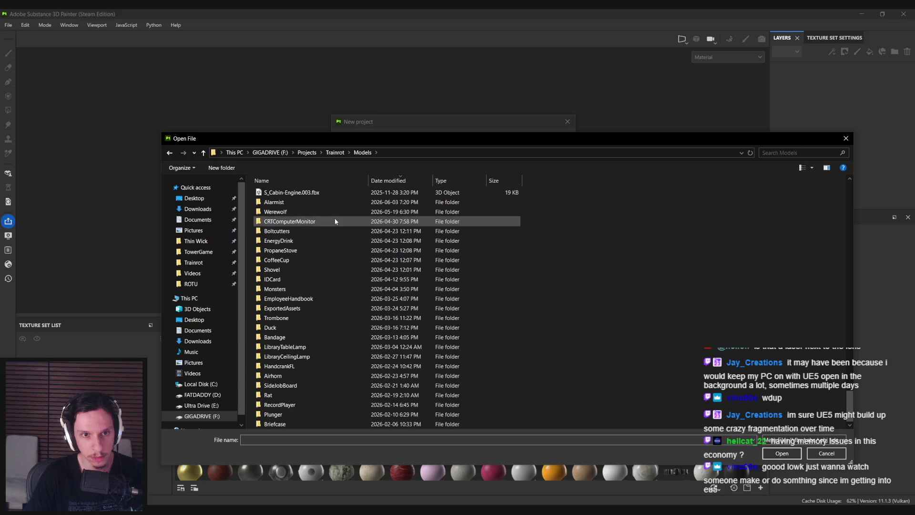
double_click(313, 203)
double_click(292, 194)
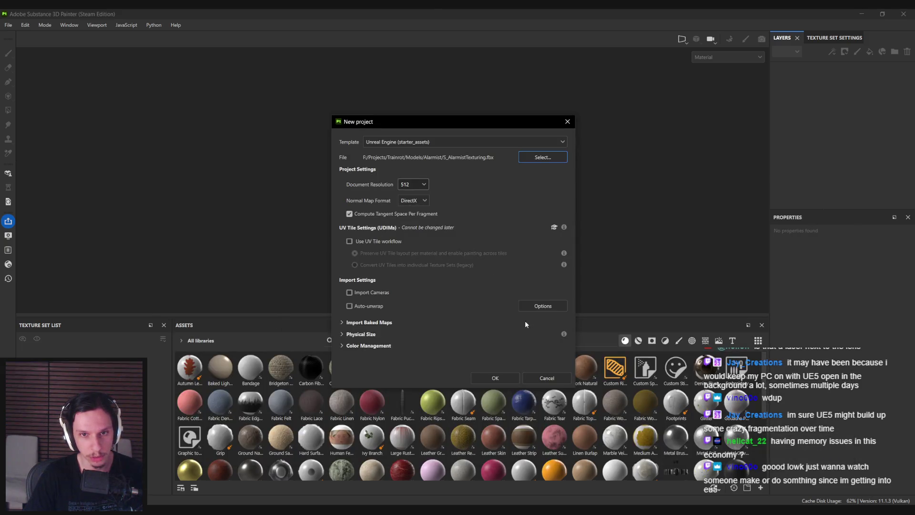
click(499, 380)
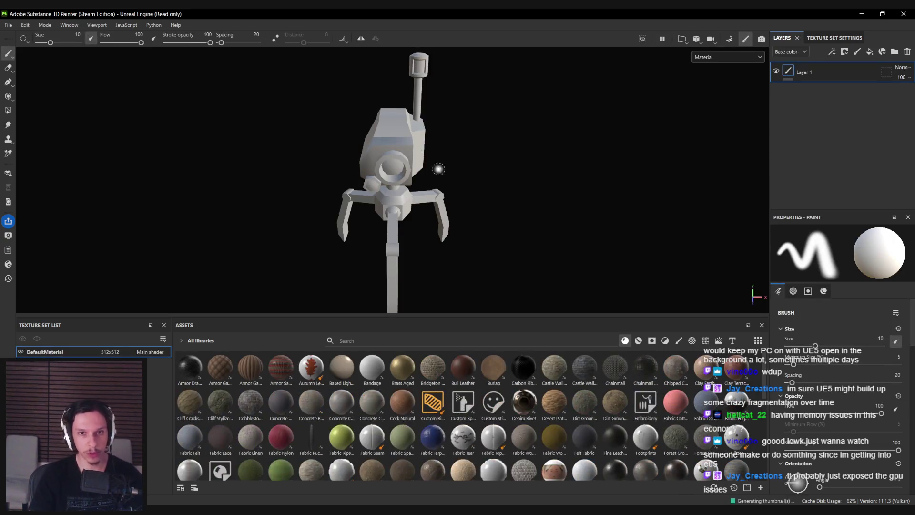
mouse_move(435, 170)
alt+mouse_down()
mouse_move(534, 133)
mouse_move(389, 184)
alt+mouse_up()
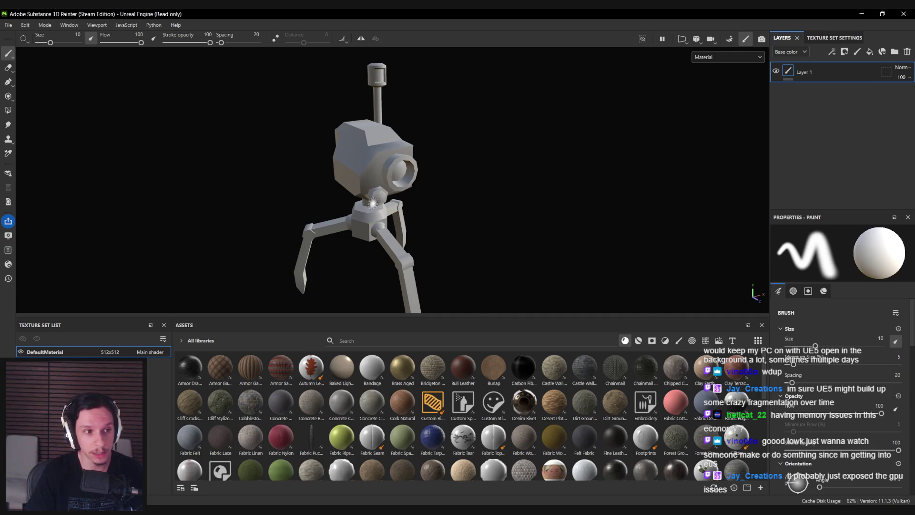
alt+middle_drag(373, 203, 379, 174)
mouse_move(379, 174)
alt+mouse_down()
mouse_move(372, 186)
mouse_move(200, 143)
mouse_move(309, 141)
mouse_move(294, 190)
mouse_move(251, 188)
mouse_move(246, 169)
alt+mouse_up()
alt+middle_drag(360, 151, 432, 207)
mouse_move(433, 207)
alt+mouse_down()
mouse_move(557, 250)
mouse_move(545, 167)
mouse_move(385, 180)
alt+mouse_up()
double_click(49, 353)
text(Alarmist)
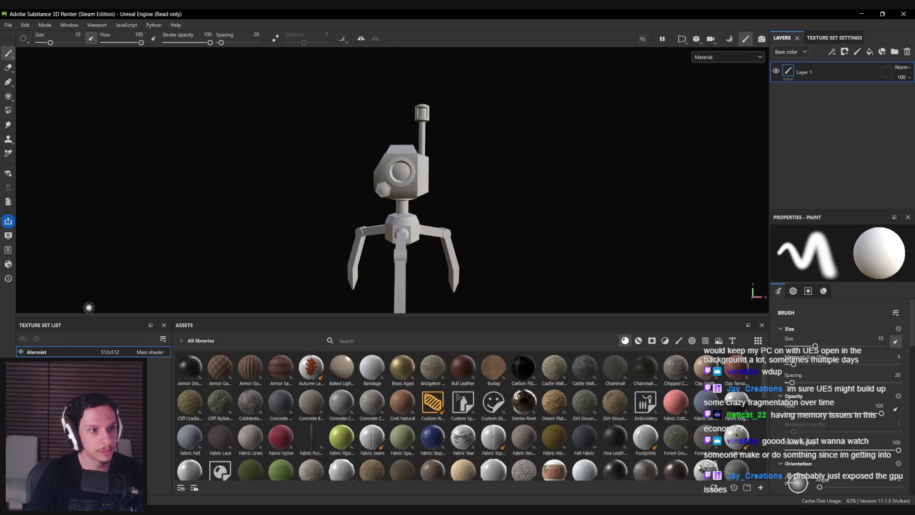
alt+drag(396, 197, 352, 157)
alt+drag(468, 102, 423, 182)
scroll(423, 182, up, 5)
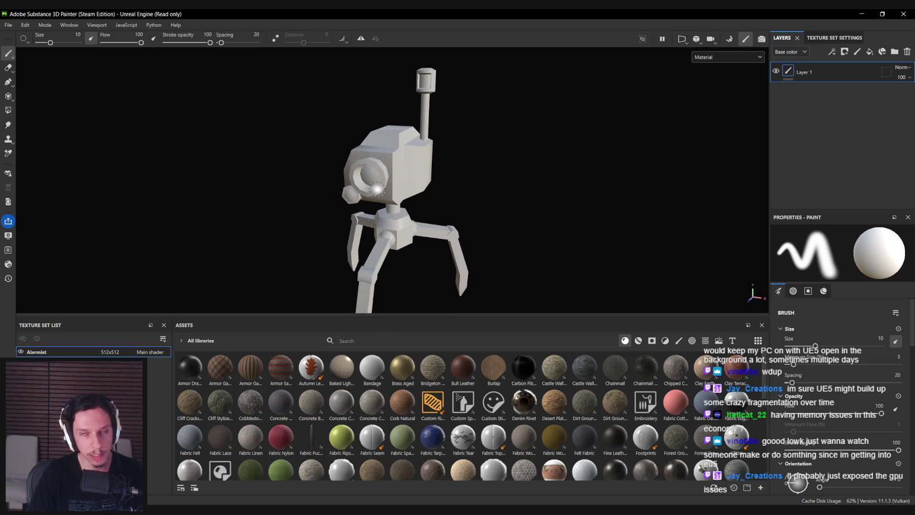
key(ctrl+s)
drag(213, 26, 242, 45)
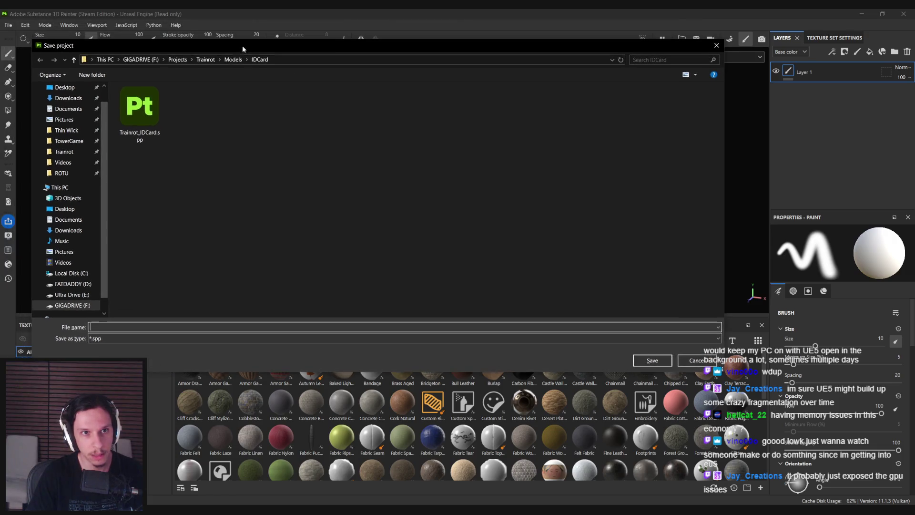
click(233, 60)
double_click(158, 102)
click(114, 326)
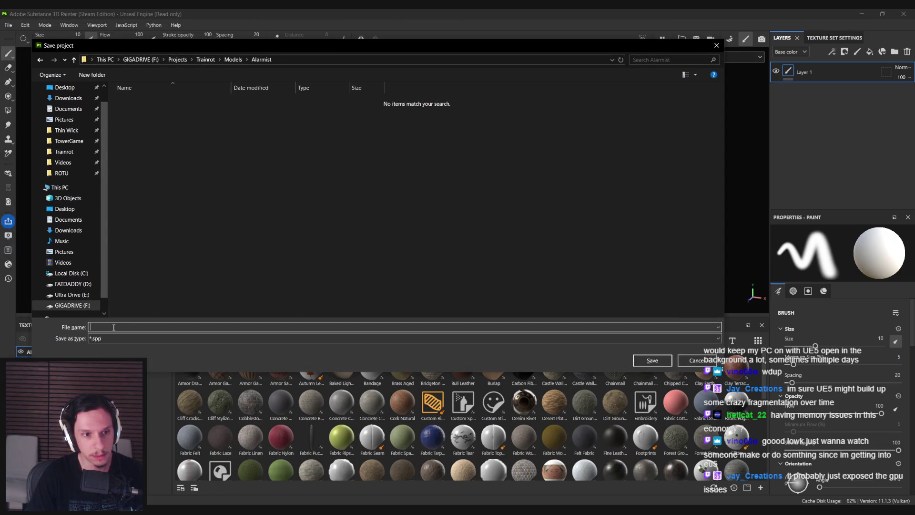
text(Trainrot_A)
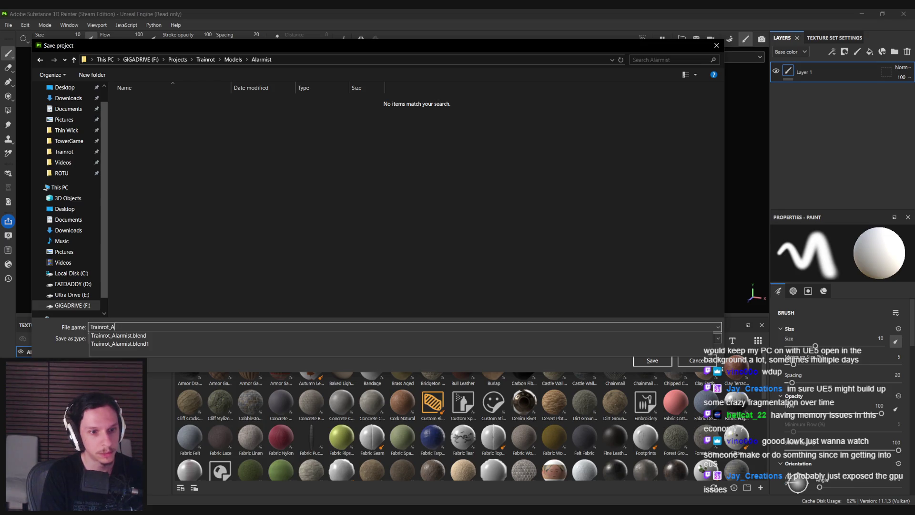
text(larmist)
key(Return)
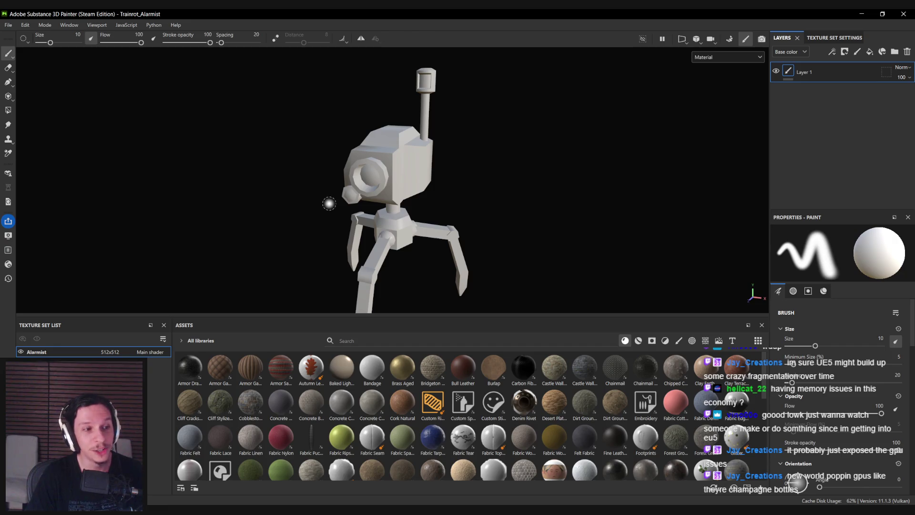
mouse_move(410, 204)
alt+mouse_down()
mouse_move(437, 191)
mouse_move(201, 190)
mouse_move(349, 139)
mouse_move(700, 186)
mouse_move(608, 188)
mouse_move(501, 173)
alt+mouse_up()
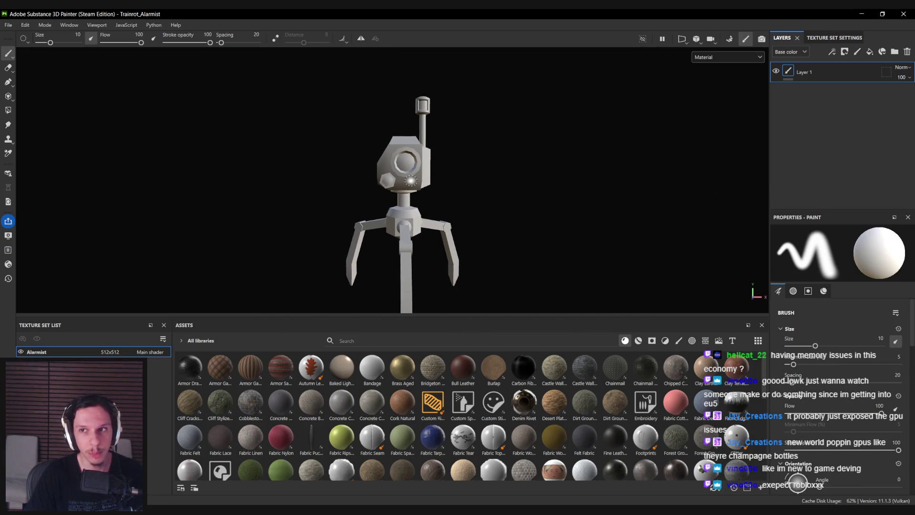
alt+drag(410, 181, 490, 202)
click(731, 40)
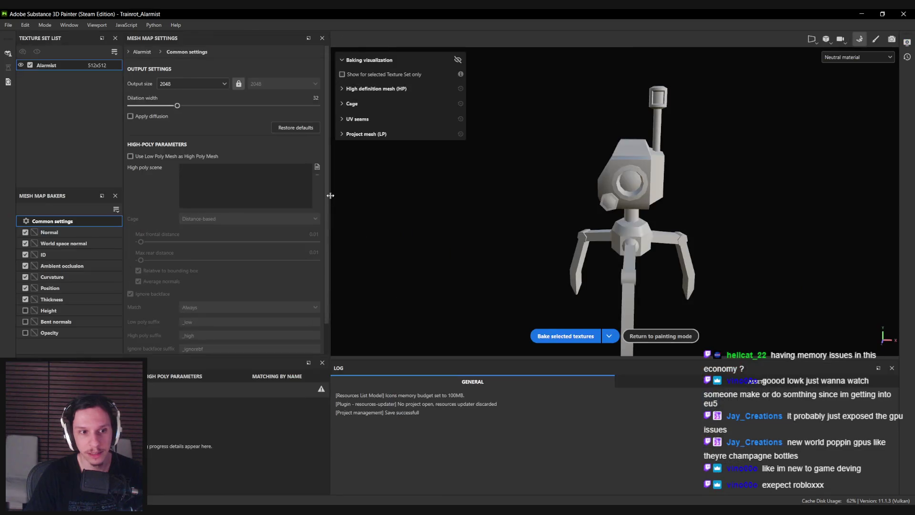
- Choose World space normal, Height and Bent normals for baking, excluding Normal and ID
click(21, 243)
click(25, 232)
click(25, 254)
click(25, 311)
click(25, 321)
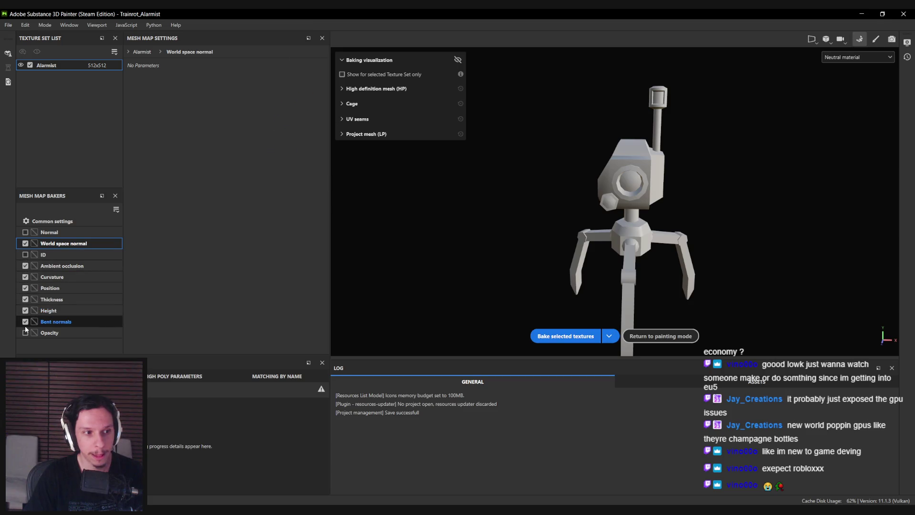
- Bake the maps using the low-poly mesh as high poly, then return to painting mode
click(34, 221)
click(130, 156)
click(552, 336)
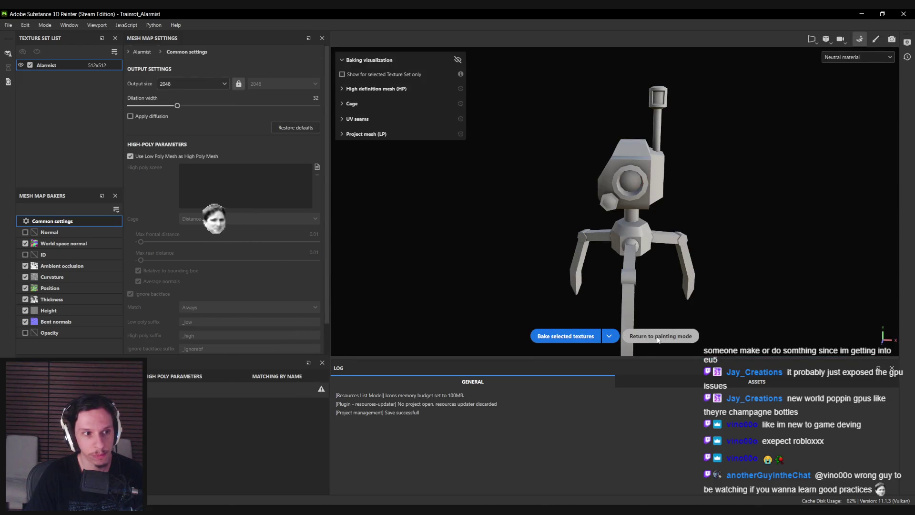
click(658, 336)
mouse_move(351, 224)
alt+mouse_down()
mouse_move(403, 178)
mouse_move(582, 239)
mouse_move(670, 245)
mouse_move(643, 249)
mouse_move(395, 222)
mouse_move(706, 182)
mouse_move(480, 184)
mouse_move(413, 195)
mouse_move(416, 202)
mouse_move(375, 173)
alt+mouse_up()
key(Tab)
key(Tab)
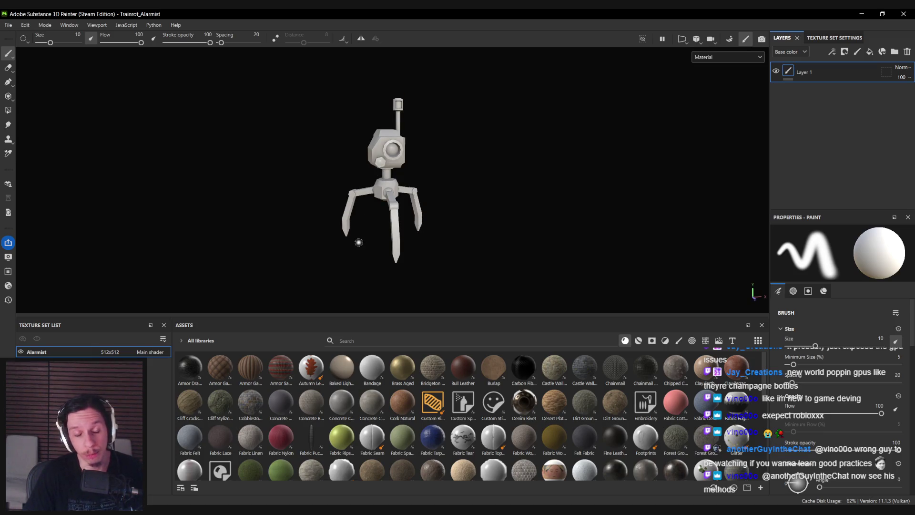
- Delete the old Layer 1 from the layer stack
mouse_move(410, 188)
alt+mouse_down()
mouse_move(466, 204)
mouse_move(374, 223)
alt+mouse_up()
click(848, 65)
key(Delete)
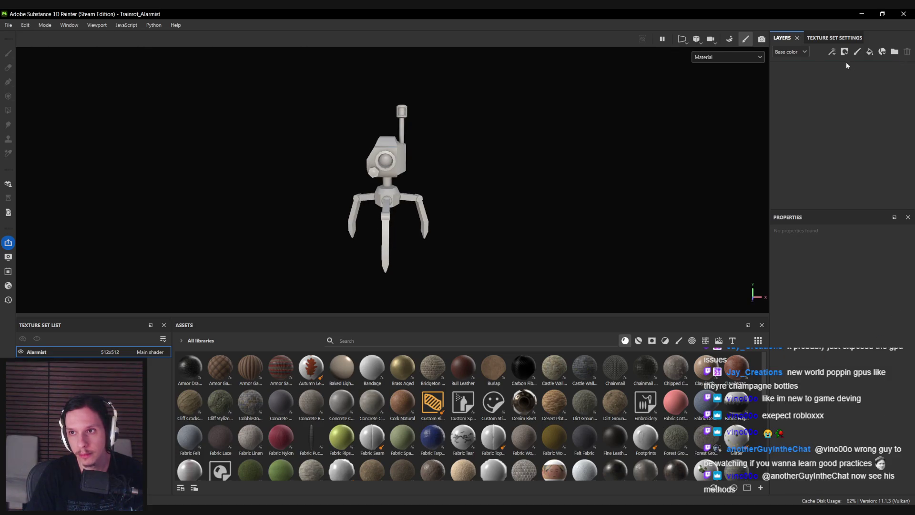
- Add the Displacement channel to the texture set
click(834, 38)
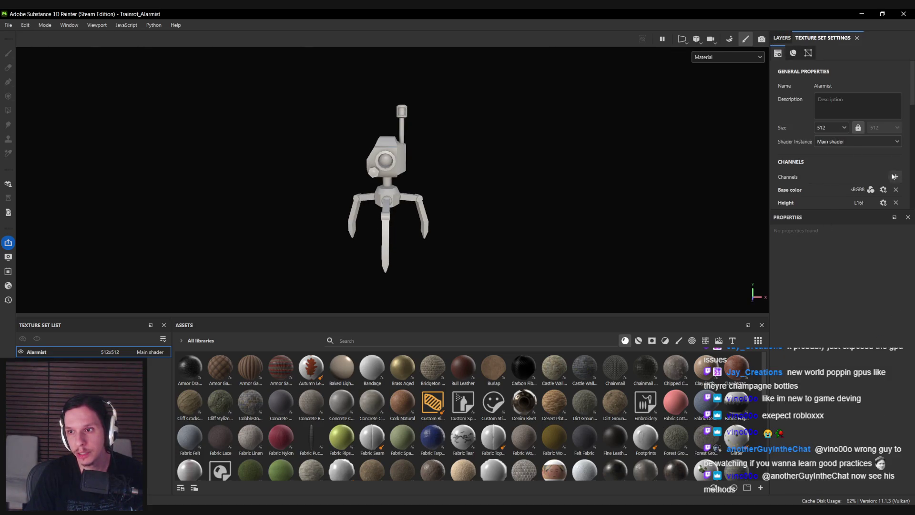
click(895, 177)
click(888, 197)
click(782, 38)
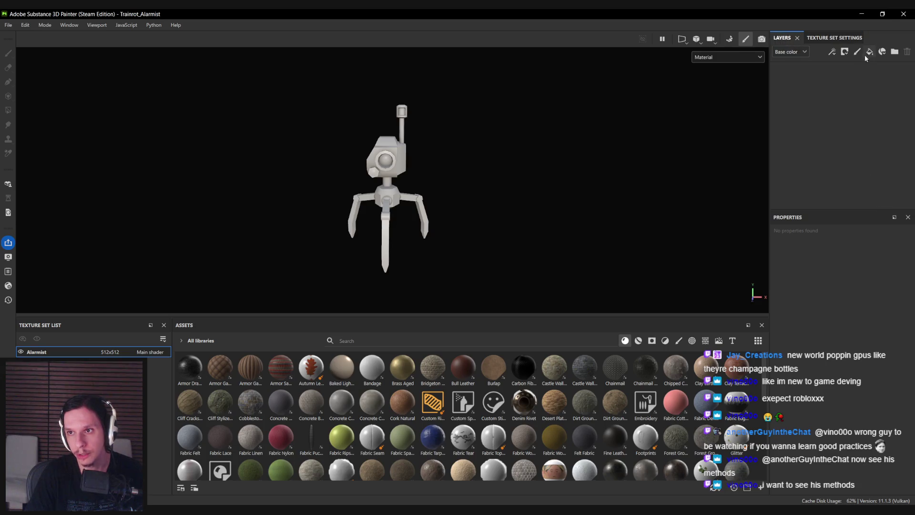
- Rename the fill layer to 'Base' and enable its emissive and metallic channels
double_click(805, 72)
text(Base)
key(Return)
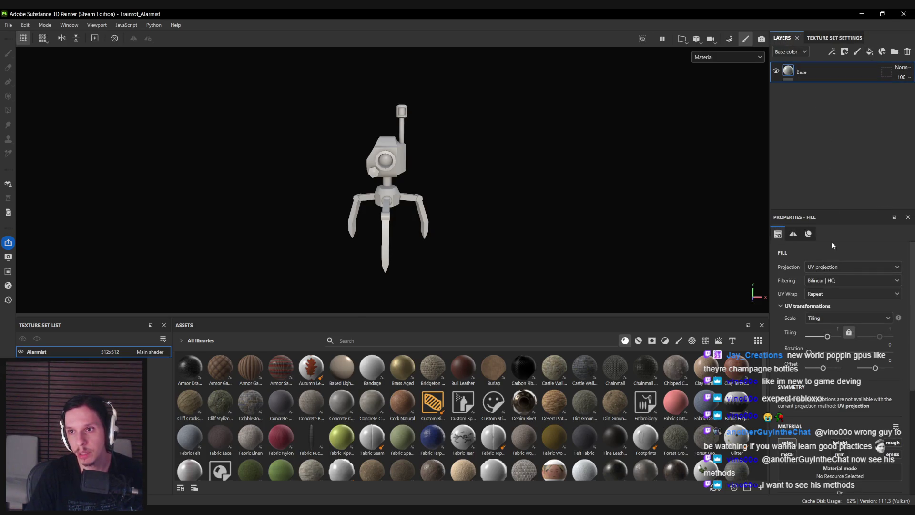
scroll(816, 427, down, 5)
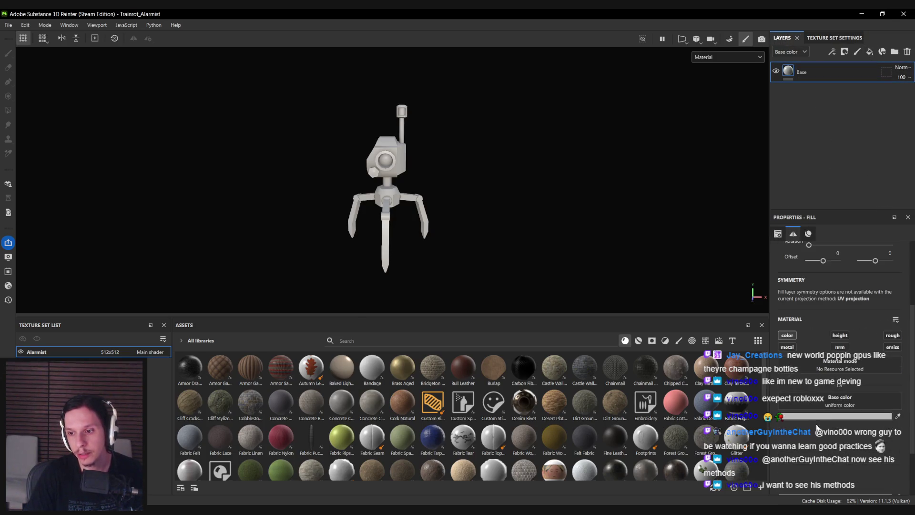
click(890, 348)
click(793, 348)
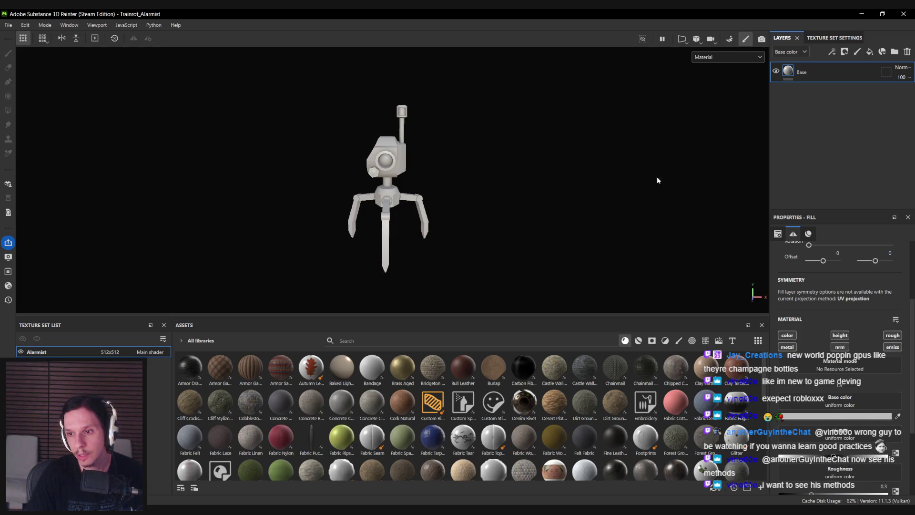
- Add a second fill layer above Base named 'Emissive'
click(866, 54)
double_click(806, 72)
text(Emissive)
key(Return)
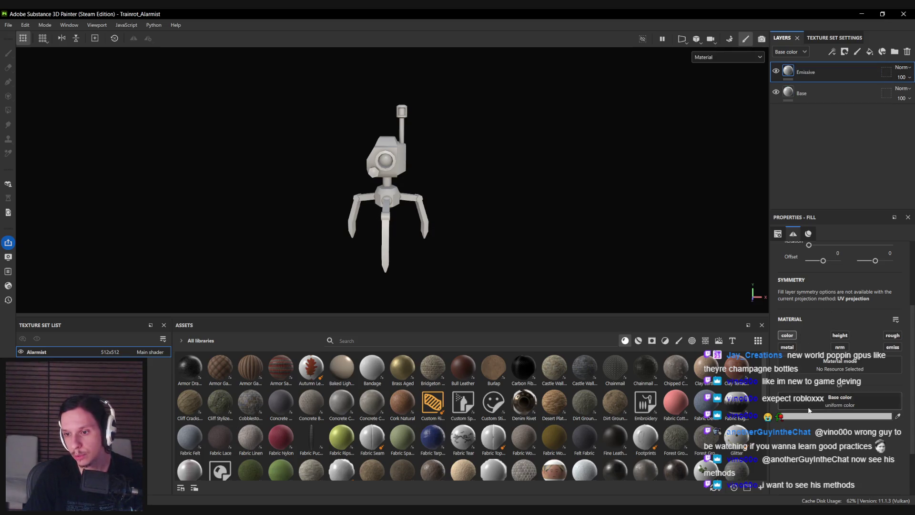
- Give the Emissive layer a dark brown base colour and an orange FF6200 emissive colour
click(791, 416)
click(793, 452)
mouse_move(714, 429)
mouse_down()
mouse_move(700, 426)
mouse_move(719, 423)
mouse_up()
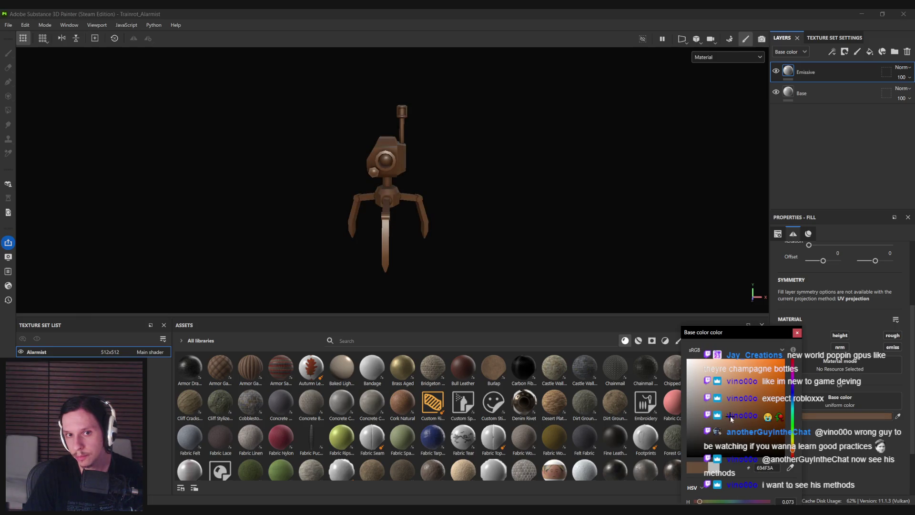
click(797, 332)
click(894, 347)
click(842, 446)
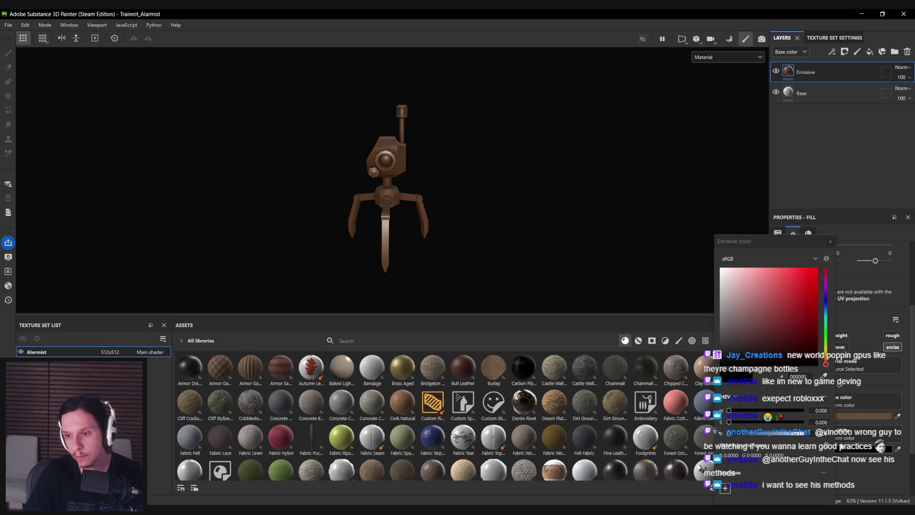
drag(828, 362, 828, 356)
click(816, 270)
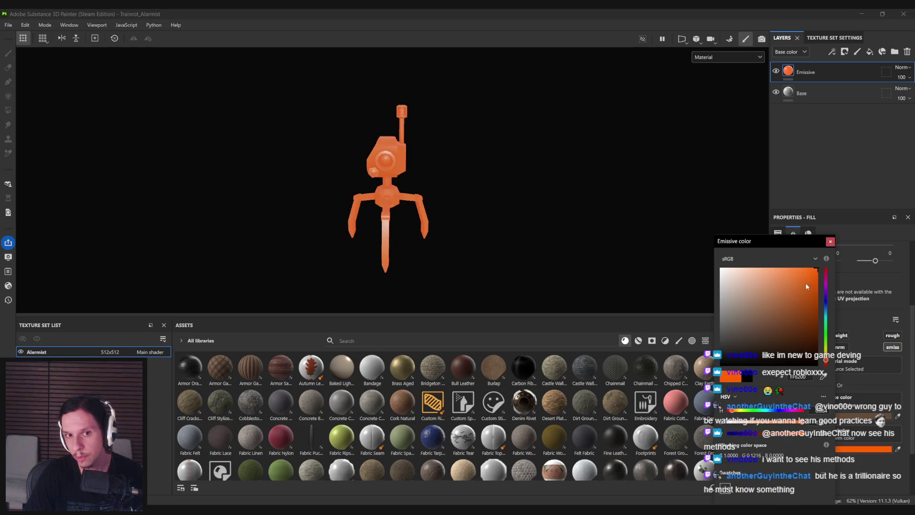
click(830, 242)
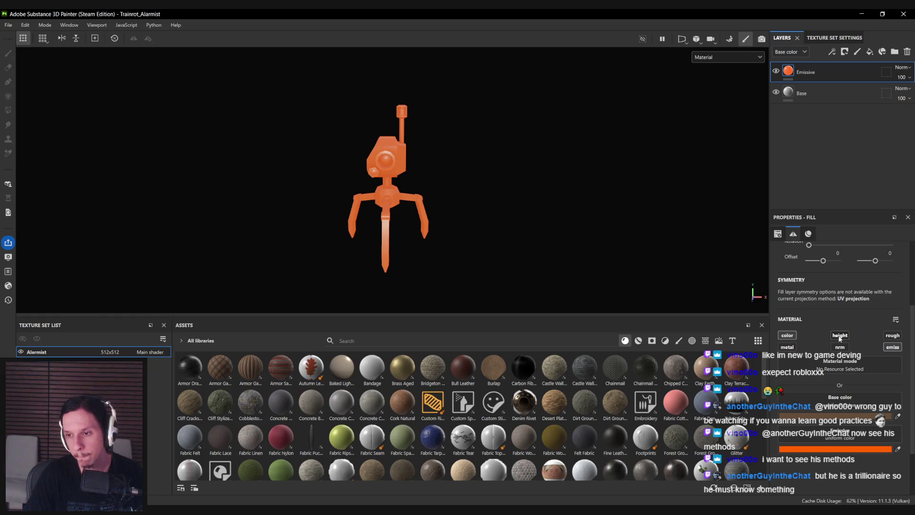
- Add a black mask to the Emissive layer and set Polygon Fill to UV chunk mode
right_click(810, 72)
click(810, 92)
click(8, 111)
click(833, 233)
click(849, 233)
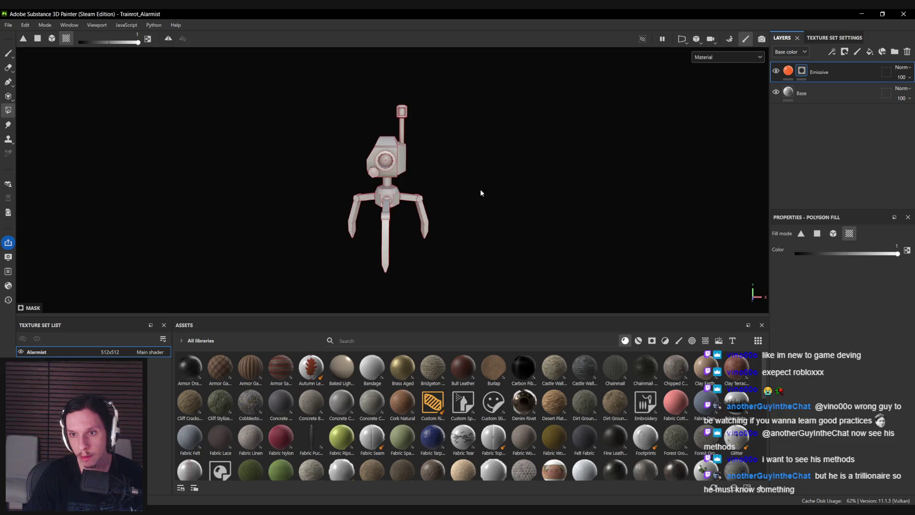
- Return to the brush, inspect the orange-glowing antenna tip and lamp, and filter Assets to materials
scroll(379, 168, up, 3)
scroll(413, 102, up, 2)
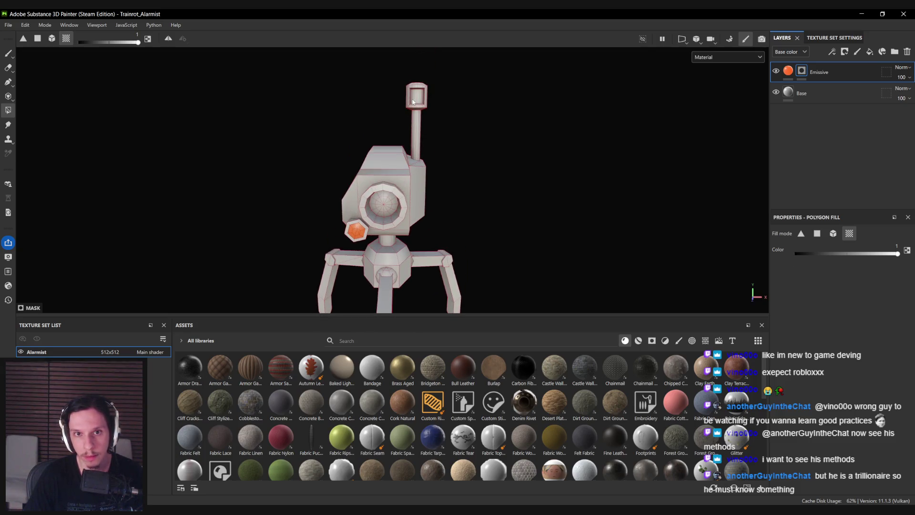
key(1)
scroll(394, 199, down, 3)
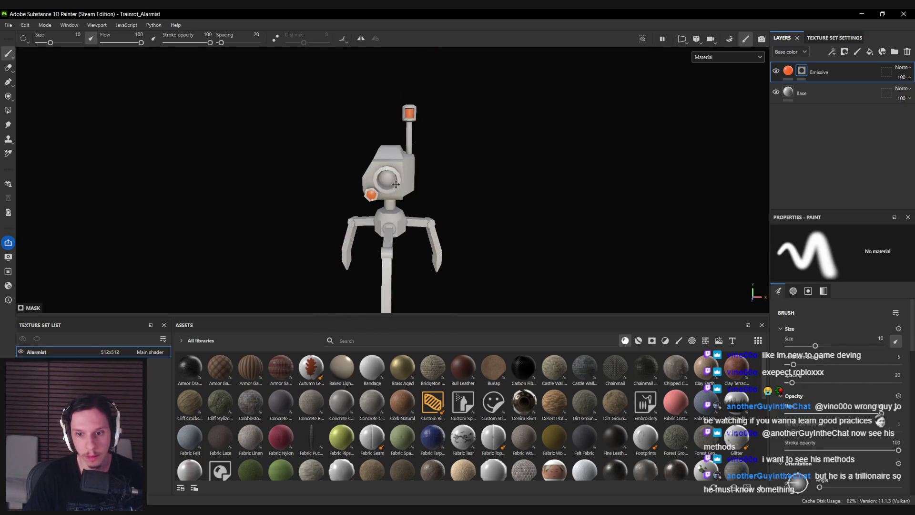
mouse_move(548, 183)
alt+mouse_down()
mouse_move(587, 219)
mouse_move(484, 257)
alt+mouse_up()
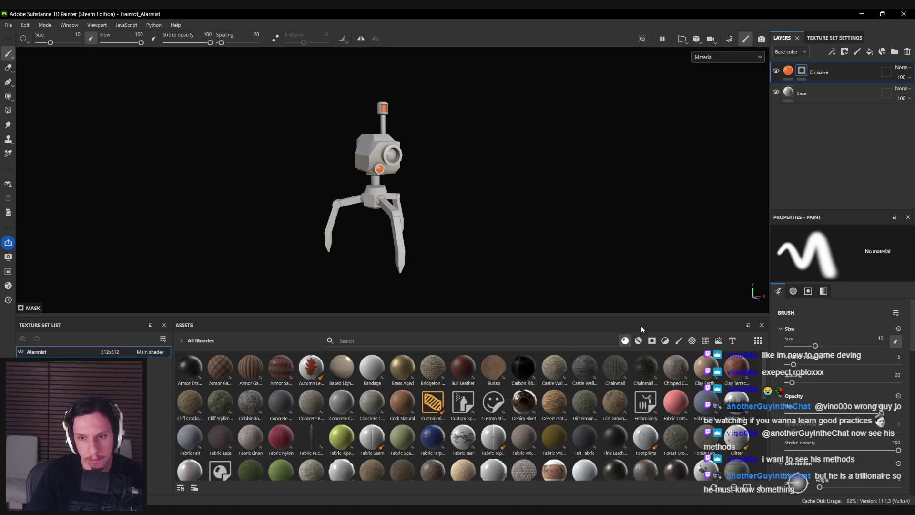
click(639, 340)
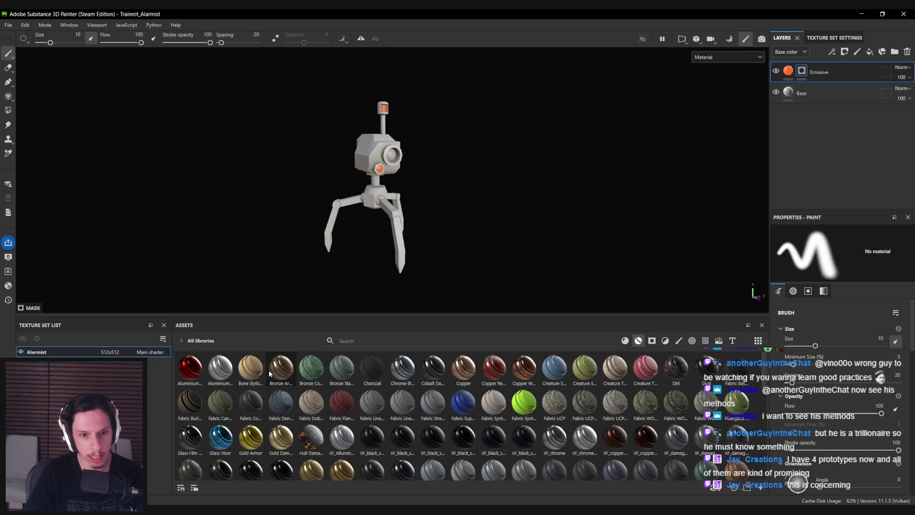
- Try applying the Copper Worn material to the robot, then undo it
mouse_move(275, 370)
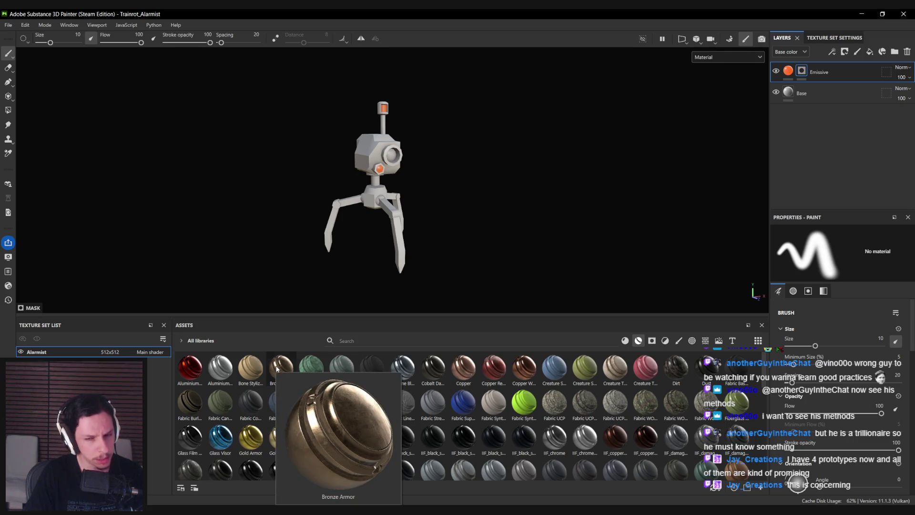
mouse_move(525, 369)
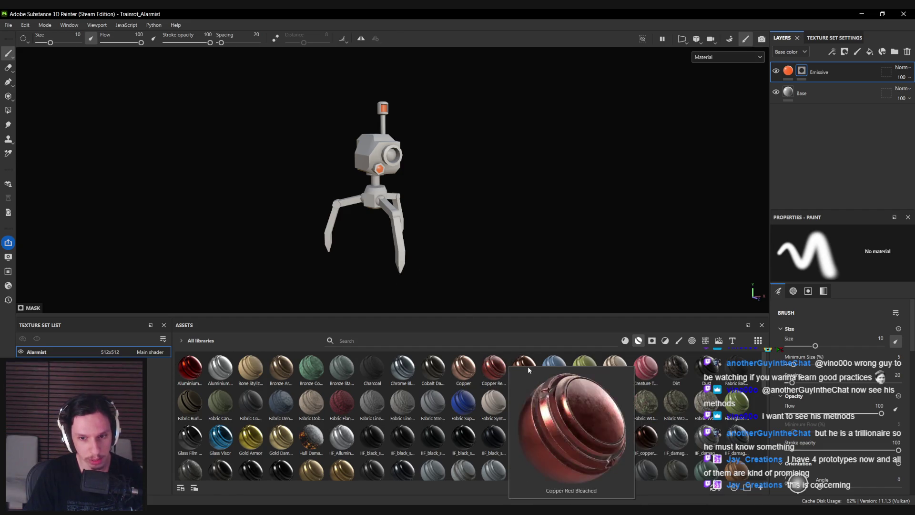
mouse_move(528, 370)
mouse_down()
mouse_move(843, 115)
mouse_move(839, 73)
mouse_up()
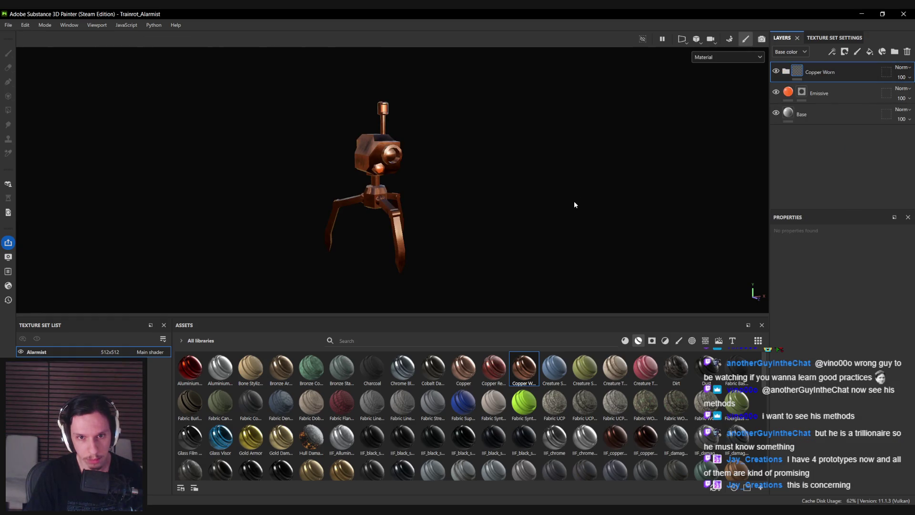
key(ctrl+z)
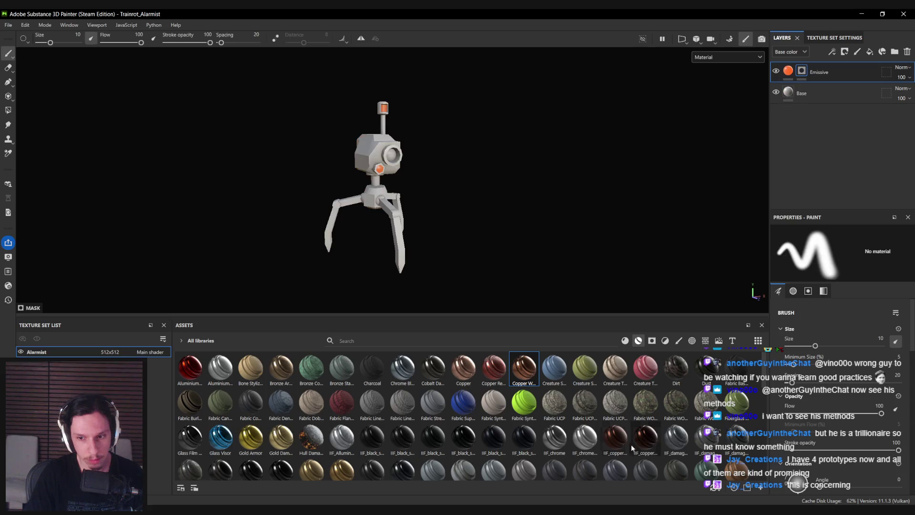
- Add the IIF_copper_001 material to the layer stack
drag(810, 64, 809, 67)
mouse_move(492, 149)
alt+mouse_down()
mouse_move(349, 184)
mouse_move(205, 167)
mouse_move(296, 180)
mouse_move(405, 165)
mouse_move(622, 170)
mouse_move(394, 168)
mouse_move(322, 216)
mouse_move(341, 172)
alt+mouse_up()
scroll(350, 173, up, 5)
scroll(341, 173, down, 3)
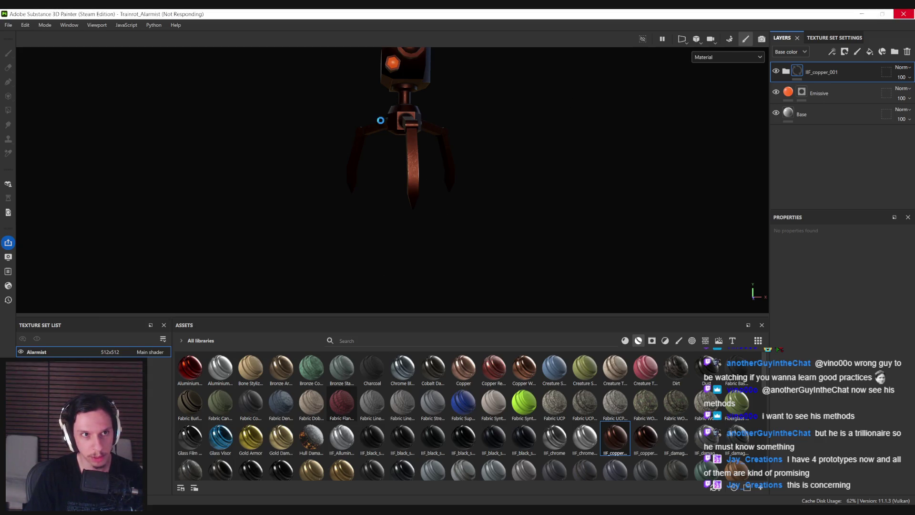
mouse_move(405, 120)
alt+mouse_down()
mouse_move(379, 171)
mouse_move(398, 163)
mouse_move(413, 225)
alt+mouse_up()
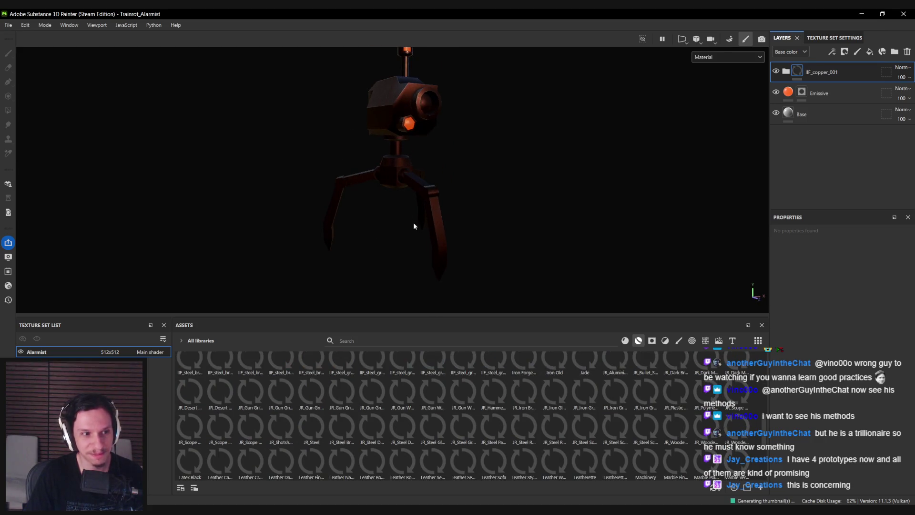
alt+drag(535, 113, 764, 101)
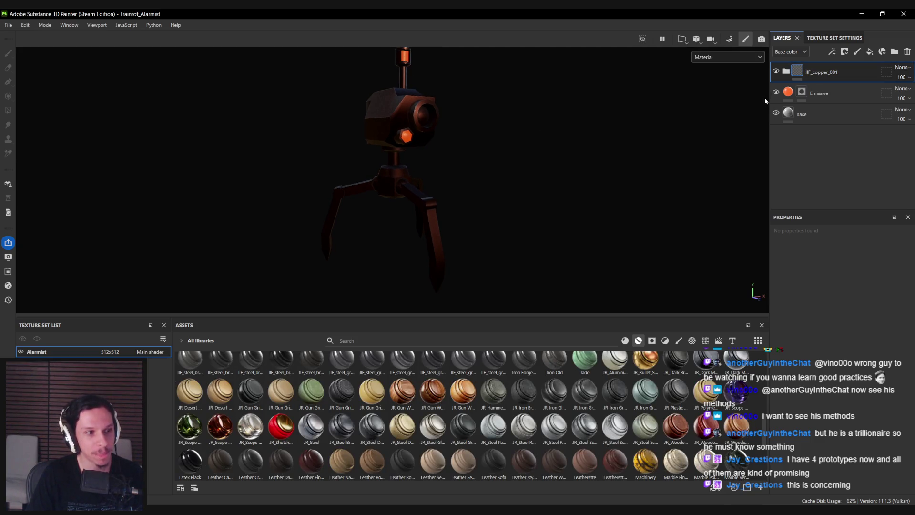
- Give the copper layer a black mask and polygon-fill copper onto the claw tips
right_click(787, 76)
click(810, 96)
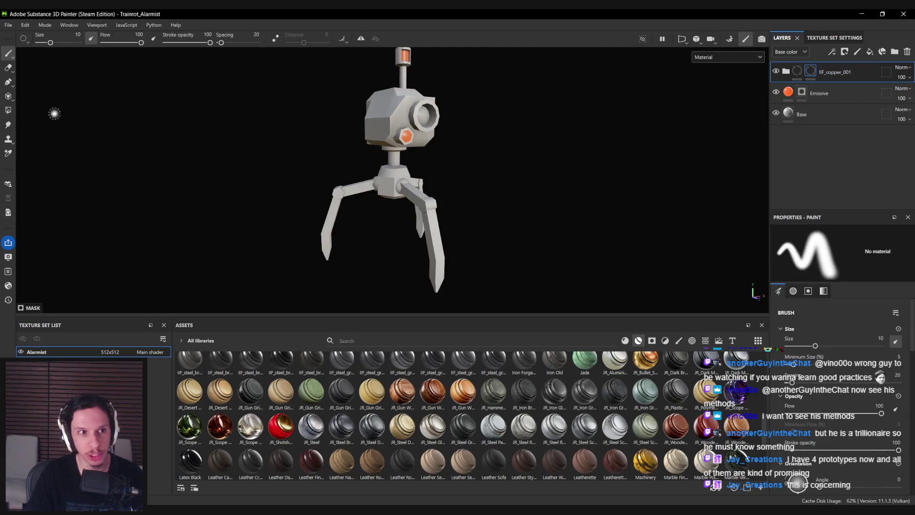
click(13, 112)
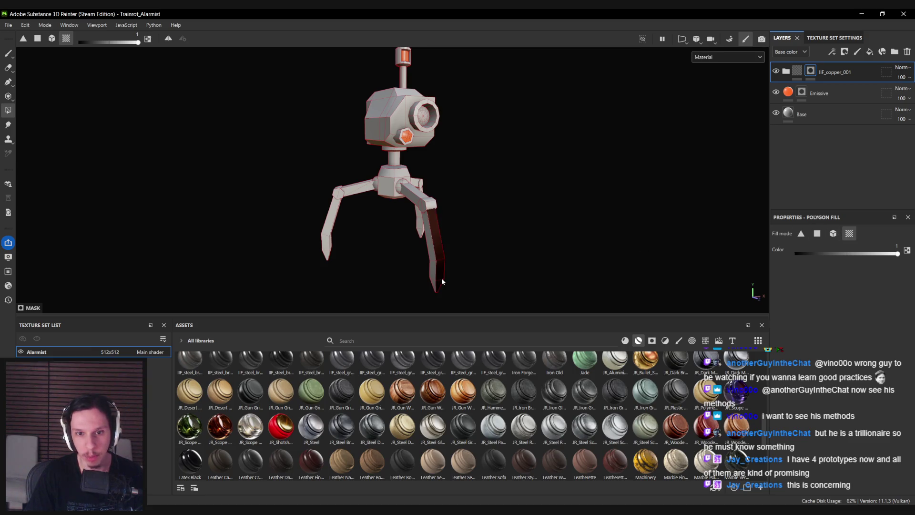
click(817, 233)
middle_drag(436, 252, 426, 178)
drag(409, 196, 476, 245)
mouse_move(477, 245)
alt+mouse_down()
mouse_move(215, 224)
mouse_move(436, 214)
mouse_move(535, 227)
alt+mouse_up()
key(b)
- Select black_steel_base, collapse IIF_copper_001, and add JR_Steel Scratched 03 as the top layer
click(785, 71)
scroll(806, 138, down, 10)
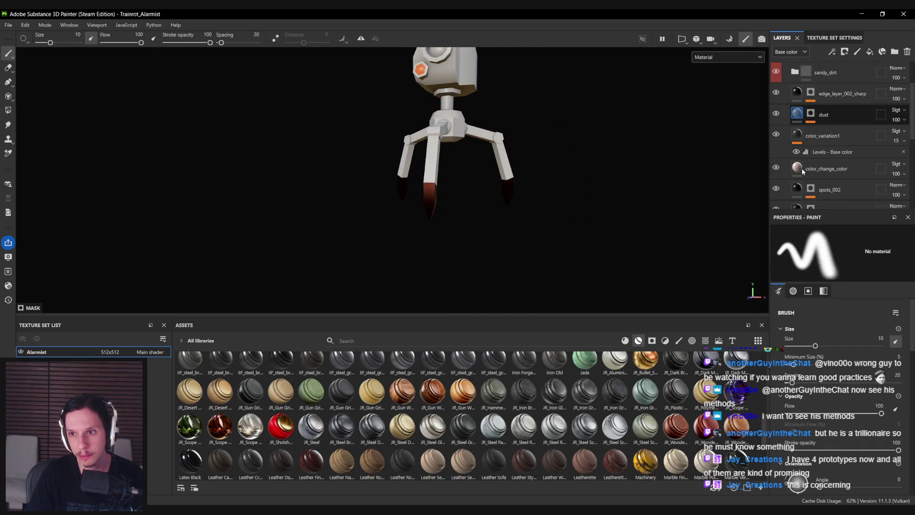
click(804, 153)
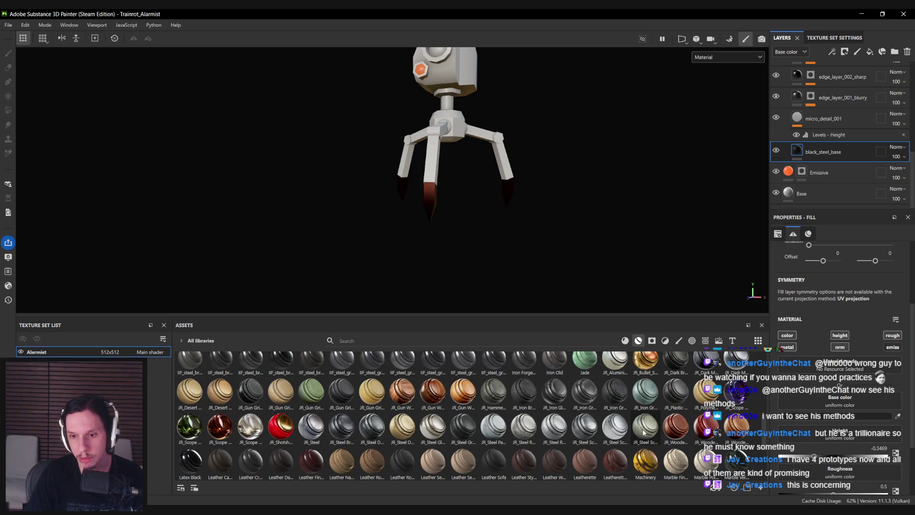
mouse_move(643, 432)
scroll(810, 119, up, 3)
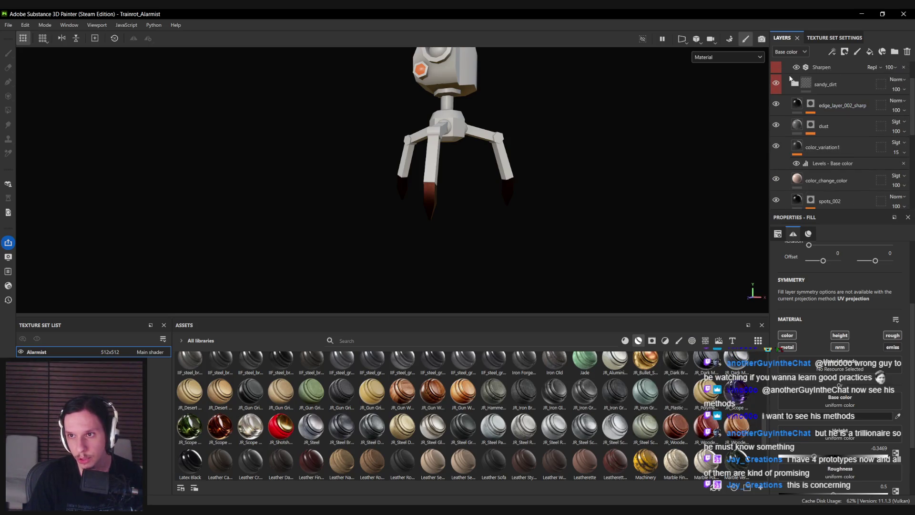
click(784, 74)
mouse_move(646, 427)
mouse_down()
mouse_move(808, 107)
mouse_move(803, 63)
mouse_up()
mouse_move(446, 143)
alt+mouse_down()
mouse_move(443, 183)
mouse_move(388, 173)
alt+mouse_up()
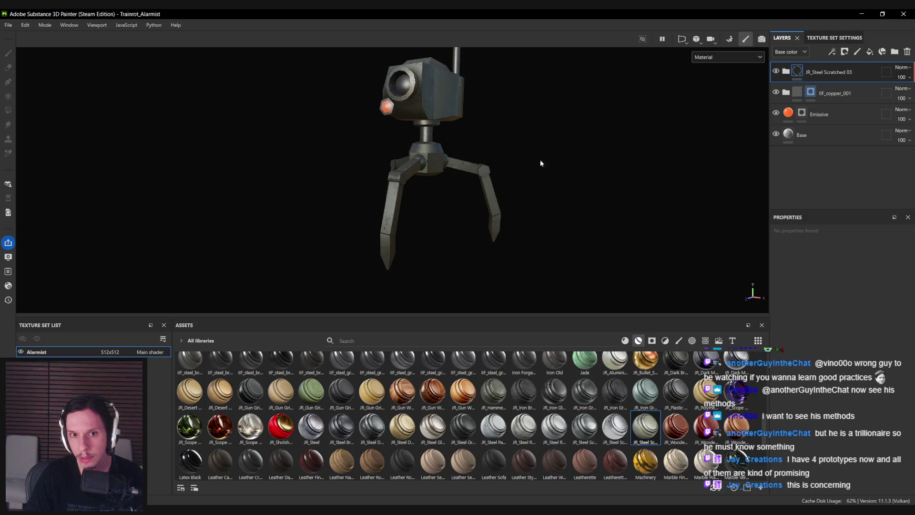
- Black-mask JR_Steel Scratched 03 and polygon-fill it onto the robot's legs
click(8, 53)
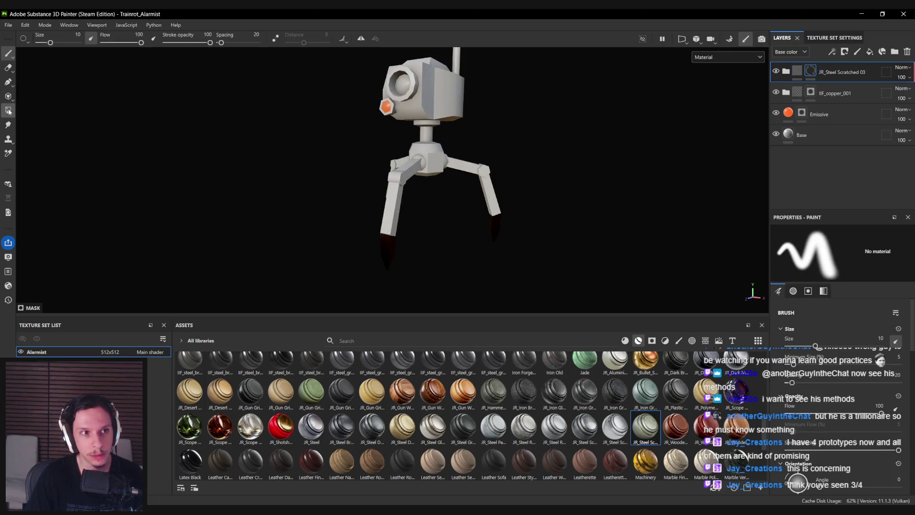
click(8, 110)
scroll(414, 255, up, 5)
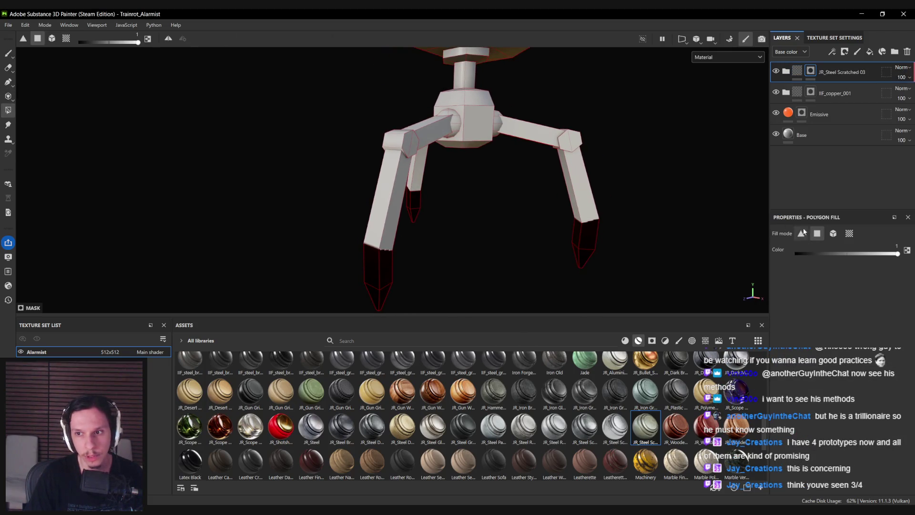
drag(353, 190, 419, 204)
mouse_move(396, 122)
mouse_down()
mouse_move(436, 164)
mouse_move(447, 162)
mouse_move(407, 185)
mouse_up()
click(833, 235)
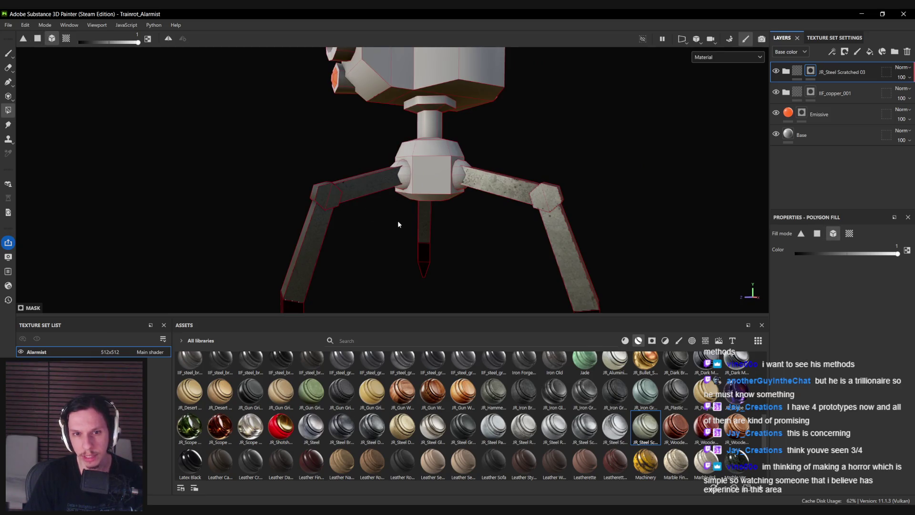
scroll(398, 224, down, 5)
key(1)
- Add the JR_Steel Scratched material as the new top layer
alt+drag(429, 247, 462, 255)
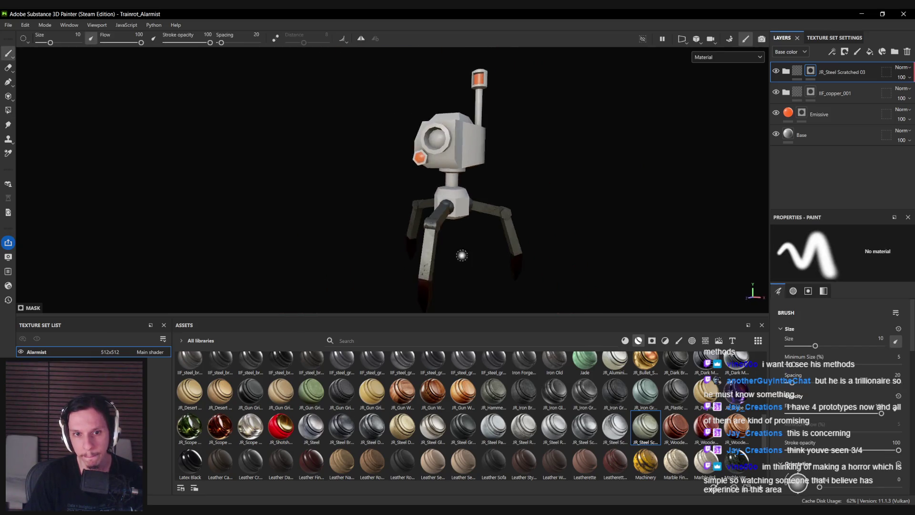
alt+middle_drag(462, 255, 387, 172)
scroll(435, 149, up, 5)
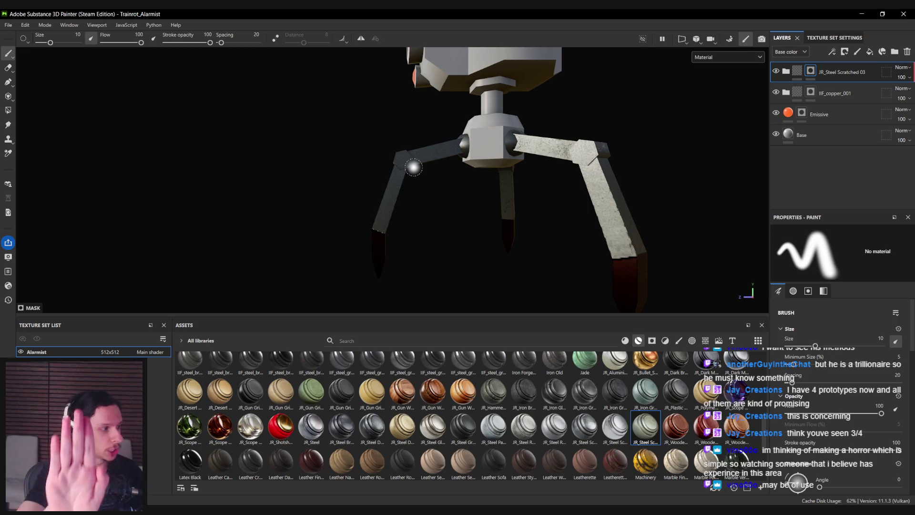
alt+drag(403, 173, 387, 181)
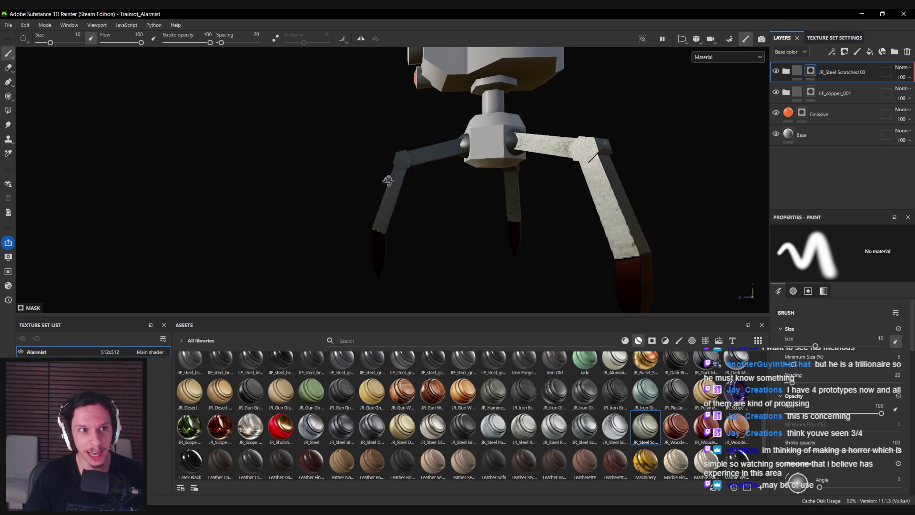
scroll(404, 192, up, 3)
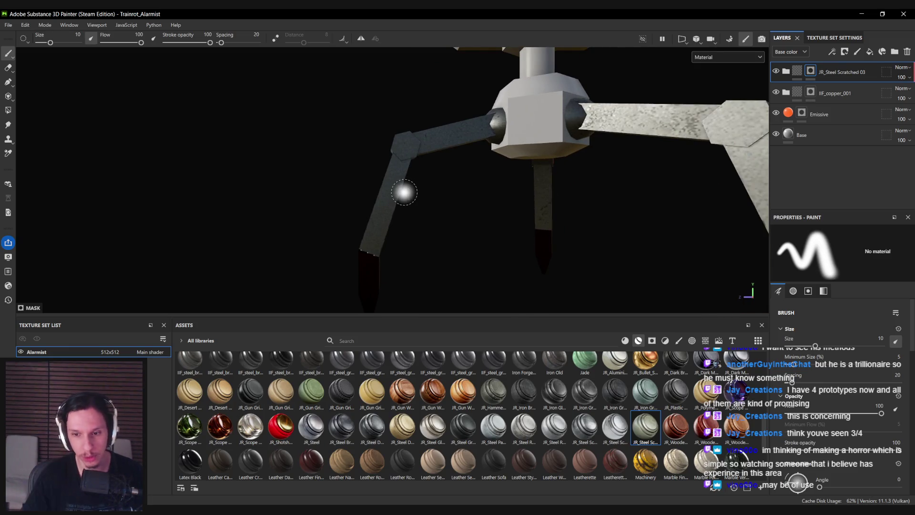
mouse_move(622, 431)
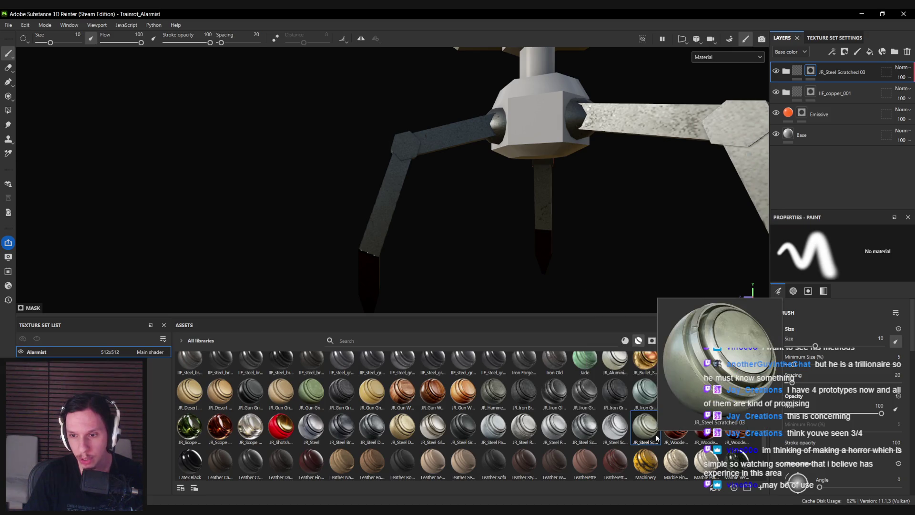
mouse_move(656, 437)
mouse_down()
mouse_move(674, 286)
mouse_move(813, 72)
mouse_move(810, 63)
mouse_up()
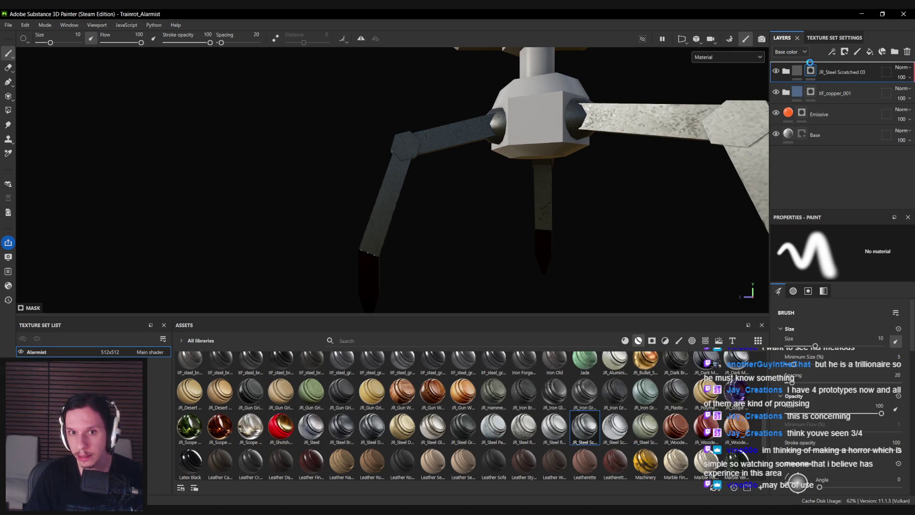
alt+drag(410, 227, 604, 245)
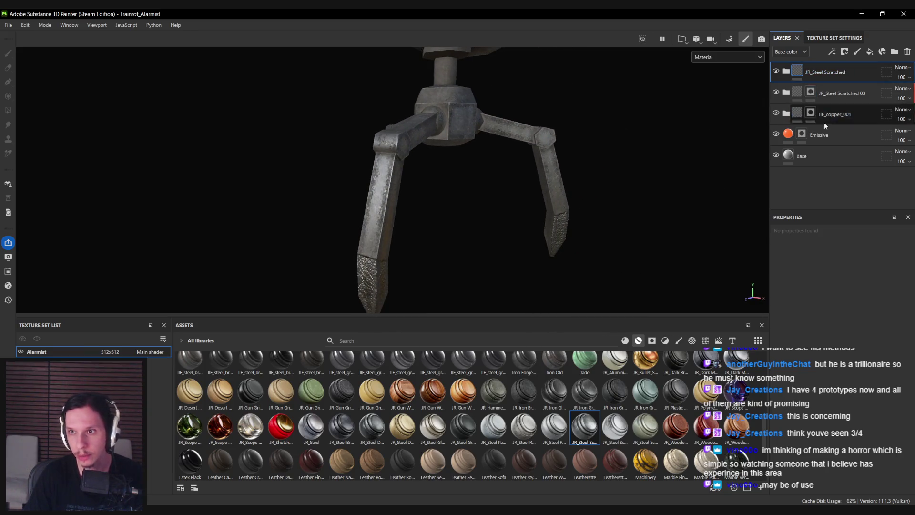
- Delete JR_Steel Scratched 03 and add a black mask to JR_Steel Scratched
click(831, 94)
click(908, 51)
click(822, 74)
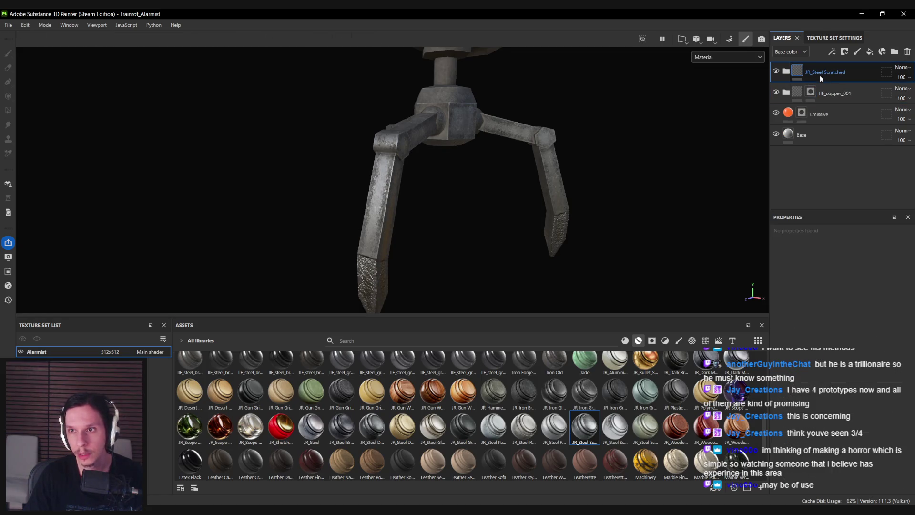
right_click(822, 71)
click(820, 87)
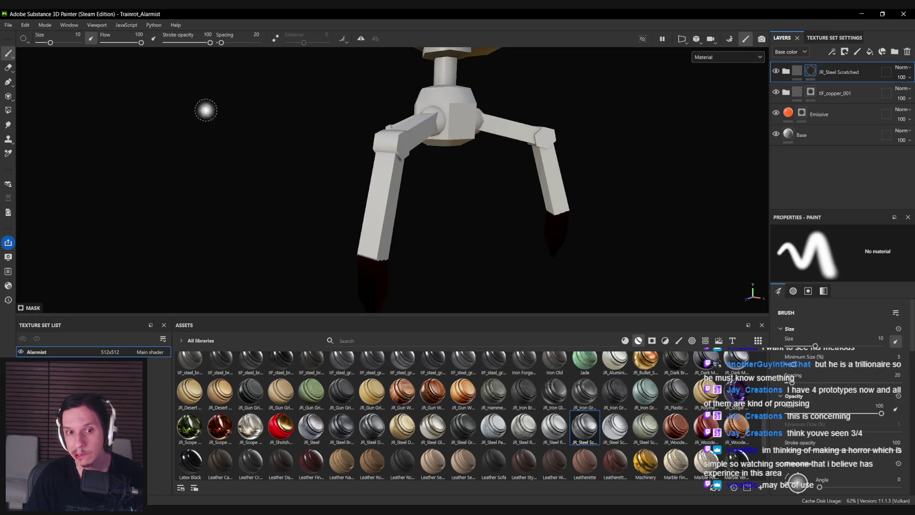
- Polygon-fill the robot's legs in the JR_Steel Scratched mask
click(8, 110)
key(2)
mouse_move(402, 177)
alt+mouse_down()
mouse_move(363, 127)
mouse_move(407, 149)
alt+mouse_up()
alt+middle_drag(617, 162, 632, 205)
click(833, 234)
scroll(450, 148, up, 1)
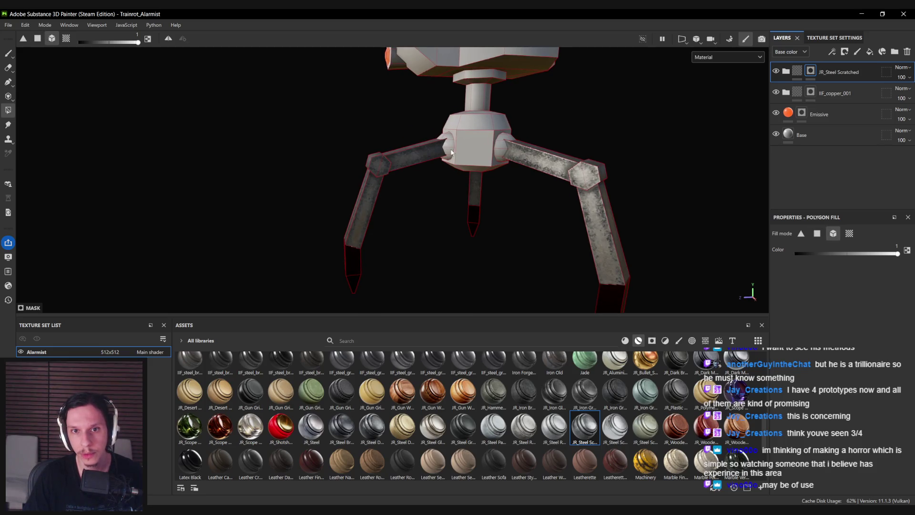
key(1)
- Undo the stray steel fill on the centre joint and check the robot from the front
scroll(498, 167, down, 2)
mouse_move(498, 167)
alt+mouse_down()
mouse_move(444, 162)
mouse_move(547, 188)
mouse_move(420, 184)
alt+mouse_up()
scroll(433, 179, up, 2)
key(ctrl+z)
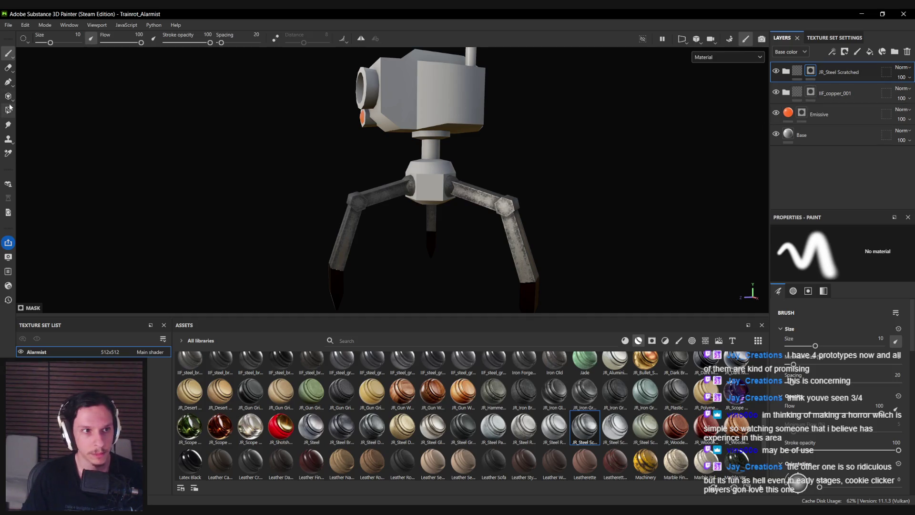
scroll(390, 217, down, 5)
mouse_move(419, 183)
alt+mouse_down()
mouse_move(632, 189)
mouse_move(383, 212)
mouse_move(401, 178)
alt+mouse_up()
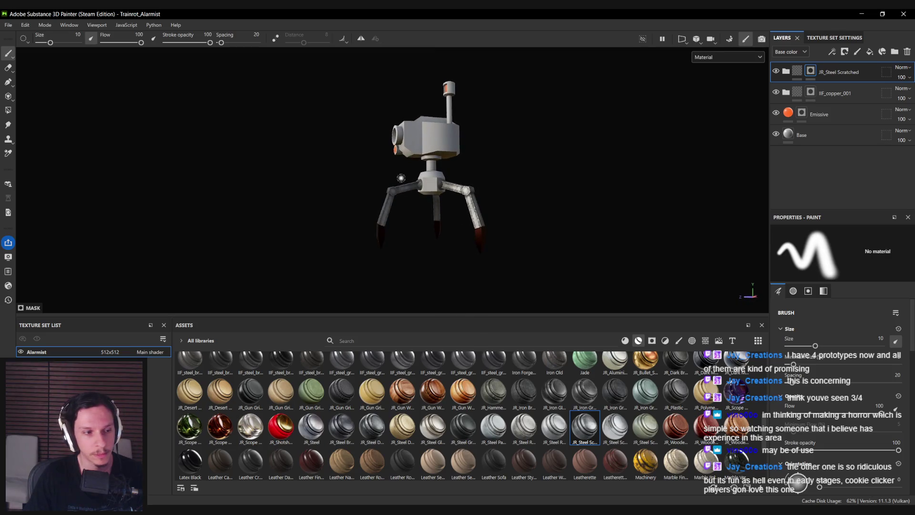
scroll(401, 178, up, 2)
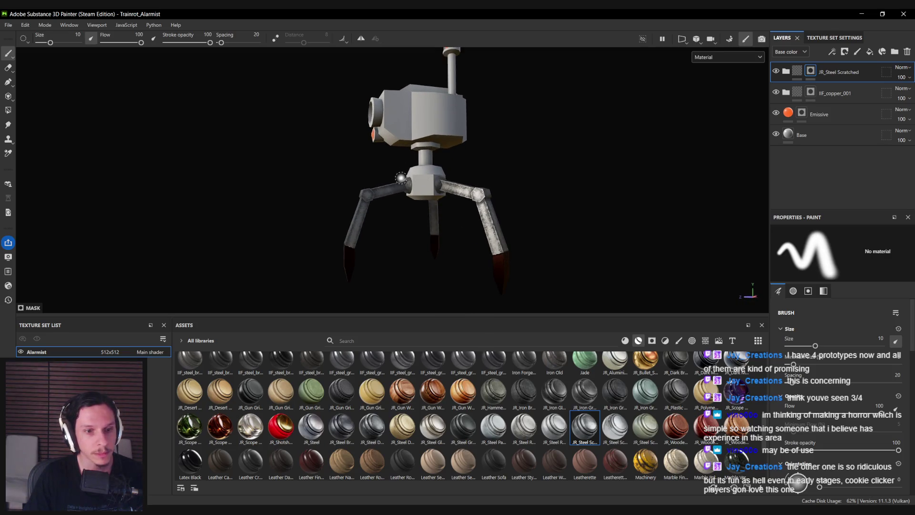
scroll(766, 439, down, 3)
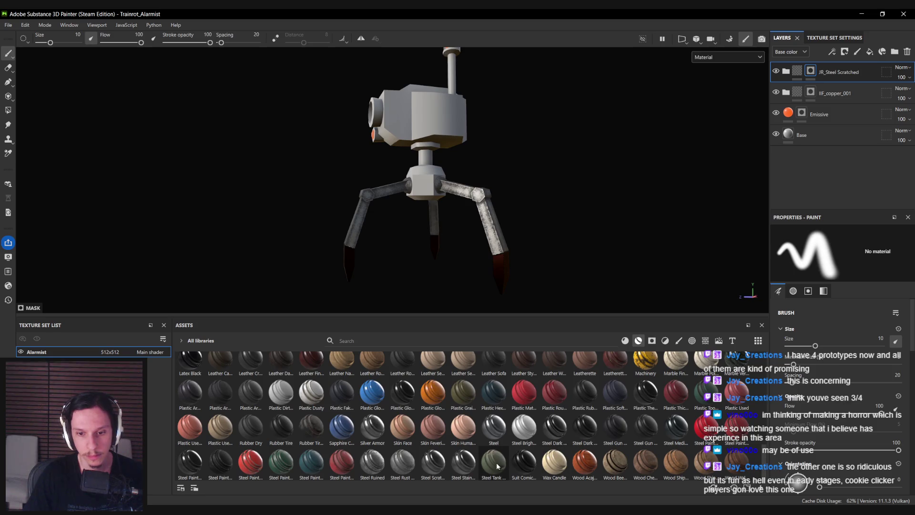
- Add Steel Tank Painted as the top layer and shift its Base colour from green to brown
mouse_move(497, 465)
mouse_down()
mouse_move(827, 82)
mouse_move(815, 63)
mouse_up()
mouse_move(496, 143)
alt+mouse_down()
mouse_move(641, 184)
mouse_move(543, 181)
alt+mouse_up()
click(786, 72)
scroll(807, 143, down, 2)
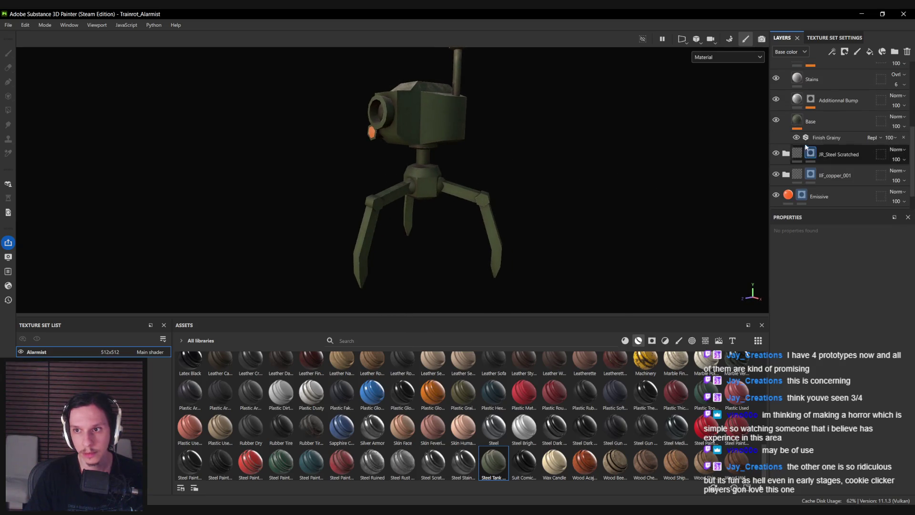
click(810, 121)
click(725, 343)
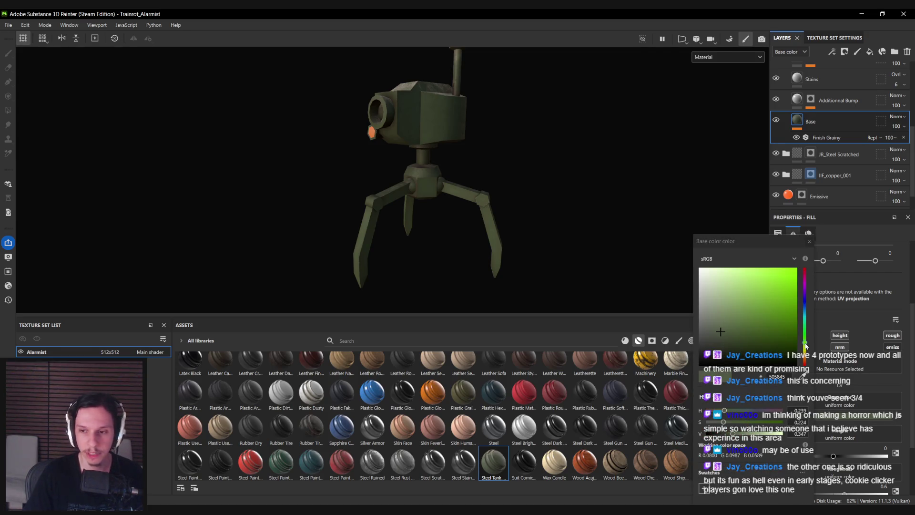
drag(805, 341, 804, 351)
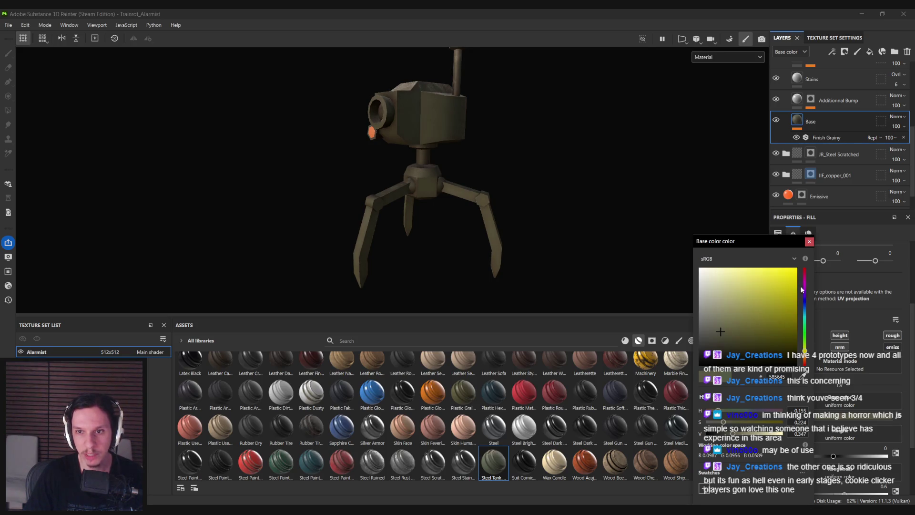
key(Escape)
- Add a black mask to the Steel Tank Painted layer
scroll(801, 108, down, 5)
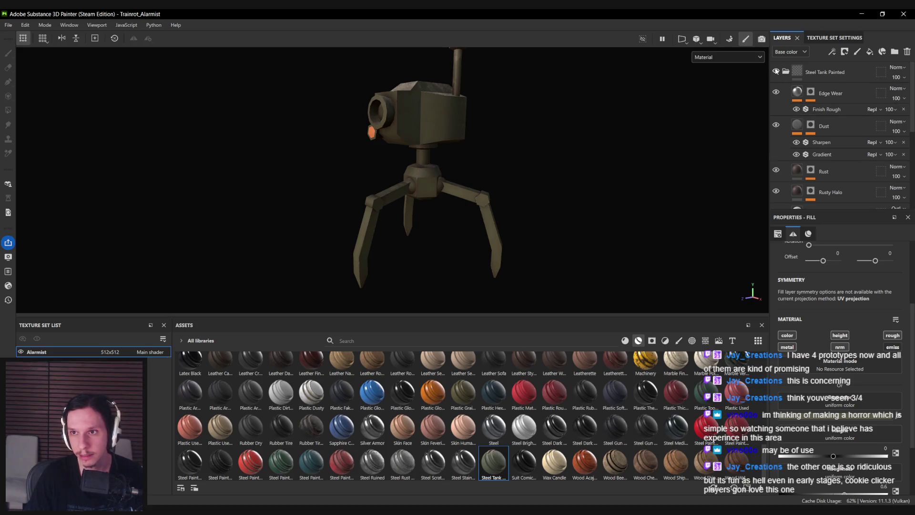
right_click(827, 75)
click(838, 95)
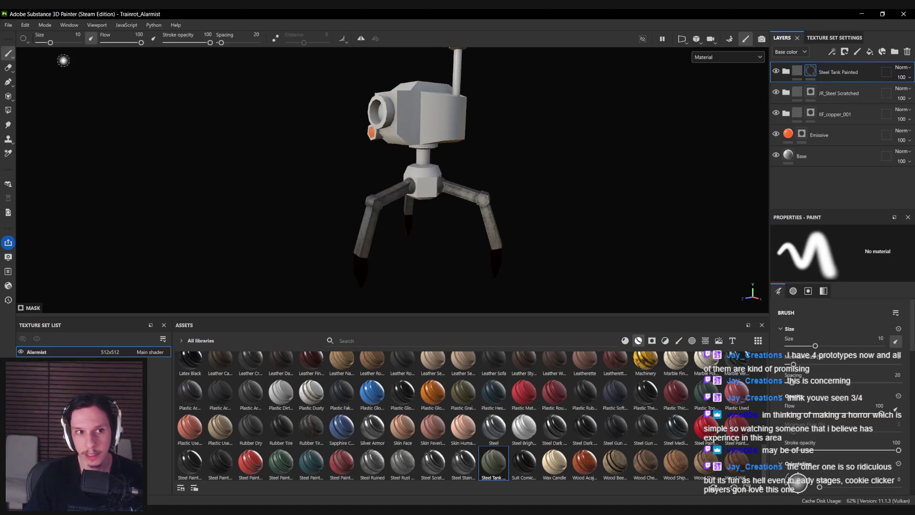
- Try polygon and UV-island fill modes on the Steel Tank Painted mask around the head
click(7, 109)
scroll(422, 184, up, 5)
alt+drag(429, 186, 489, 202)
mouse_move(423, 195)
alt+mouse_down()
mouse_move(356, 192)
mouse_move(356, 172)
alt+mouse_up()
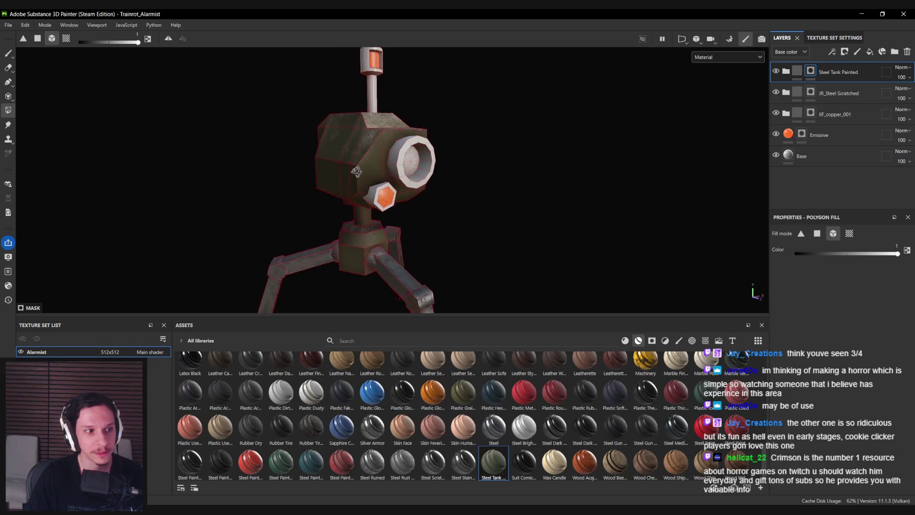
scroll(371, 195, up, 5)
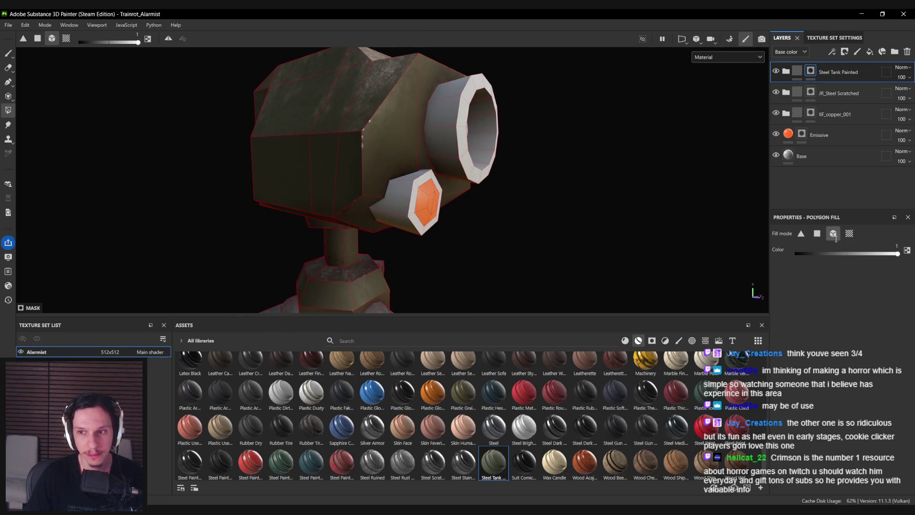
click(849, 233)
key(1)
mouse_move(413, 202)
alt+mouse_down()
mouse_move(376, 177)
mouse_move(301, 183)
alt+mouse_up()
scroll(376, 178, down, 5)
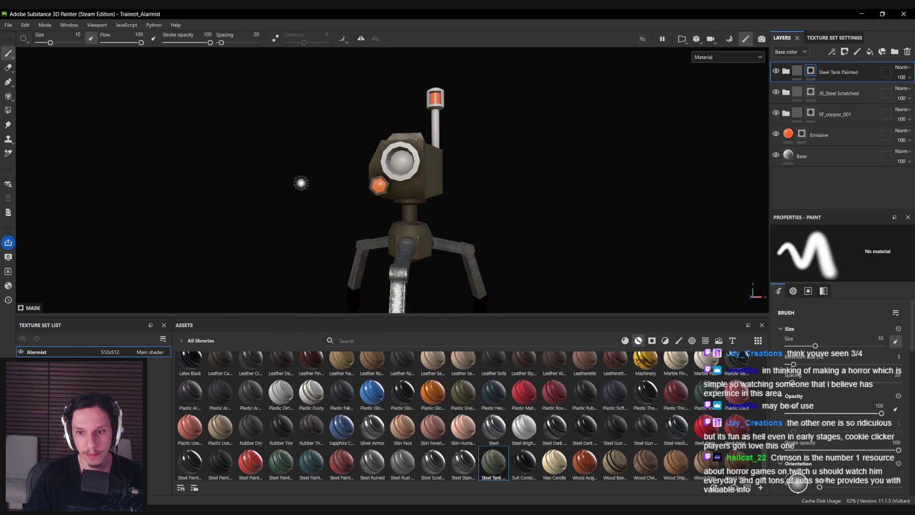
- Switch between the JR_Steel Scratched and Steel Tank Painted layers and masks while reviewing the model
click(785, 97)
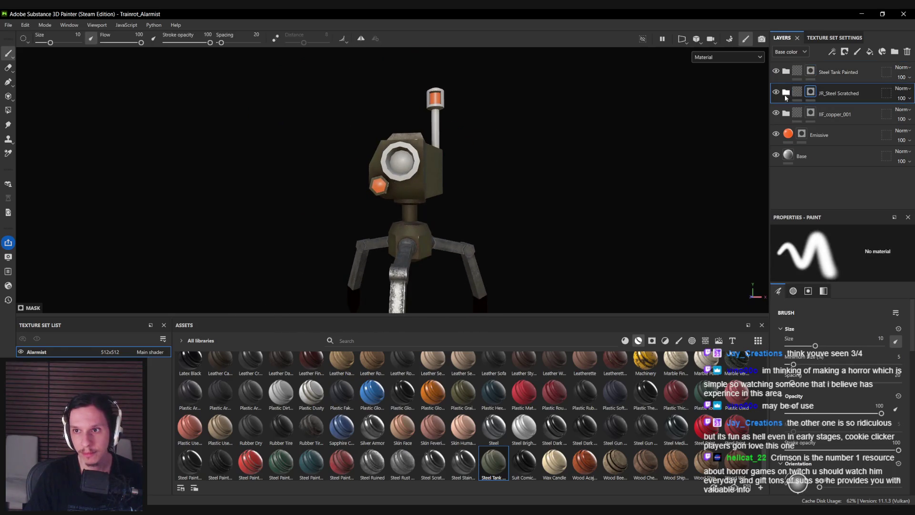
click(793, 73)
key(4)
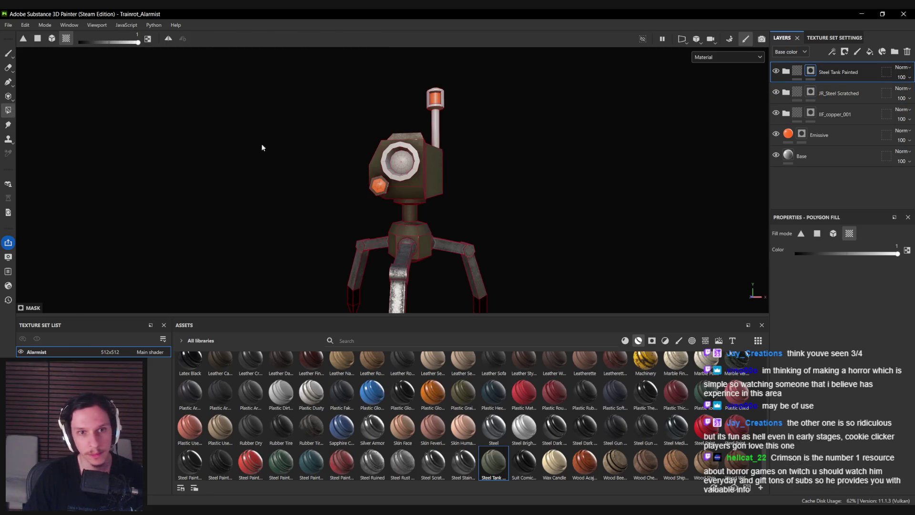
click(838, 94)
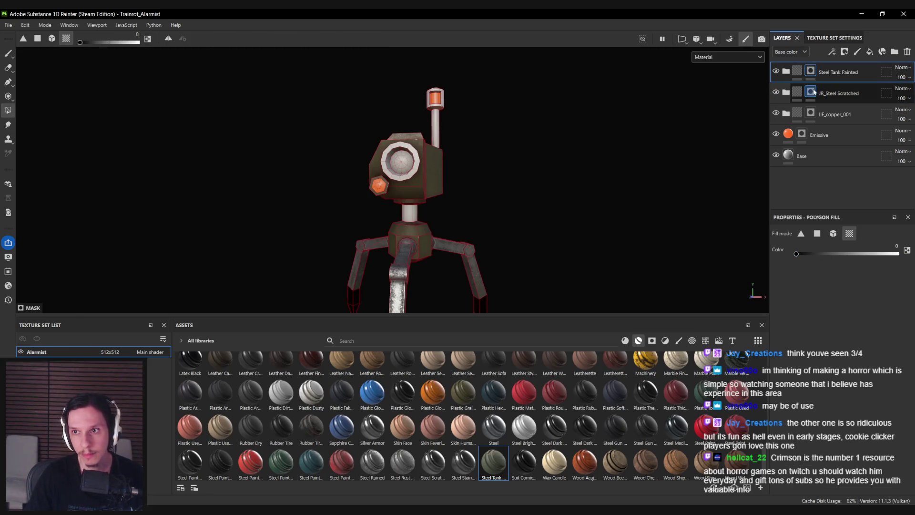
key(1)
alt+drag(329, 243, 424, 230)
scroll(505, 236, down, 3)
mouse_move(505, 235)
alt+mouse_down()
mouse_move(723, 233)
mouse_move(249, 220)
mouse_move(382, 166)
mouse_move(419, 191)
alt+mouse_up()
scroll(431, 198, up, 5)
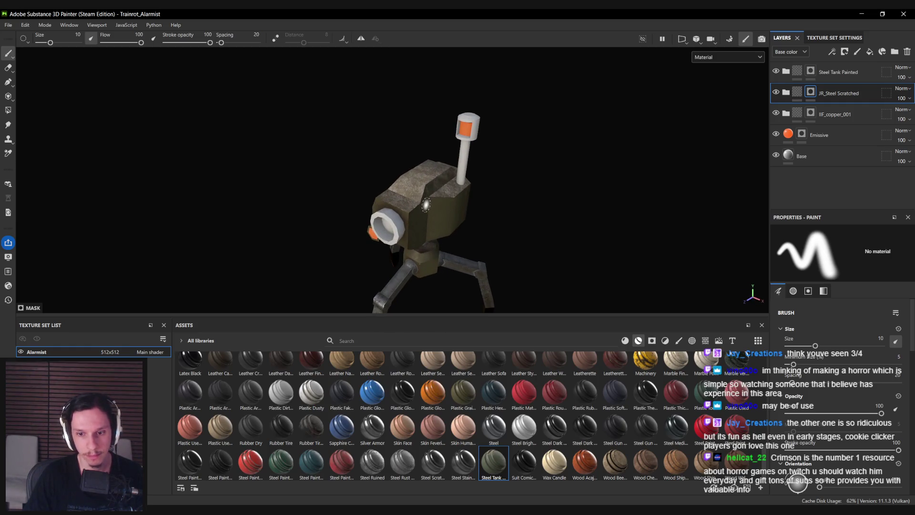
- Polygon-fill the lamp pole and its top cap with Steel Tank Painted, keeping the orange lamp visible
click(810, 72)
click(8, 111)
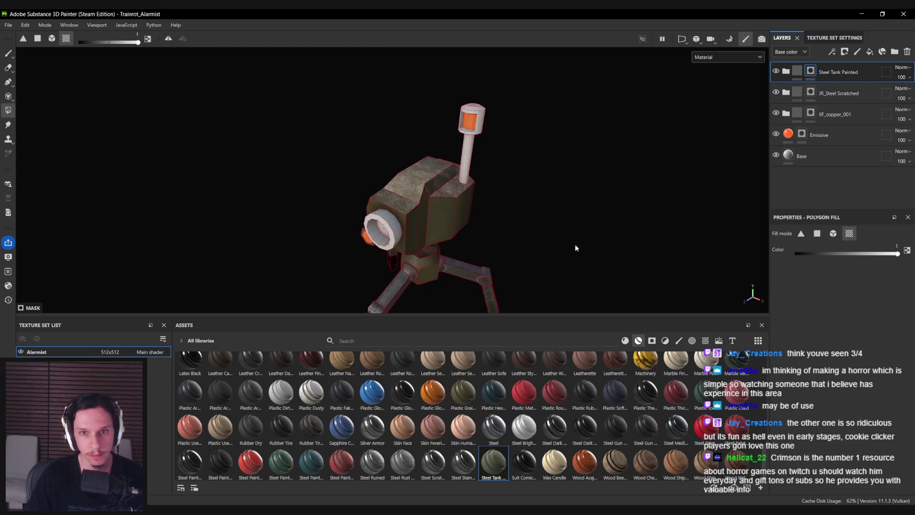
scroll(432, 196, up, 2)
alt+drag(408, 260, 465, 217)
click(472, 153)
click(470, 120)
alt+middle_drag(471, 123, 440, 190)
scroll(439, 190, up, 5)
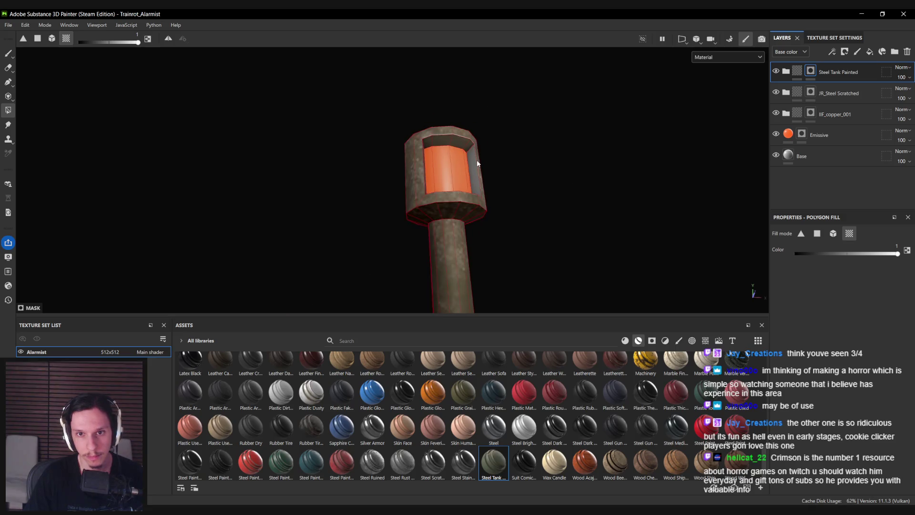
mouse_move(491, 210)
alt+mouse_down()
mouse_move(549, 266)
mouse_move(529, 179)
alt+mouse_up()
key(1)
key(f)
mouse_move(443, 132)
alt+mouse_down()
mouse_move(164, 194)
mouse_move(473, 233)
mouse_move(462, 315)
mouse_move(434, 229)
mouse_move(397, 175)
mouse_move(529, 196)
mouse_move(310, 187)
mouse_move(415, 231)
alt+mouse_up()
key(f)
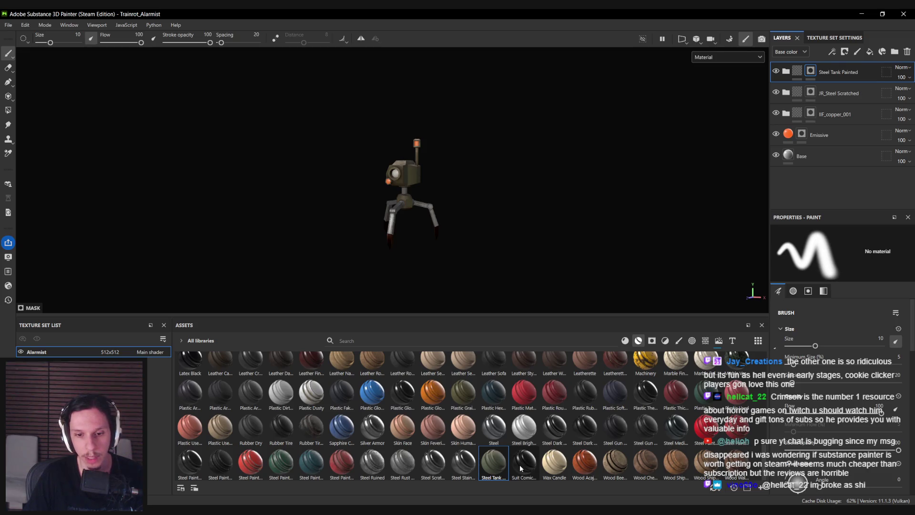
- Add Plastic Glossy Scuffed as a new layer with a black mask
mouse_move(402, 445)
mouse_move(399, 391)
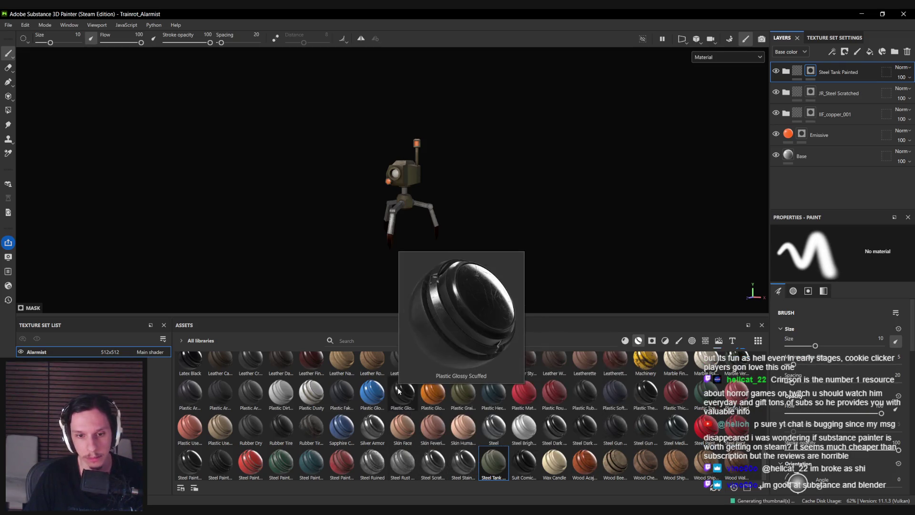
mouse_move(399, 391)
mouse_down()
mouse_move(524, 191)
mouse_move(586, 112)
mouse_up()
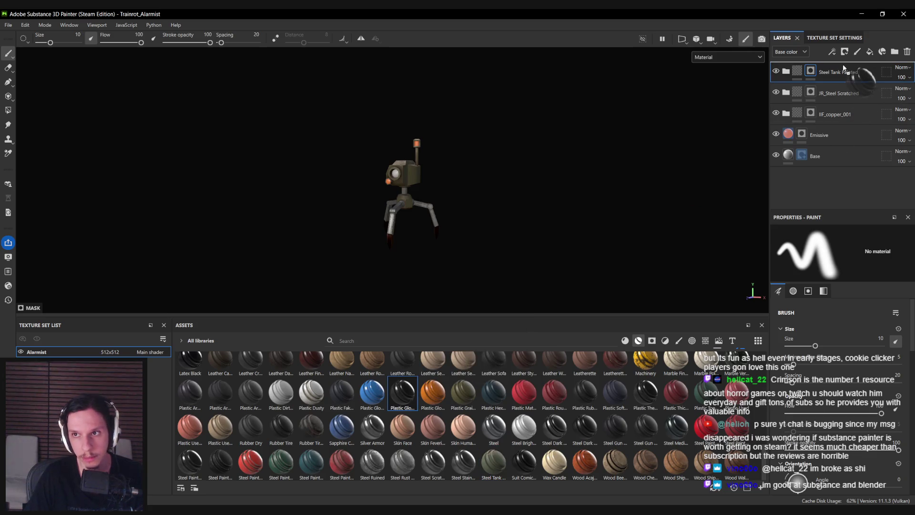
scroll(592, 106, up, 5)
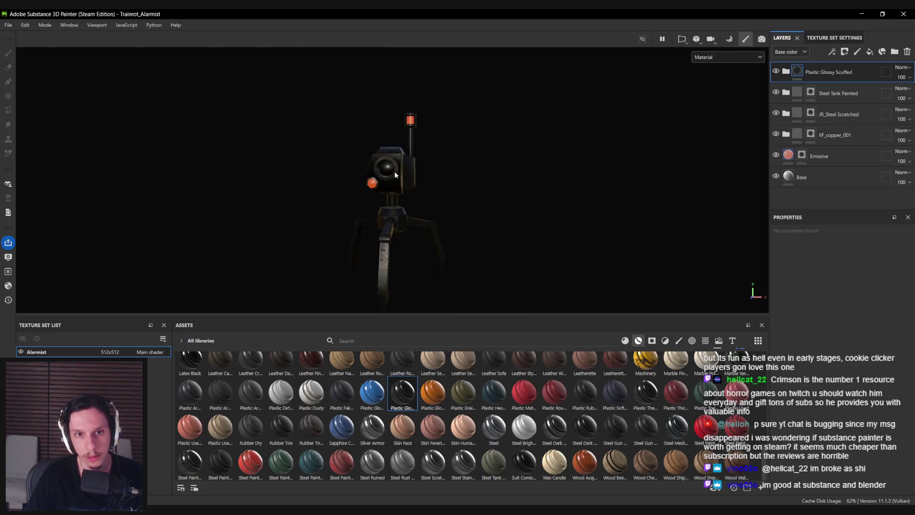
right_click(839, 72)
click(848, 87)
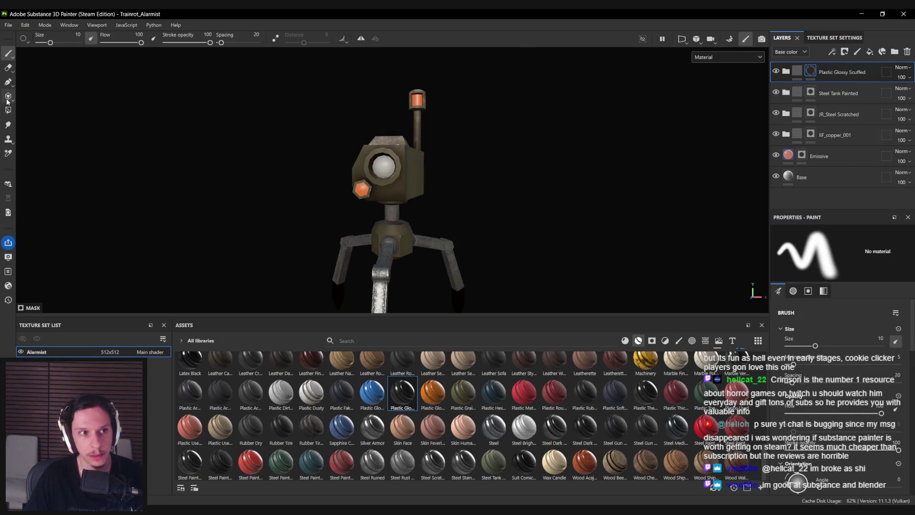
click(8, 95)
- Set polygon fill on the plastic mask, orbit to view the lens, and select IIF_copper_001
click(8, 110)
scroll(319, 195, up, 4)
mouse_move(321, 198)
alt+mouse_down()
mouse_move(347, 173)
mouse_move(403, 172)
alt+mouse_up()
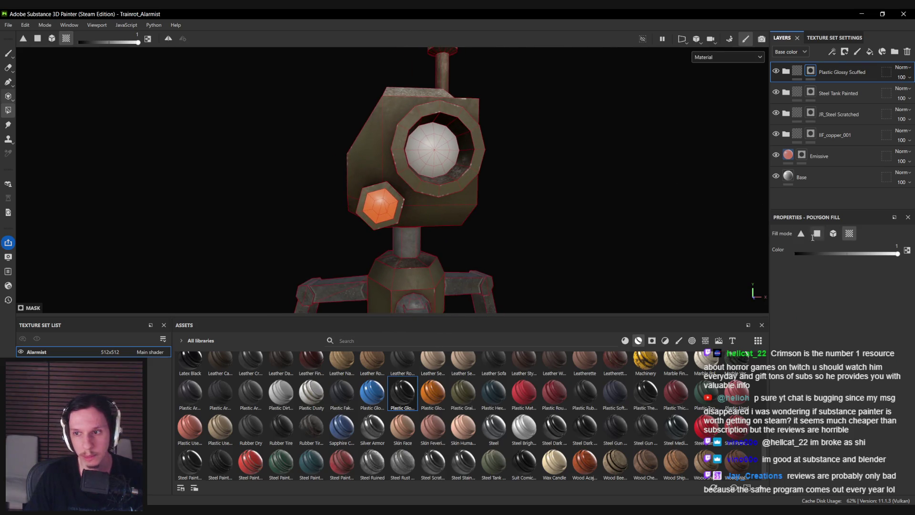
key(1)
mouse_move(418, 158)
alt+mouse_down()
mouse_move(429, 193)
mouse_move(408, 186)
alt+mouse_up()
mouse_move(691, 157)
alt+mouse_down()
mouse_move(576, 194)
mouse_move(384, 178)
mouse_move(523, 155)
mouse_move(692, 160)
mouse_move(429, 143)
alt+mouse_up()
scroll(366, 185, down, 2)
mouse_move(366, 185)
alt+mouse_down()
mouse_move(140, 178)
mouse_move(264, 172)
mouse_move(171, 180)
alt+mouse_up()
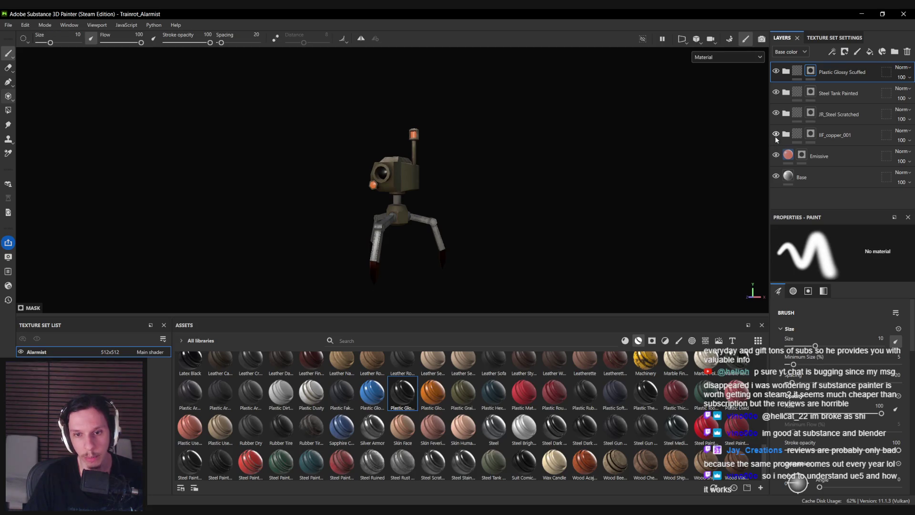
click(821, 138)
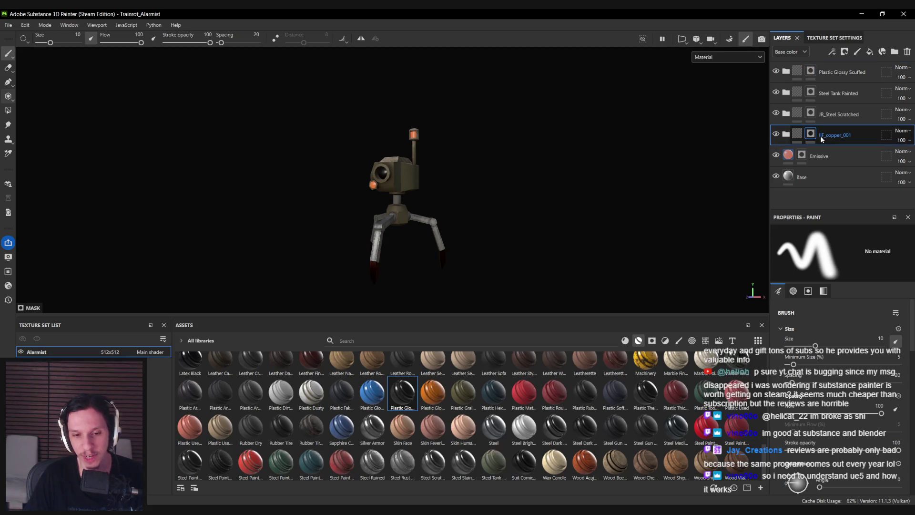
- Delete the IIF_copper_001 layer and inspect the robot's head
click(907, 53)
click(9, 110)
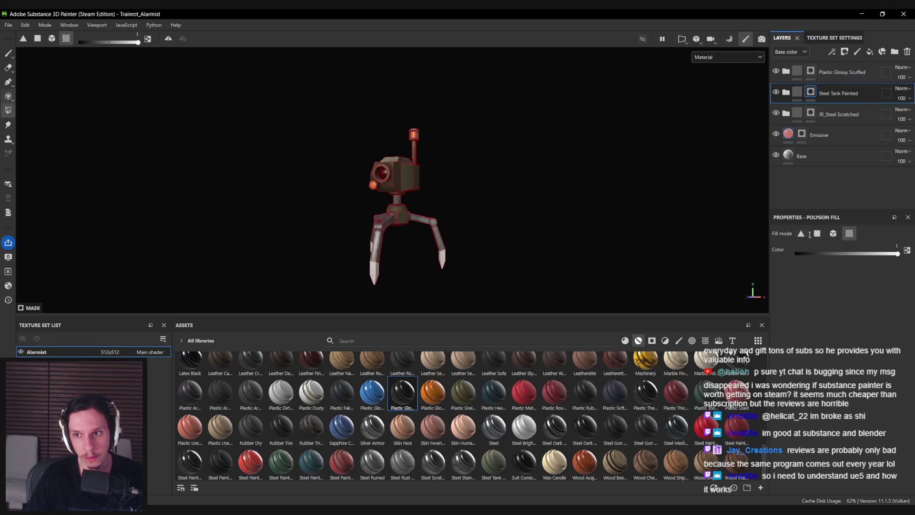
key(1)
mouse_move(403, 253)
alt+mouse_down()
mouse_move(566, 260)
mouse_move(423, 237)
mouse_move(222, 239)
mouse_move(343, 196)
mouse_move(438, 185)
mouse_move(693, 209)
mouse_move(739, 239)
mouse_move(586, 222)
mouse_move(336, 228)
alt+mouse_up()
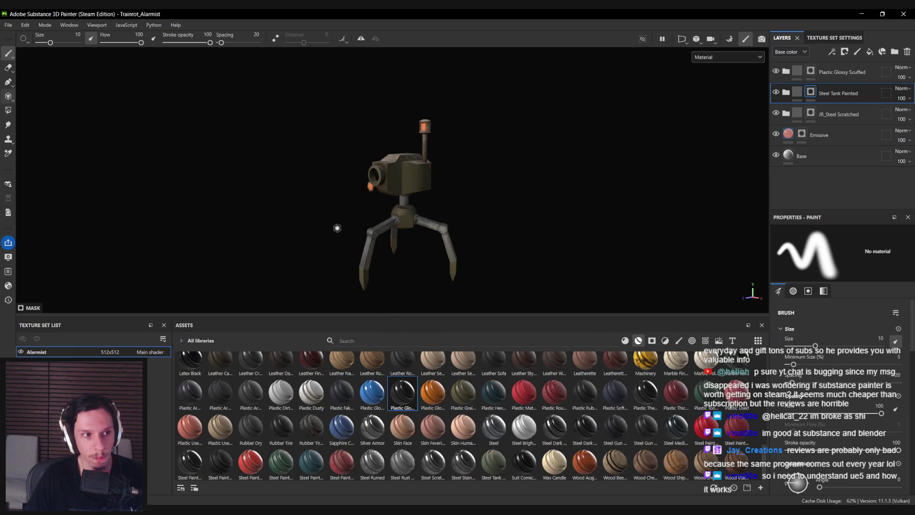
mouse_move(337, 228)
alt+mouse_down()
mouse_move(484, 172)
mouse_move(501, 185)
alt+mouse_up()
mouse_move(500, 186)
alt+right_down()
mouse_move(513, 196)
mouse_move(914, 197)
mouse_move(362, 219)
alt+right_up()
mouse_move(363, 218)
alt+mouse_down()
mouse_move(511, 178)
mouse_move(646, 202)
mouse_move(605, 243)
mouse_move(135, 202)
mouse_move(76, 205)
mouse_move(441, 308)
mouse_move(255, 255)
mouse_move(385, 229)
mouse_move(445, 239)
mouse_move(316, 264)
alt+mouse_up()
scroll(316, 264, up, 3)
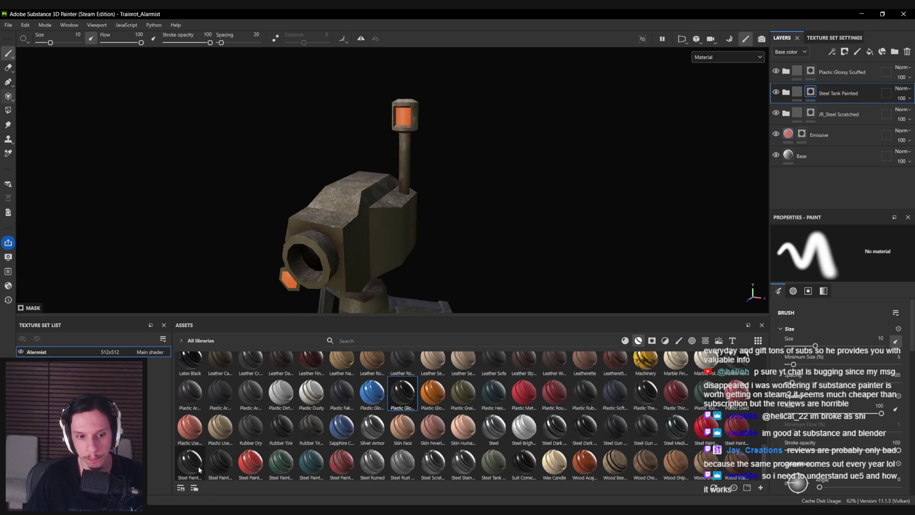
- Place IIF_grey_steel_001 from the assets as the top layer
mouse_move(198, 467)
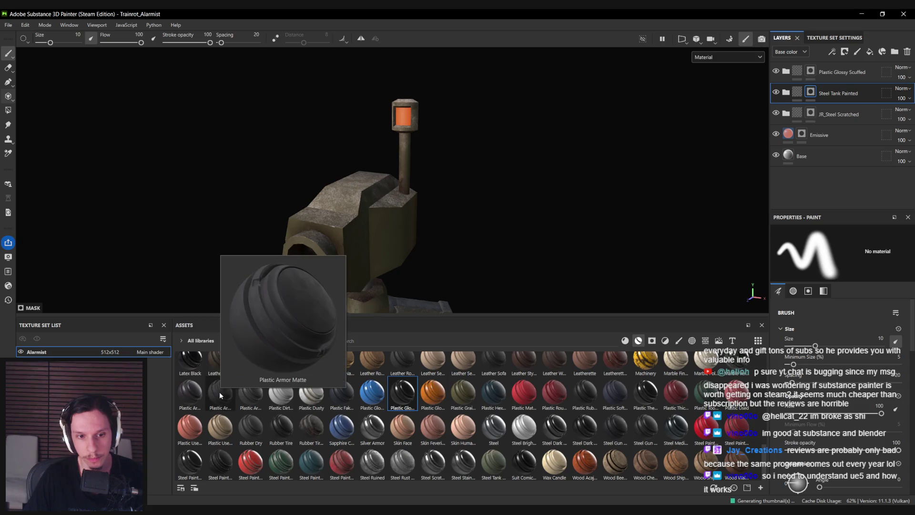
mouse_move(195, 396)
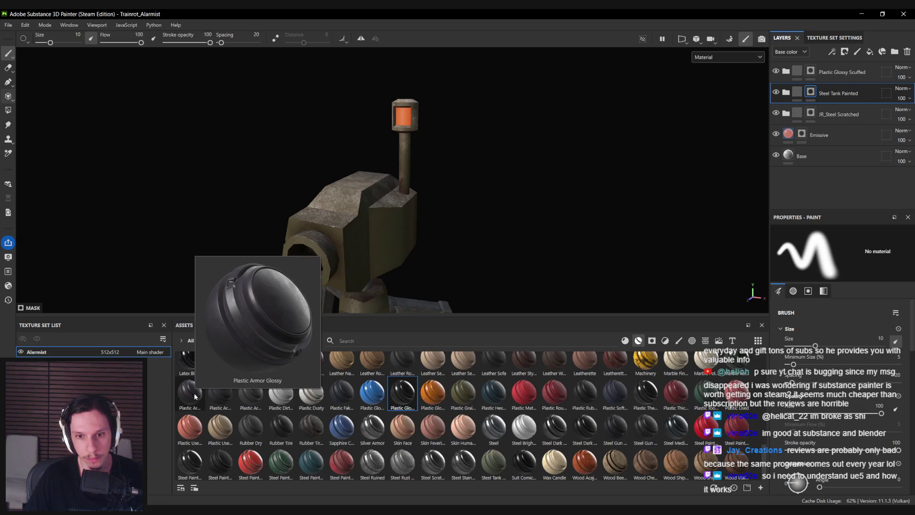
scroll(200, 398, up, 5)
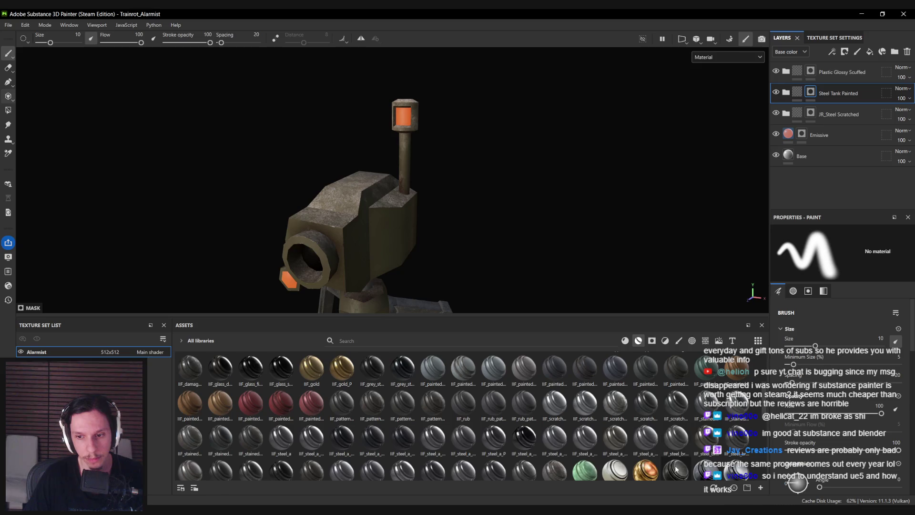
mouse_move(676, 469)
mouse_down()
mouse_move(696, 458)
mouse_move(813, 72)
mouse_move(822, 69)
mouse_up()
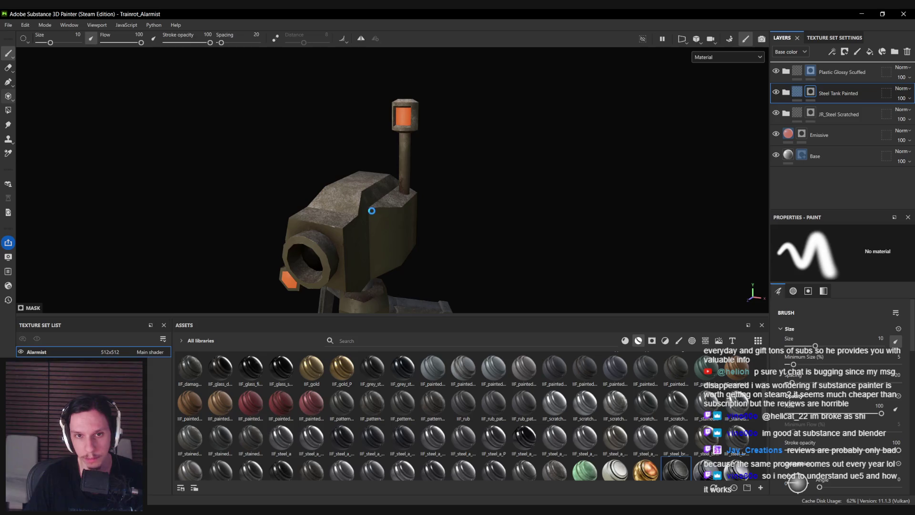
mouse_move(369, 213)
alt+mouse_down()
mouse_move(408, 204)
mouse_move(429, 224)
alt+mouse_up()
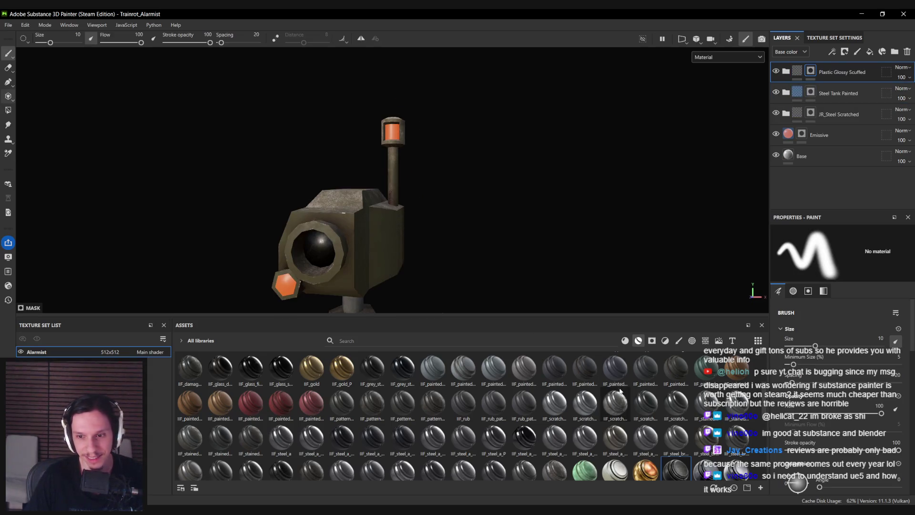
mouse_move(524, 442)
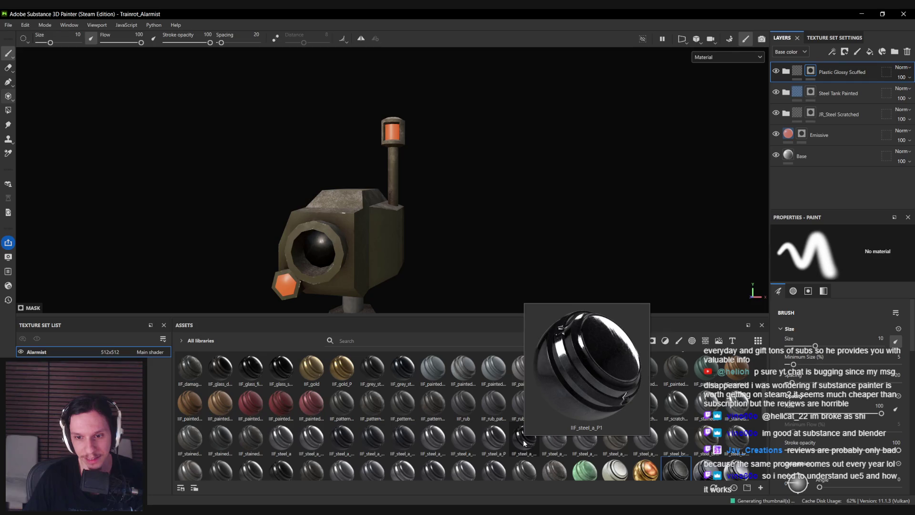
mouse_move(370, 376)
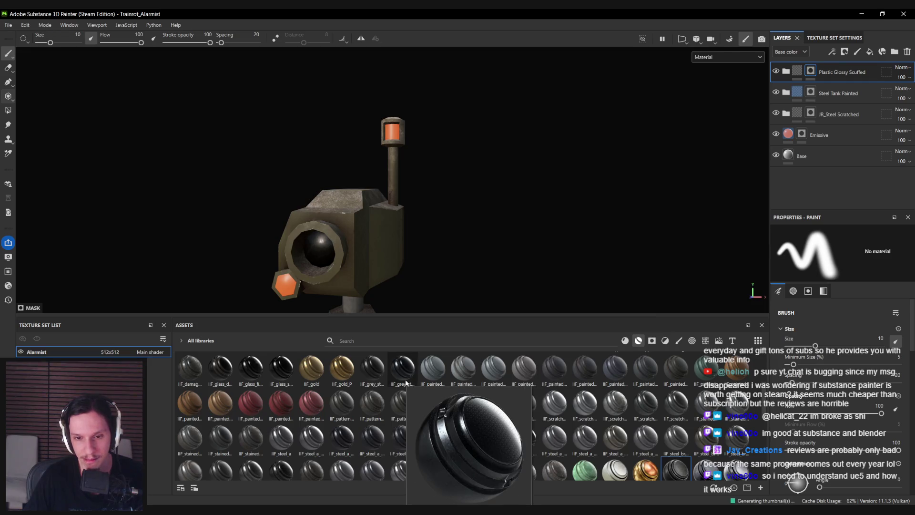
mouse_move(365, 376)
mouse_down()
mouse_move(882, 143)
mouse_move(865, 75)
mouse_move(832, 63)
mouse_up()
mouse_move(444, 224)
alt+mouse_down()
mouse_move(449, 205)
mouse_move(491, 219)
mouse_move(563, 200)
alt+mouse_up()
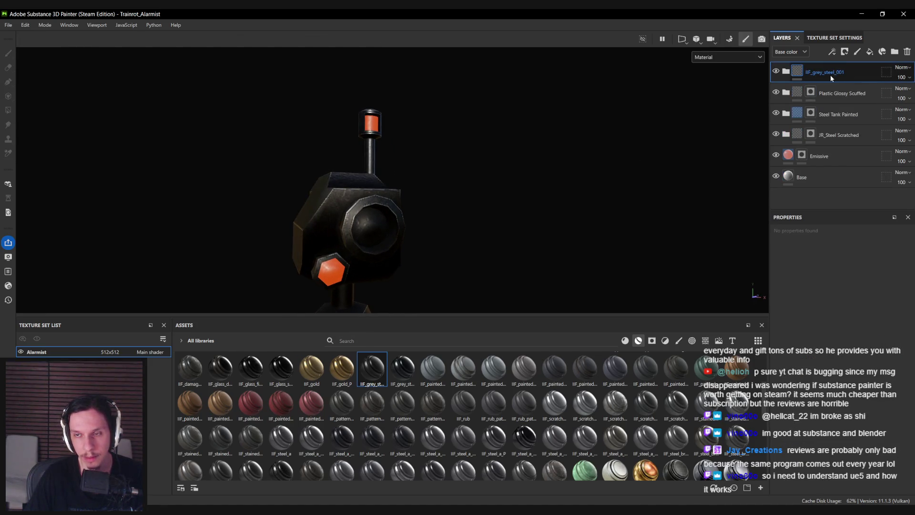
- Preview the grey steel's roughness, metallic and emissive channels, then delete that layer
key(c)
key(c)
key(c)
key(c)
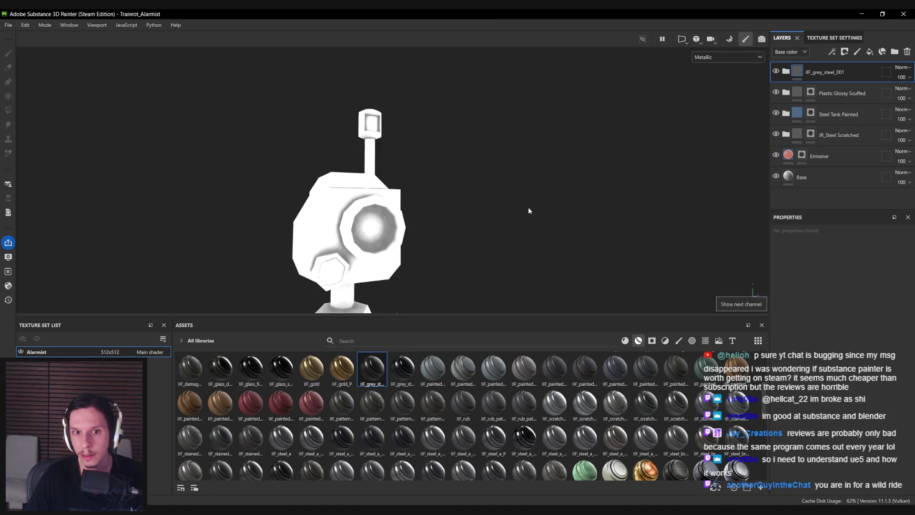
key(m)
key(c)
key(c)
key(c)
key(c)
key(m)
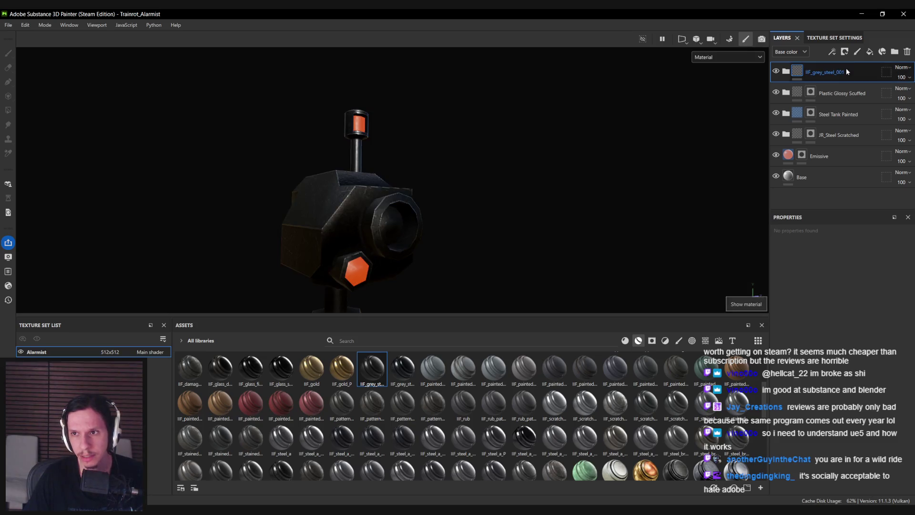
click(907, 53)
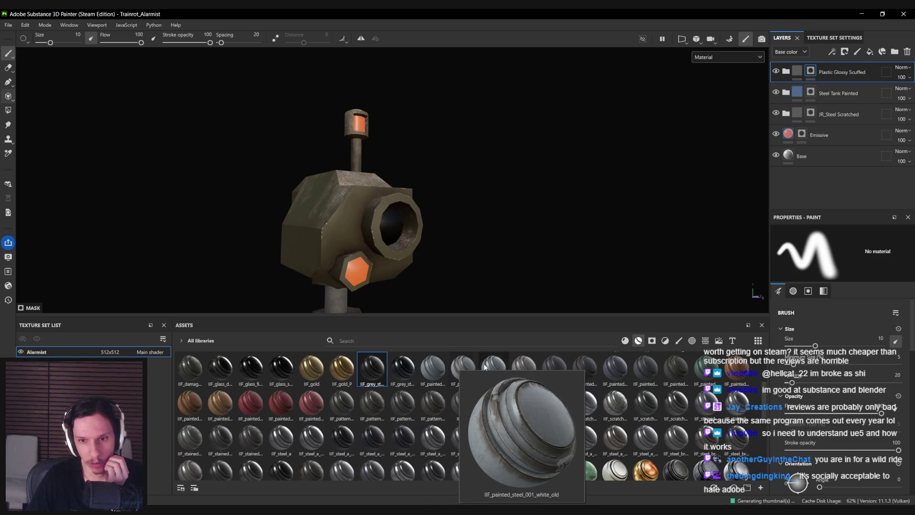
- Add IIF_painted_steel_002 as the top layer with a black mask
mouse_move(560, 366)
mouse_move(559, 363)
mouse_down()
mouse_move(825, 77)
mouse_move(816, 63)
mouse_up()
alt+drag(445, 247, 357, 249)
right_click(814, 79)
click(825, 90)
- Fill the chimney top on the painted steel mask in UV-island mode, with a fill value of 0
click(8, 110)
click(849, 233)
mouse_move(640, 227)
alt+mouse_down()
mouse_move(384, 192)
mouse_move(354, 206)
alt+mouse_up()
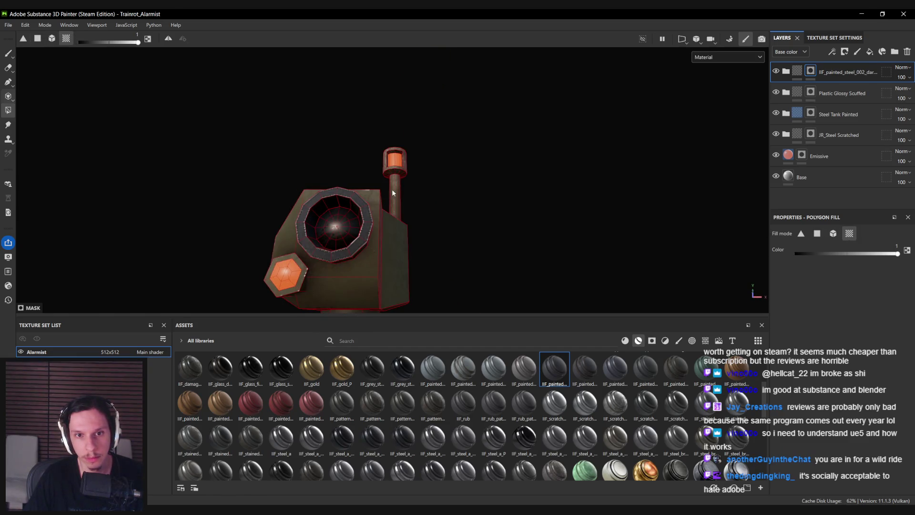
scroll(389, 188, up, 8)
drag(365, 208, 448, 272)
key(1)
scroll(460, 252, down, 5)
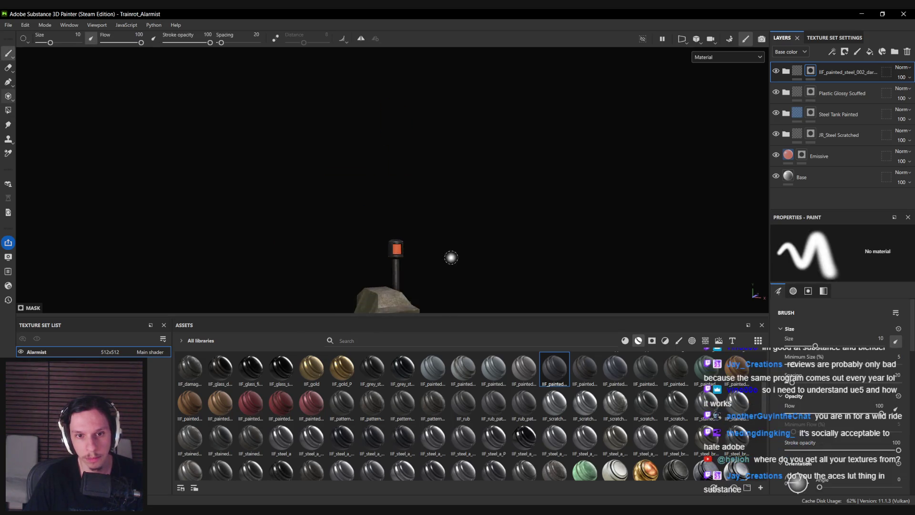
key(4)
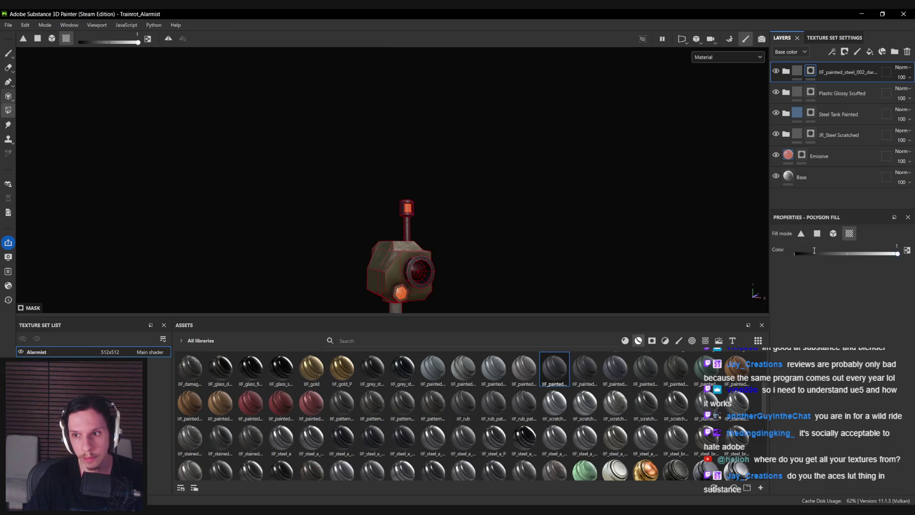
click(814, 251)
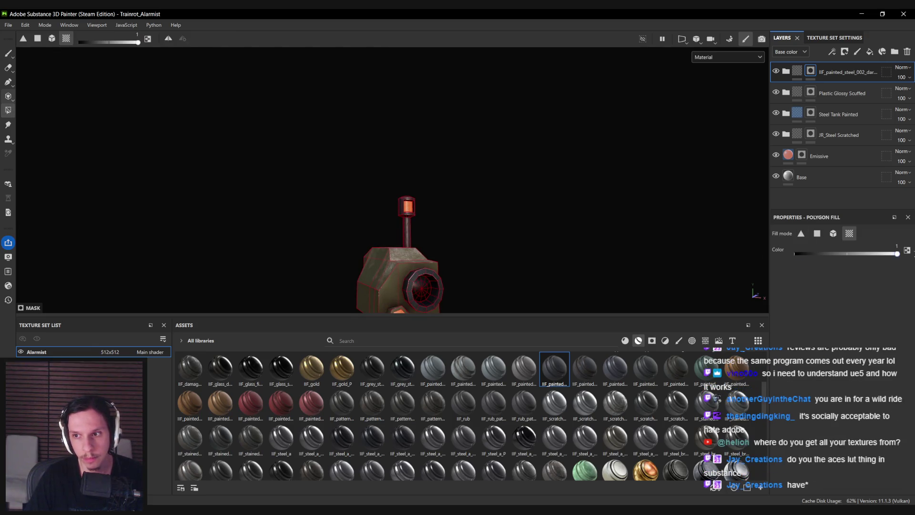
key(1)
mouse_move(381, 200)
alt+mouse_down()
mouse_move(141, 202)
mouse_move(873, 228)
mouse_move(281, 221)
mouse_move(288, 272)
mouse_move(587, 228)
mouse_move(405, 228)
mouse_move(263, 213)
mouse_move(198, 233)
mouse_move(443, 229)
mouse_move(341, 210)
alt+mouse_up()
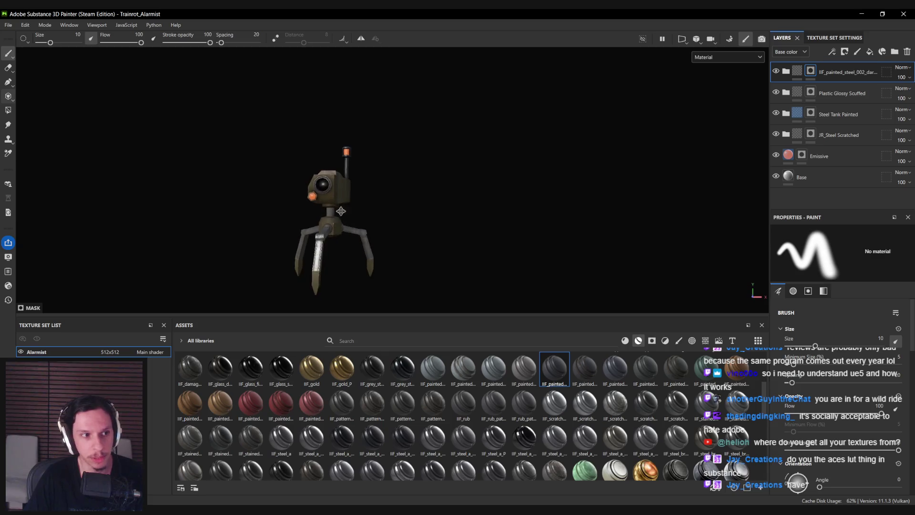
- Save the project with Ctrl+S, inspect the robot, and bring up Export Textures
alt+middle_drag(341, 211, 410, 210)
key(ctrl+s)
alt+drag(410, 210, 380, 201)
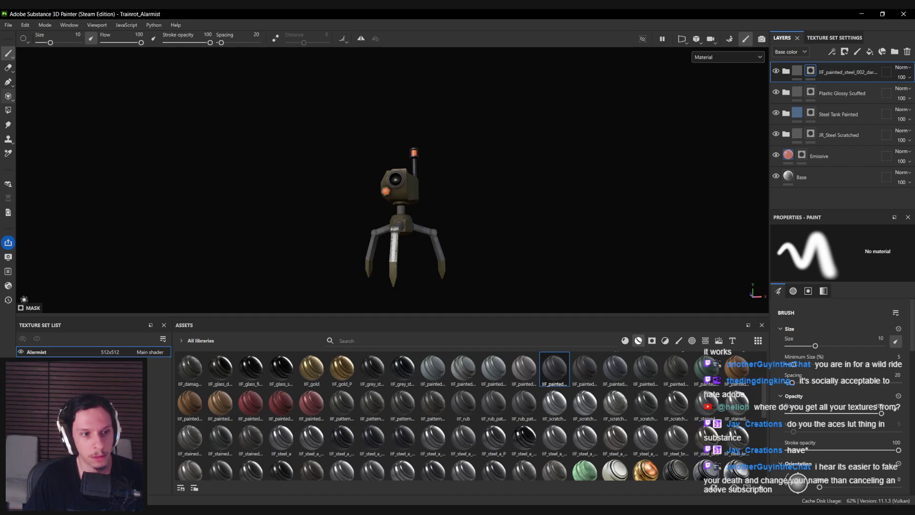
alt+drag(276, 241, 272, 260)
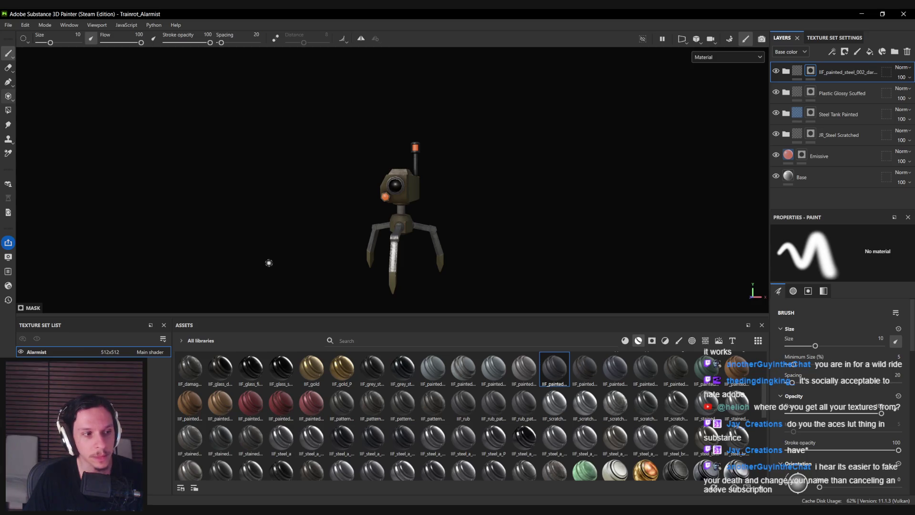
scroll(384, 219, up, 4)
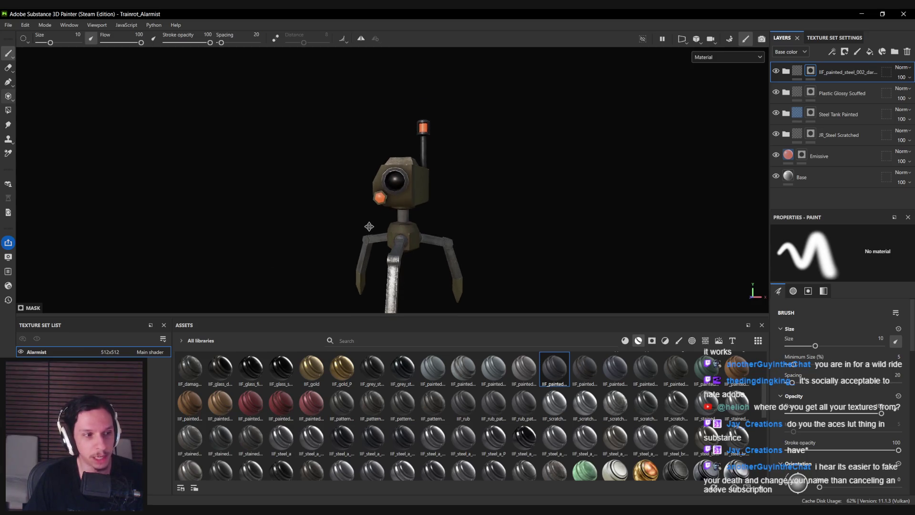
mouse_move(365, 214)
alt+mouse_down()
mouse_move(349, 235)
mouse_move(351, 207)
alt+mouse_up()
key(ctrl+shift+e)
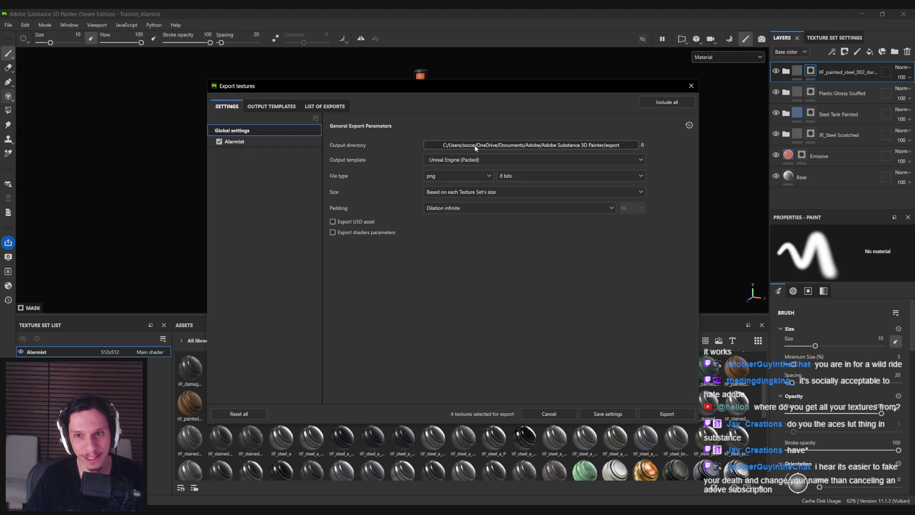
- Set the export output template to Unreal Engine (custom)
click(461, 160)
scroll(470, 209, down, 2)
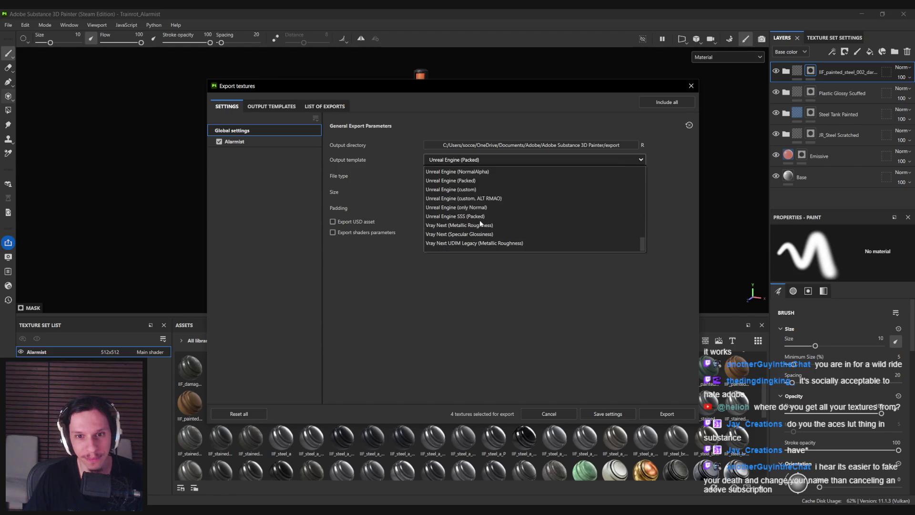
click(467, 190)
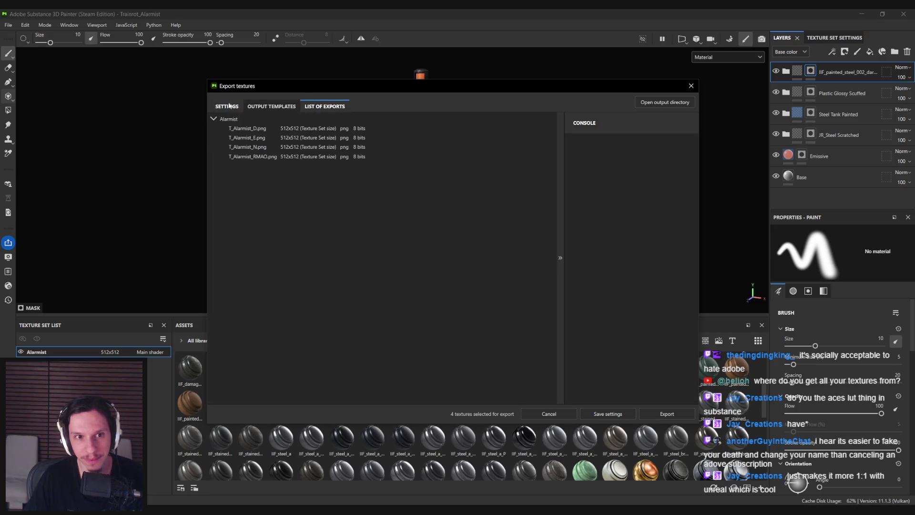
click(230, 105)
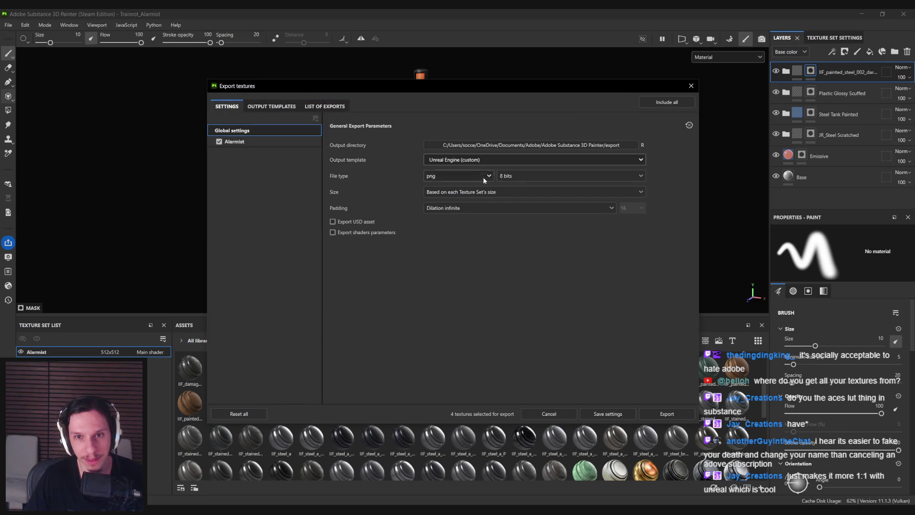
- Export the textures to F:/Projects/Trainrot/Models/Alarmist and return to Unreal Engine
click(490, 147)
drag(416, 102, 410, 103)
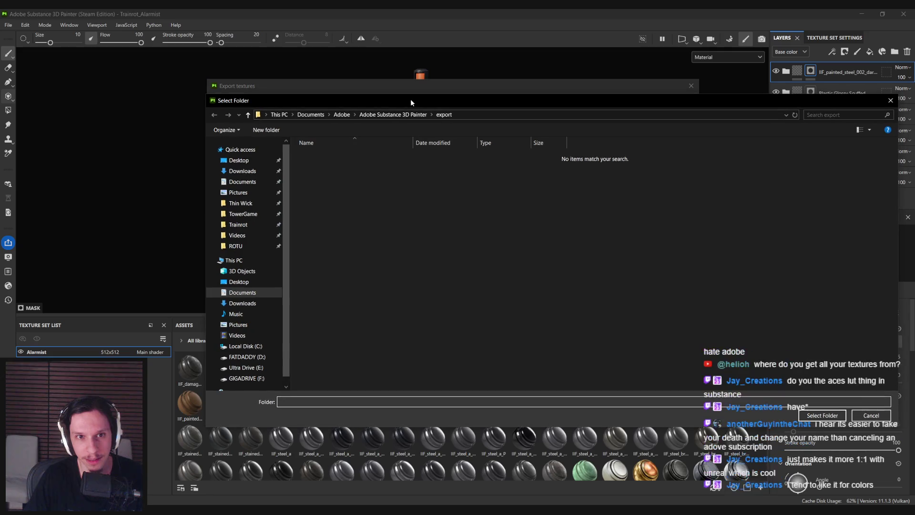
click(252, 229)
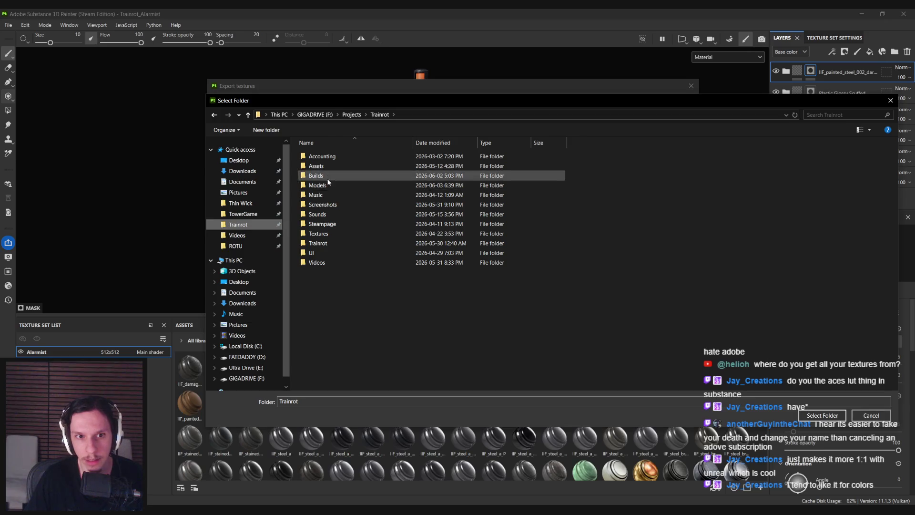
double_click(318, 186)
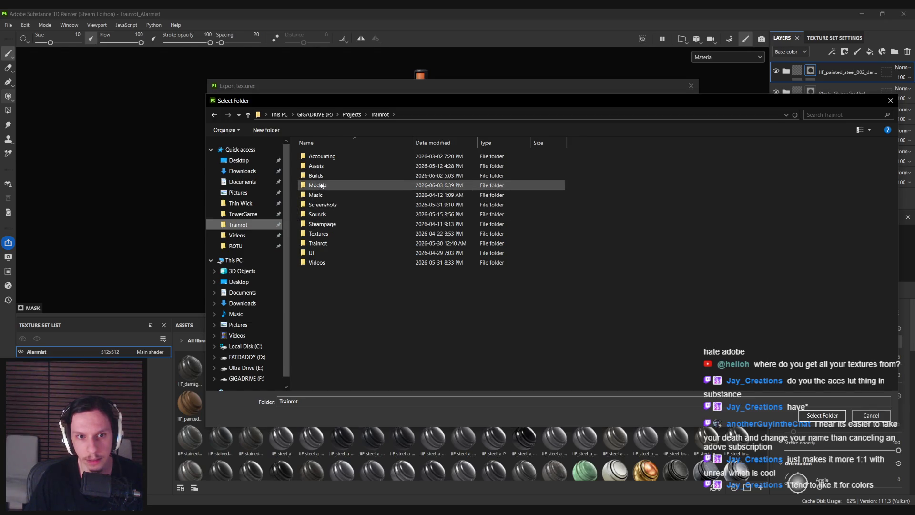
double_click(322, 158)
click(822, 415)
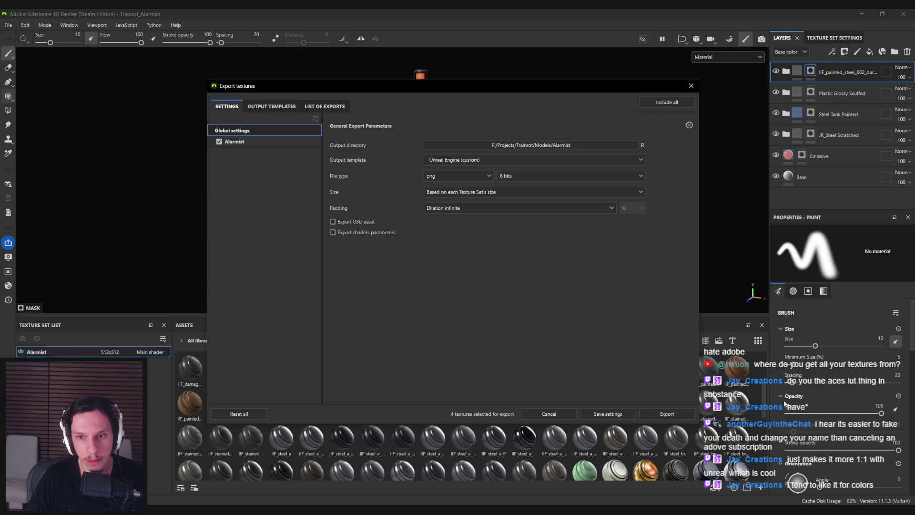
key(Return)
click(558, 414)
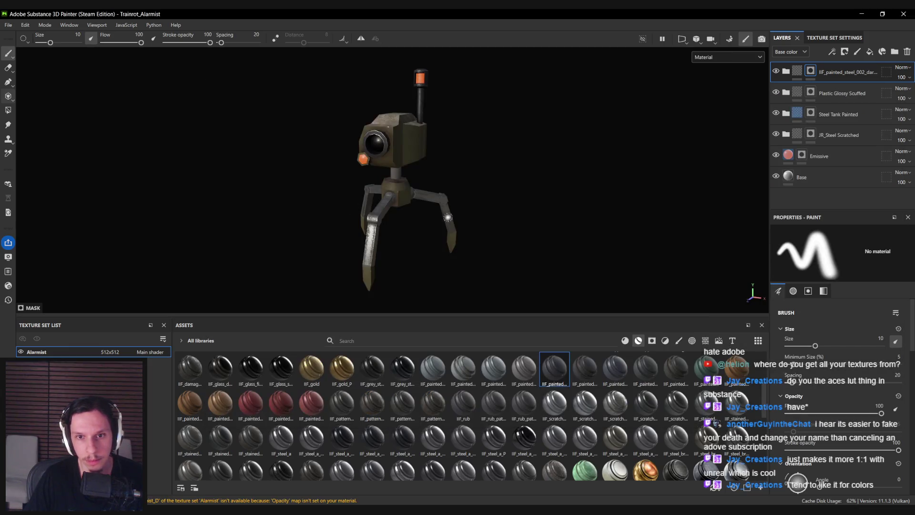
key(alt+Tab)
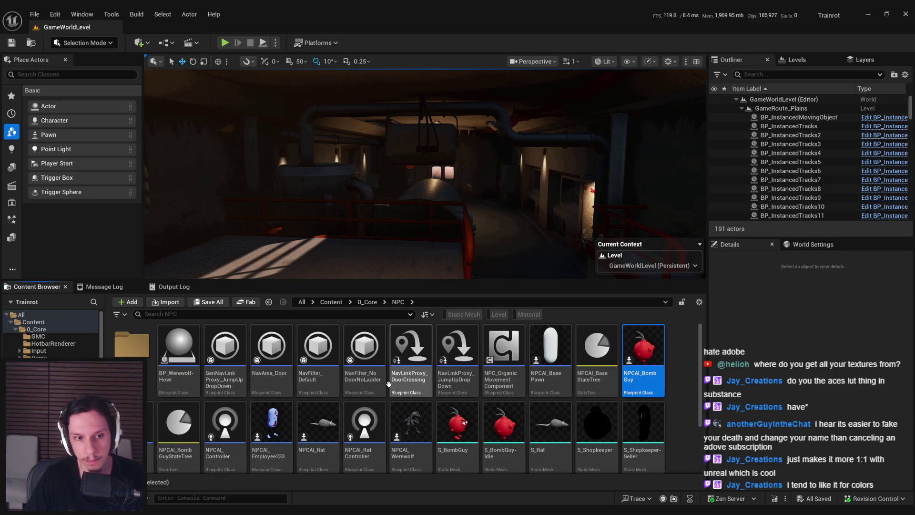
- Drag the robot FBX from File Explorer into the NPC folder and accept the import
scroll(431, 457, down, 2)
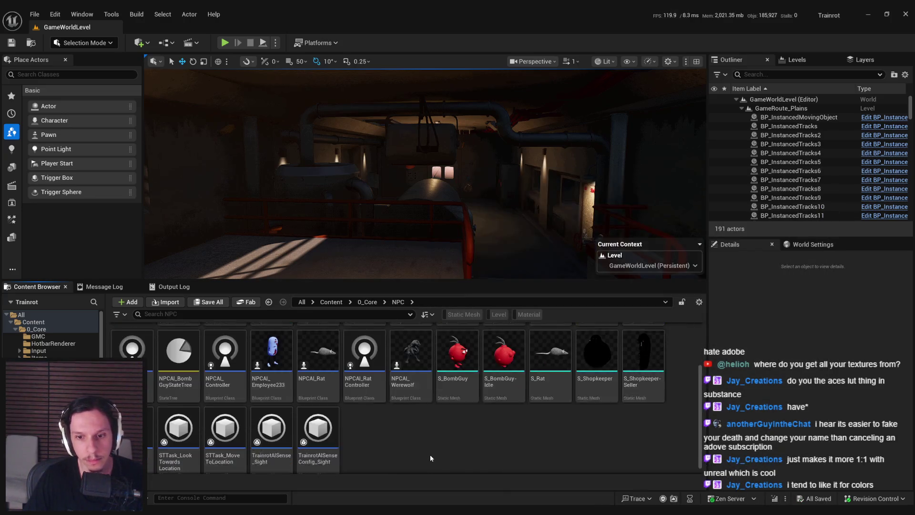
drag(334, 11, 0, 10)
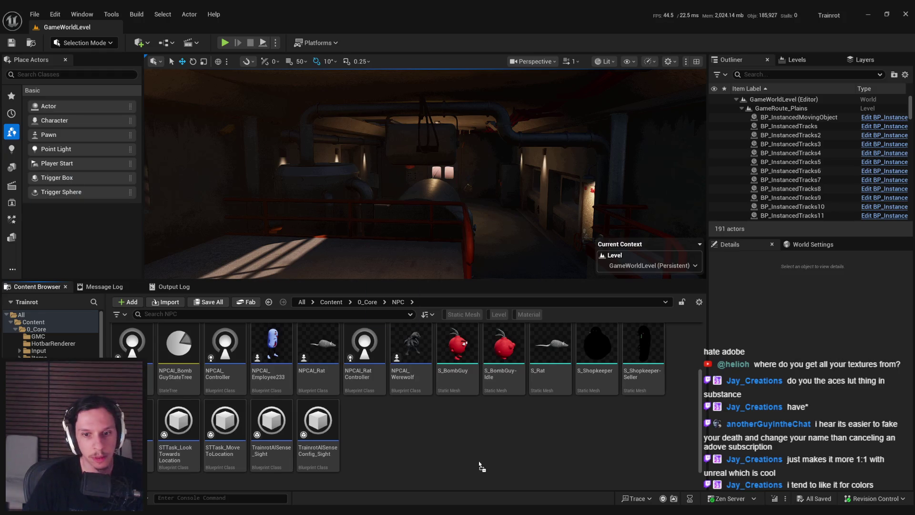
drag(480, 466, 478, 466)
click(553, 413)
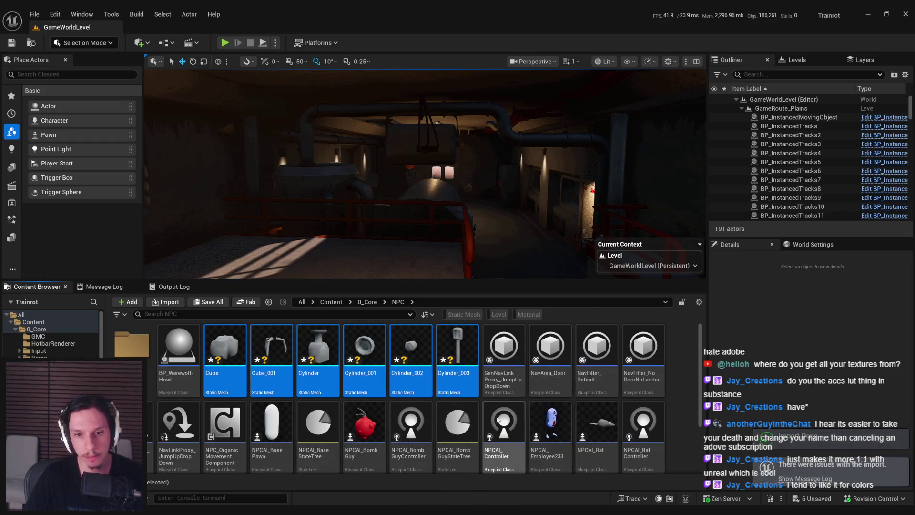
- Delete the stray Cube and Cylinder meshes from the NPC folder
key(Delete)
click(426, 408)
scroll(472, 431, down, 2)
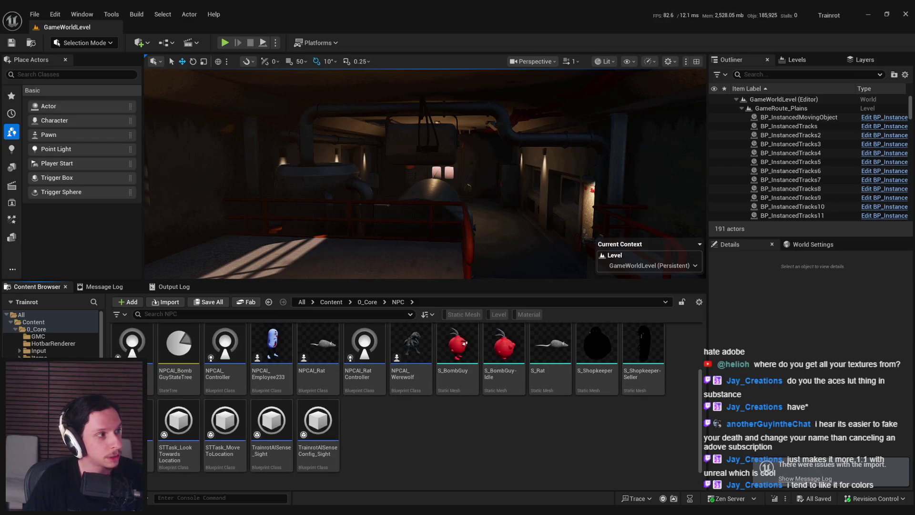
click(443, 320)
- Set Force All Mesh as Type to Static Mesh and review the import options
click(441, 340)
scroll(397, 351, down, 5)
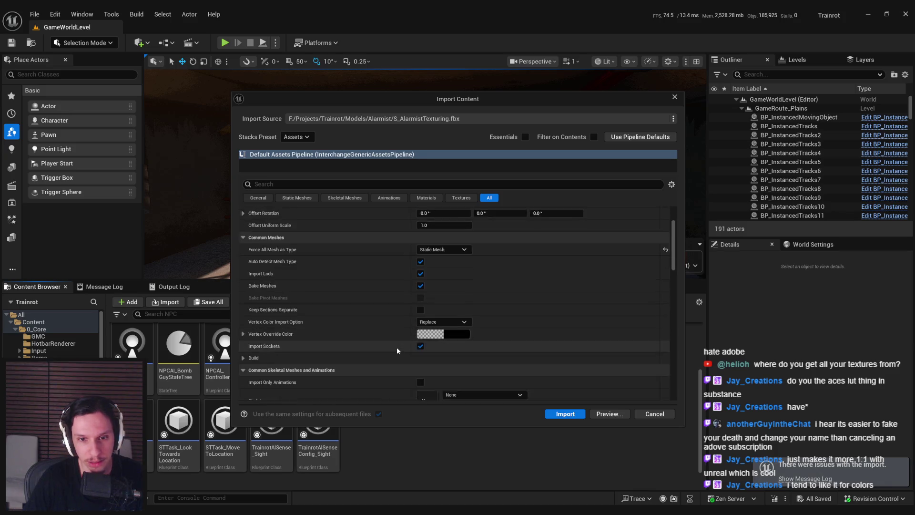
scroll(397, 351, up, 5)
scroll(397, 351, down, 2)
scroll(397, 351, down, 2)
scroll(397, 350, down, 2)
scroll(397, 351, down, 3)
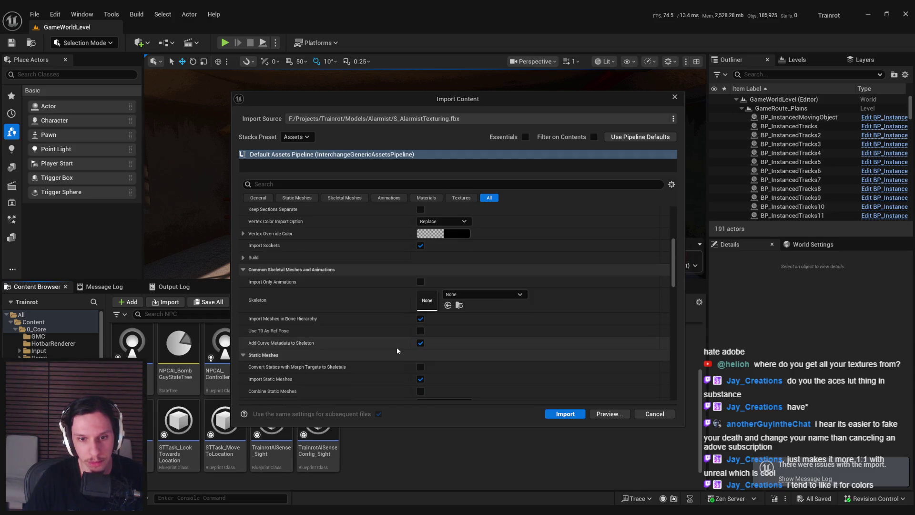
scroll(397, 351, down, 7)
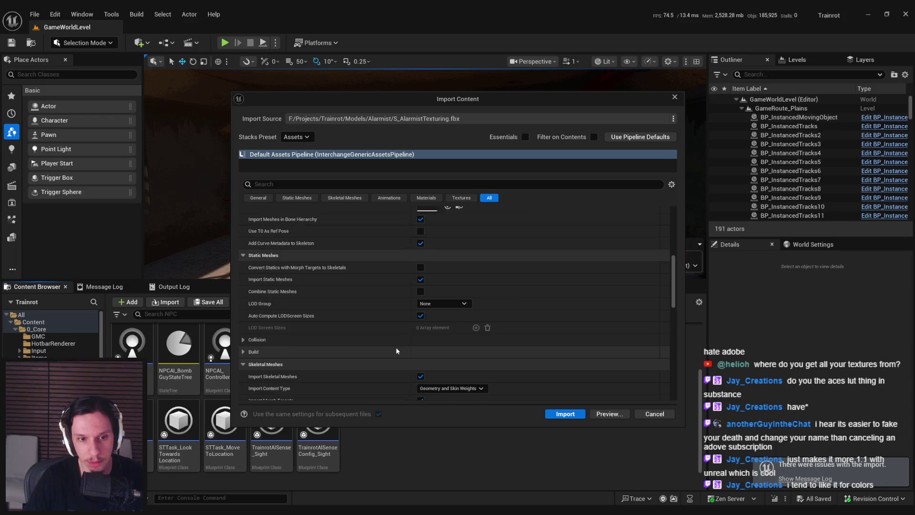
scroll(397, 350, down, 3)
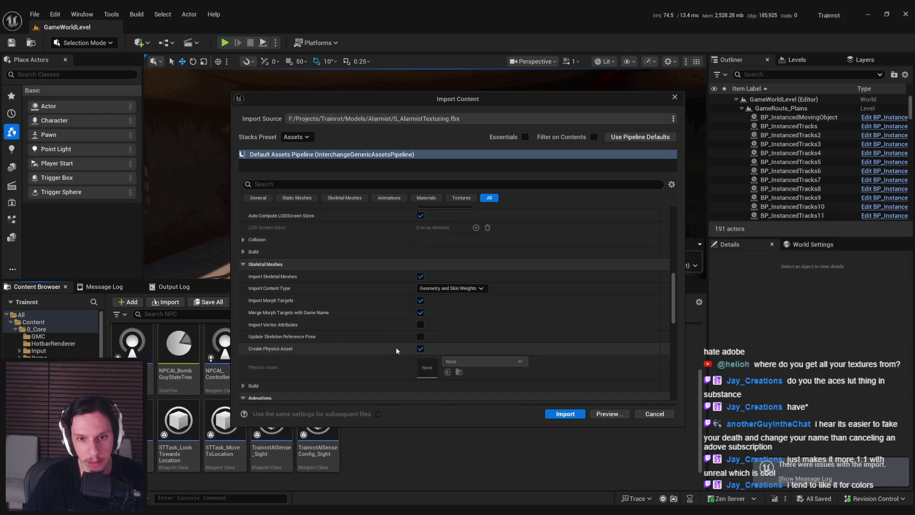
scroll(396, 351, down, 7)
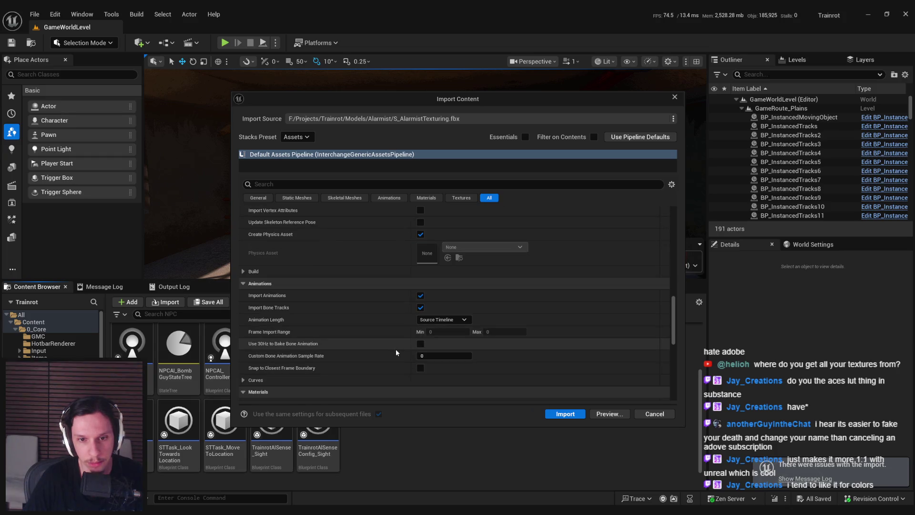
scroll(396, 353, down, 8)
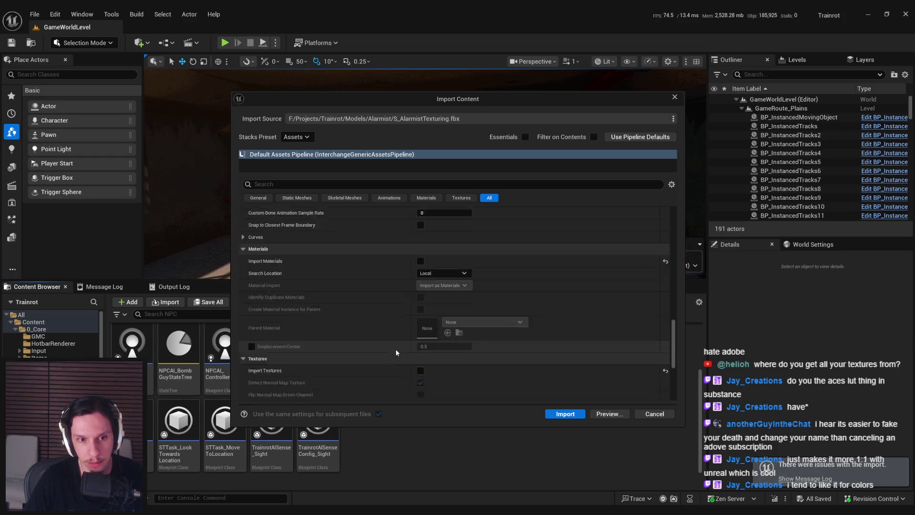
scroll(396, 352, down, 5)
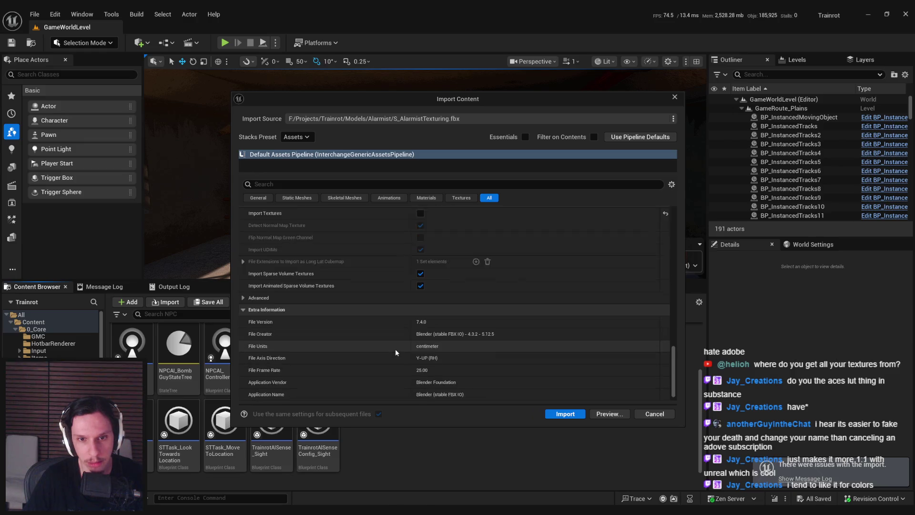
- Search the options with 'cln' for mesh combining, clear the search, and import S_AlarmistTexturing
click(321, 184)
text(cl)
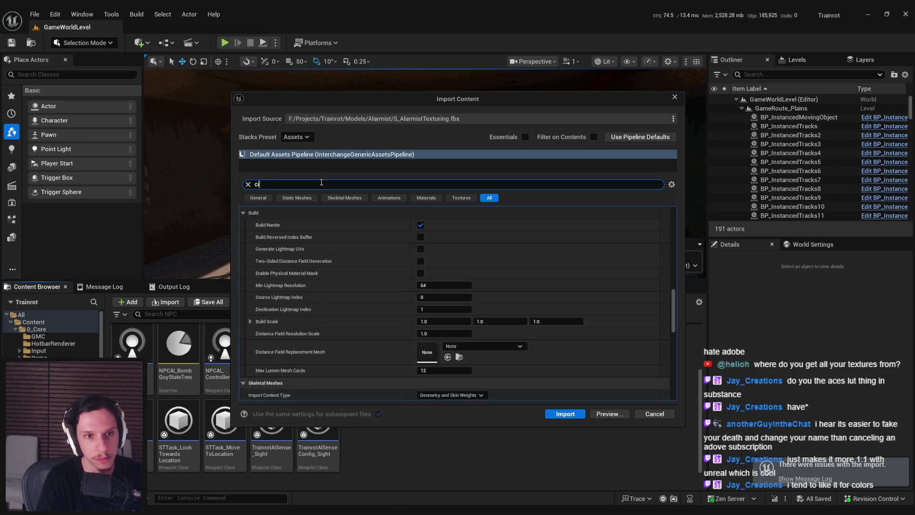
text(n)
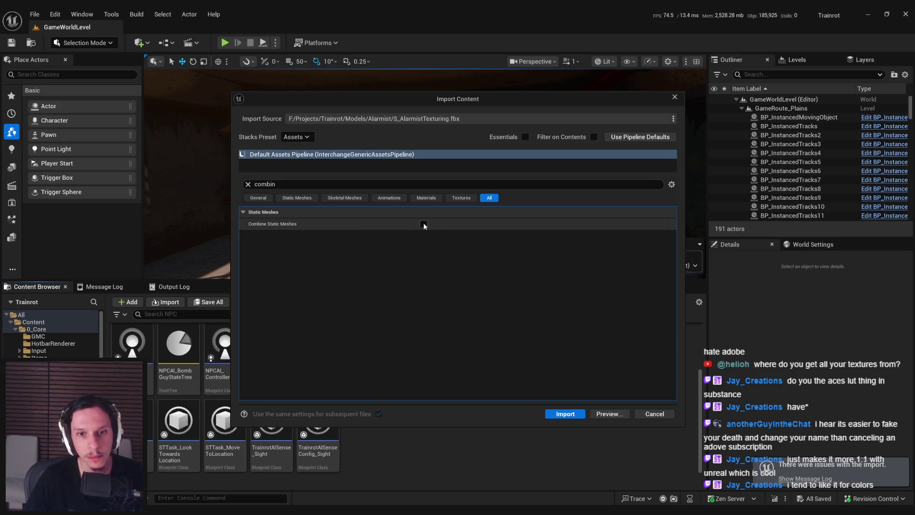
click(248, 185)
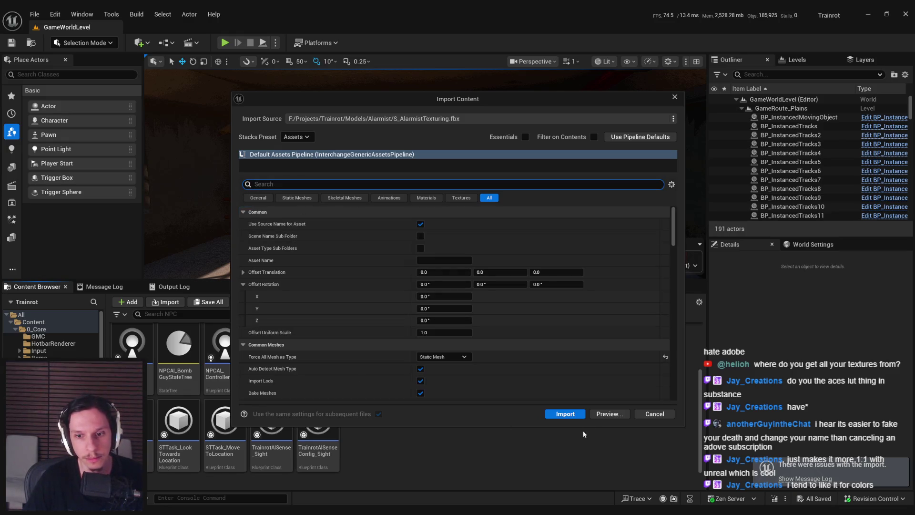
click(562, 414)
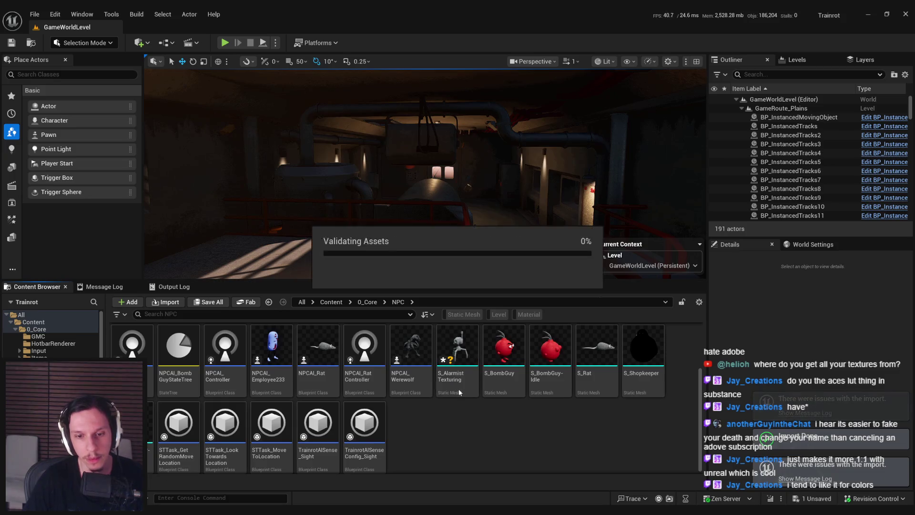
- Inspect the imported S_AlarmistTexturing mesh with Show Pivot enabled
double_click(457, 381)
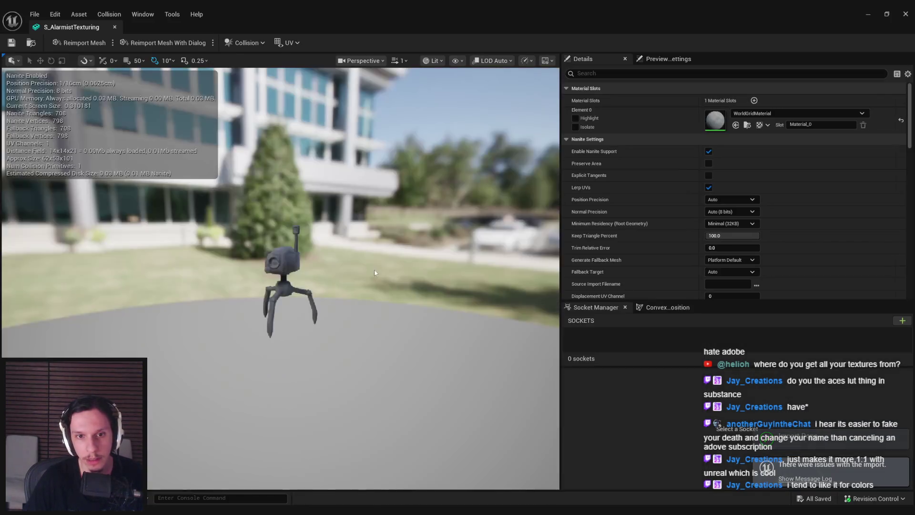
mouse_move(375, 272)
mouse_down()
mouse_move(290, 267)
mouse_move(326, 292)
mouse_up()
click(455, 61)
click(459, 201)
click(868, 13)
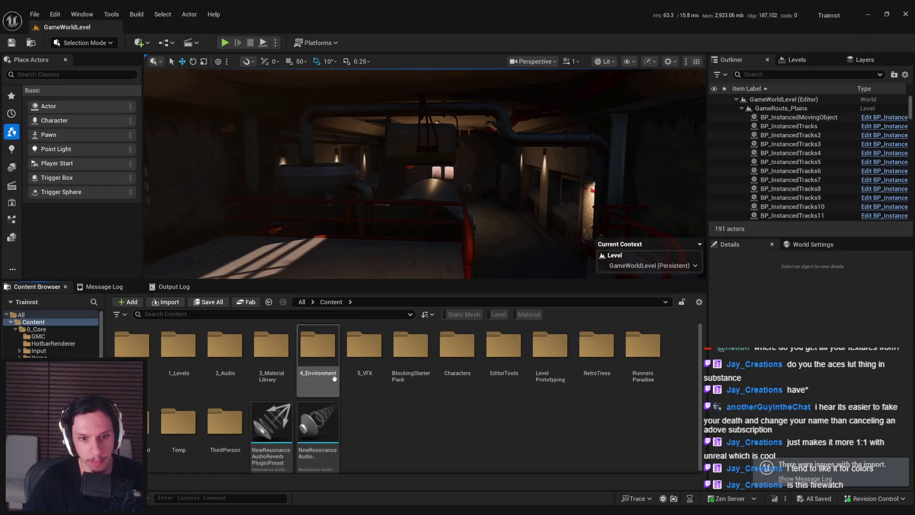
- Browse to 3_MaterialLibrary/Textures and check the T_Alarmist_RMAO texture
double_click(268, 350)
double_click(271, 348)
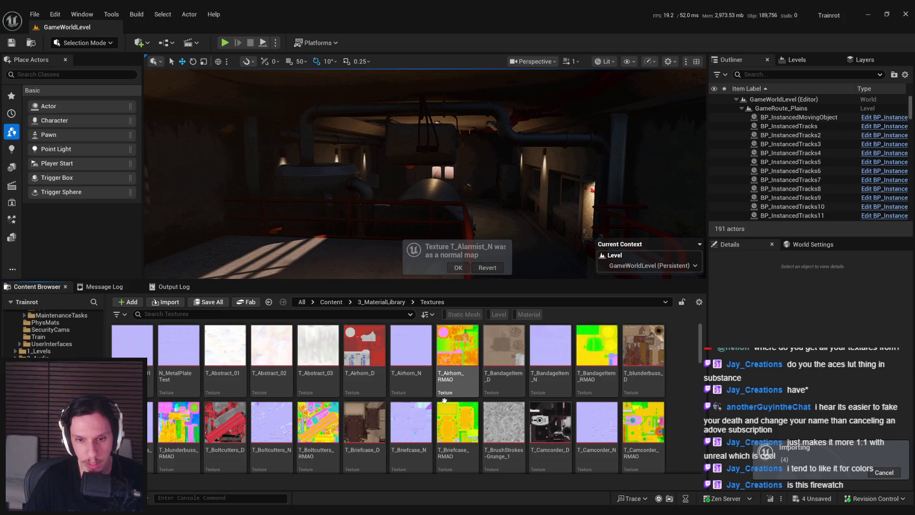
double_click(638, 353)
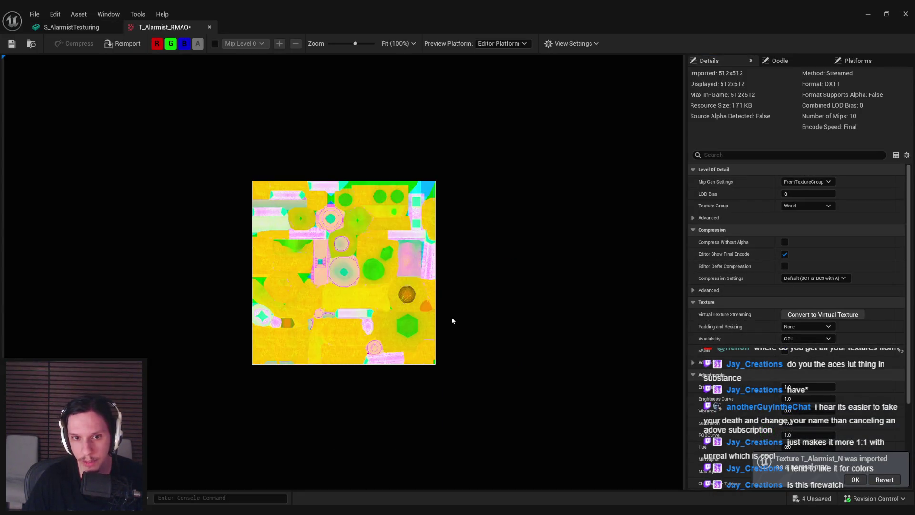
click(209, 27)
click(868, 14)
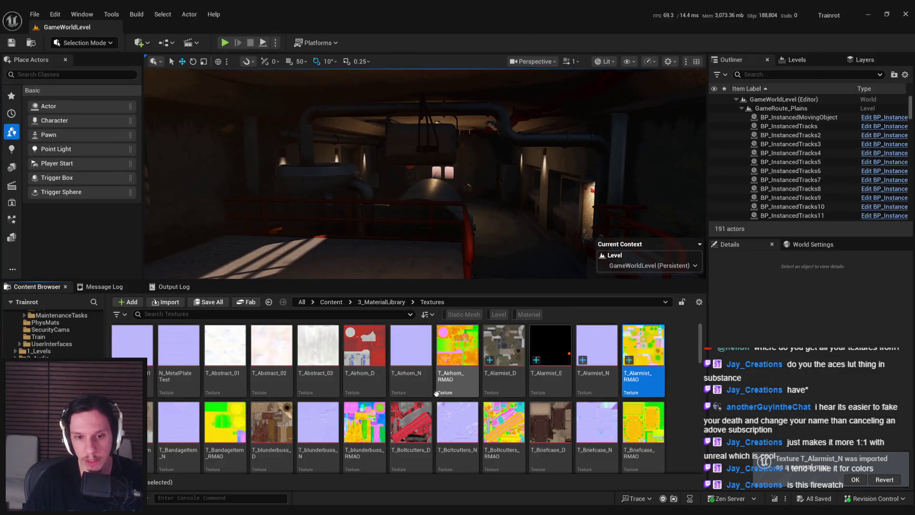
click(376, 302)
drag(375, 285, 375, 120)
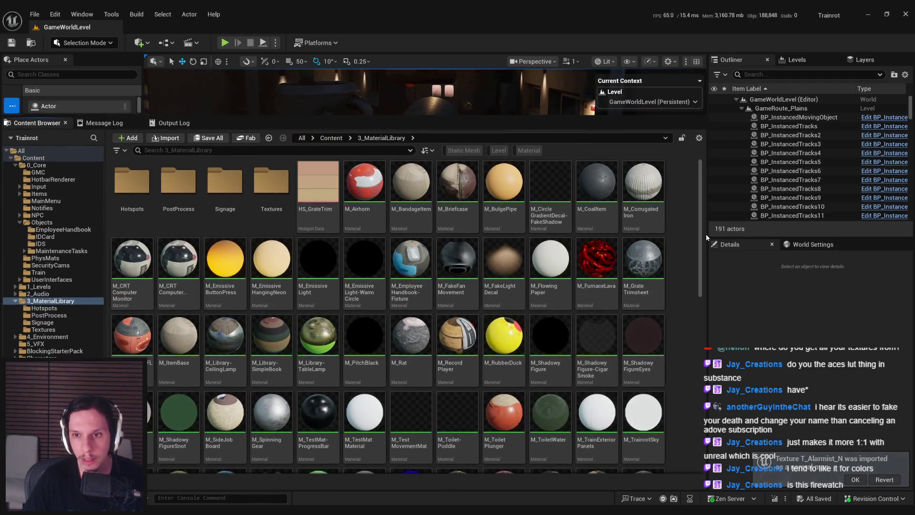
drag(700, 249, 713, 431)
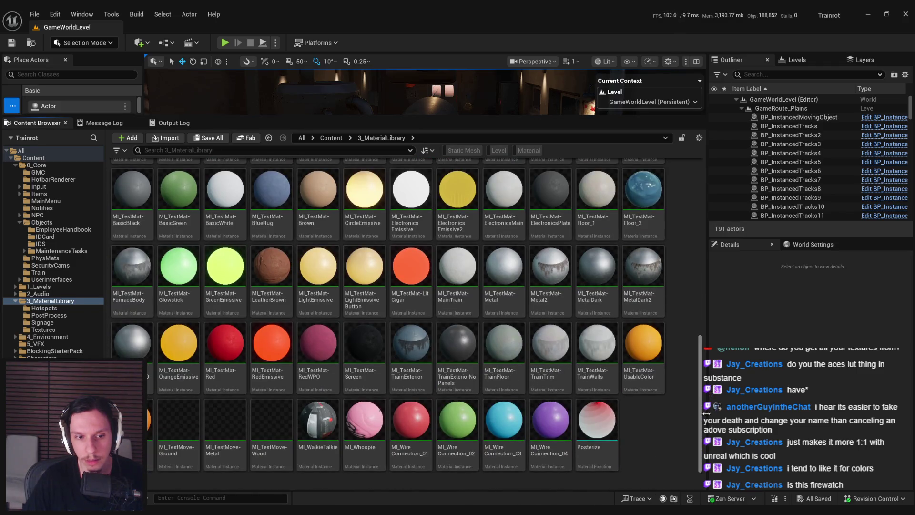
scroll(688, 331, up, 5)
double_click(225, 352)
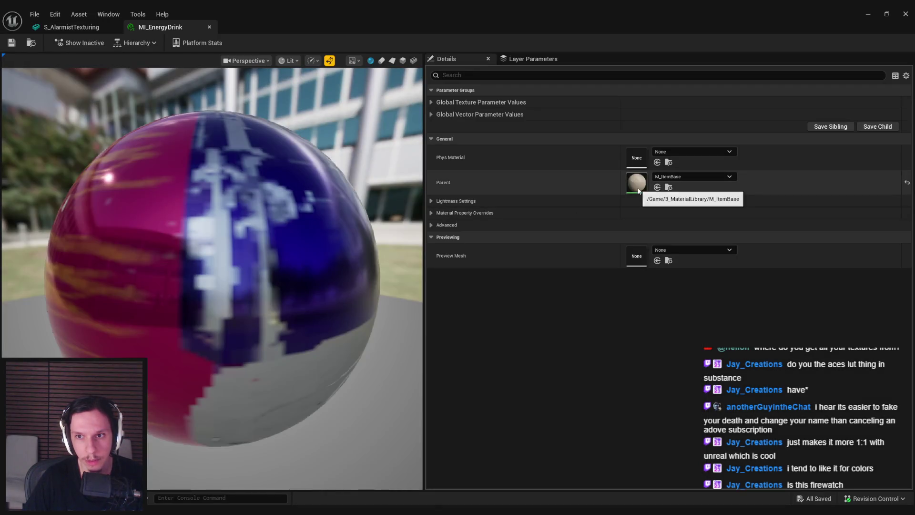
double_click(639, 190)
mouse_move(385, 278)
right_down()
mouse_move(466, 166)
mouse_move(467, 135)
mouse_move(443, 271)
mouse_move(440, 161)
right_up()
scroll(466, 166, down, 1)
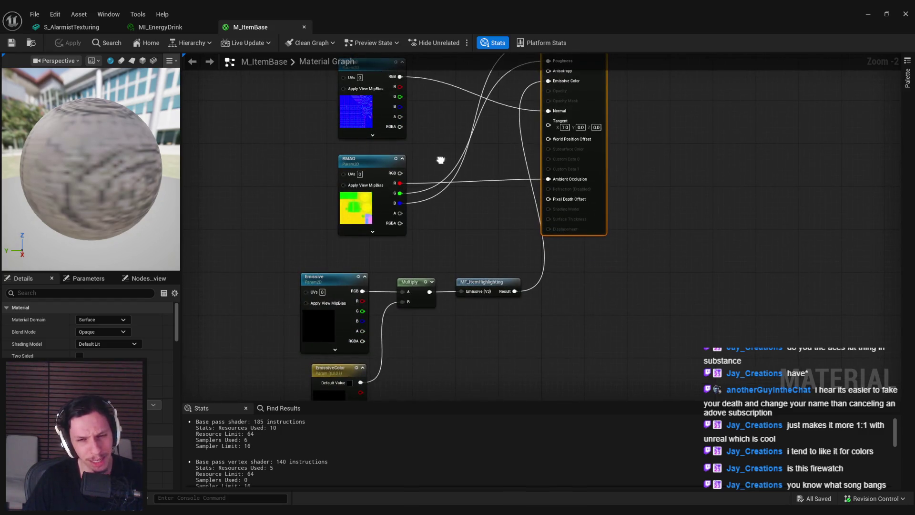
double_click(482, 282)
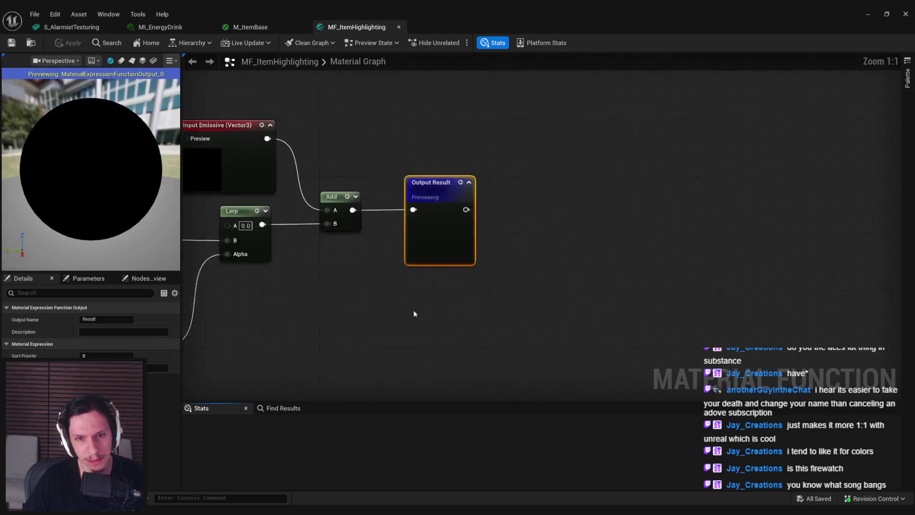
mouse_move(409, 311)
right_down()
mouse_move(555, 285)
mouse_move(833, 279)
mouse_move(516, 322)
right_up()
scroll(639, 279, down, 1)
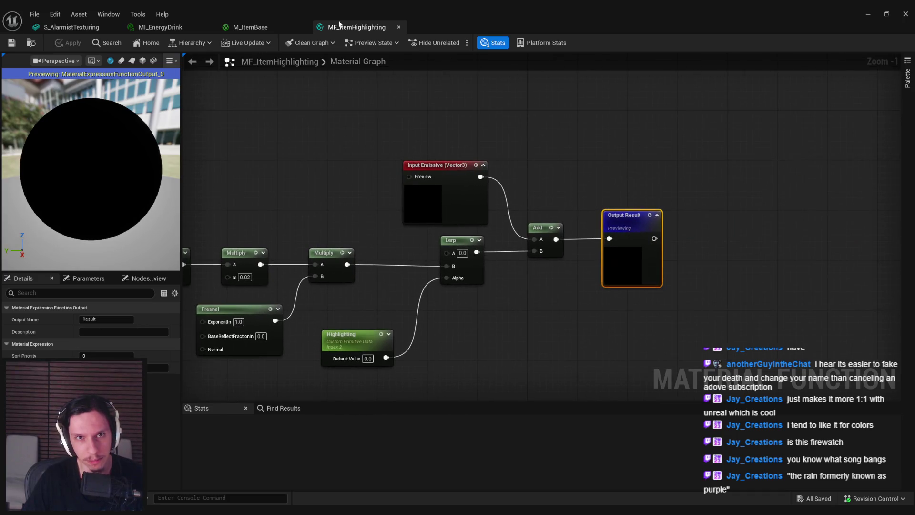
middle_click(340, 25)
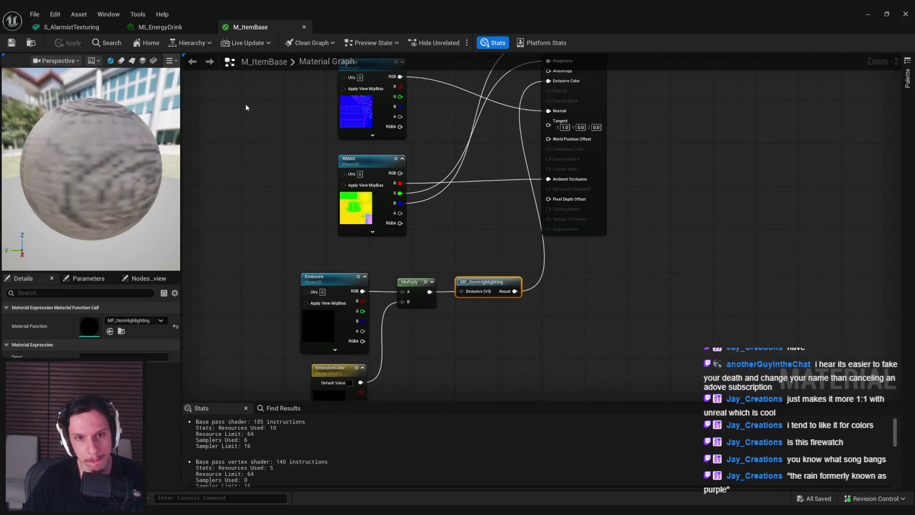
right_drag(246, 107, 260, 263)
middle_click(281, 30)
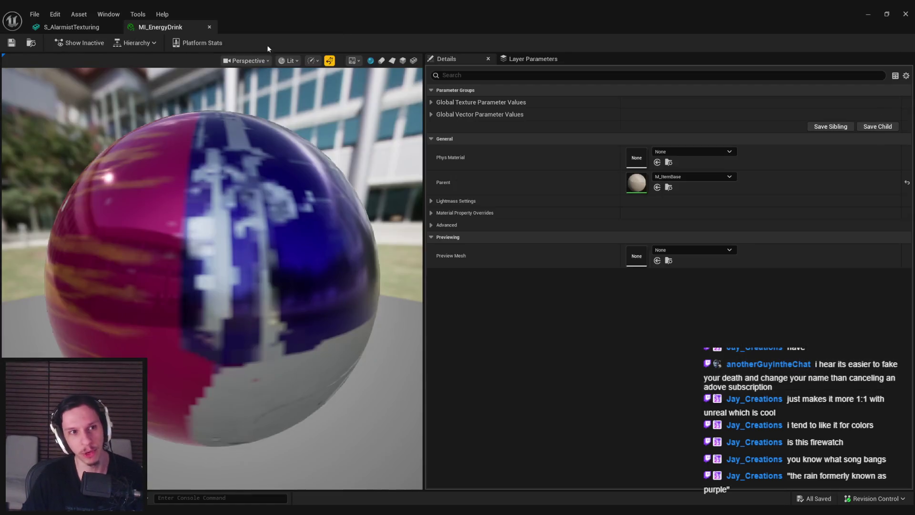
- Duplicate MI_EnergyDrink in the Content Browser and name the copy MI_Alarmist
click(72, 27)
click(905, 13)
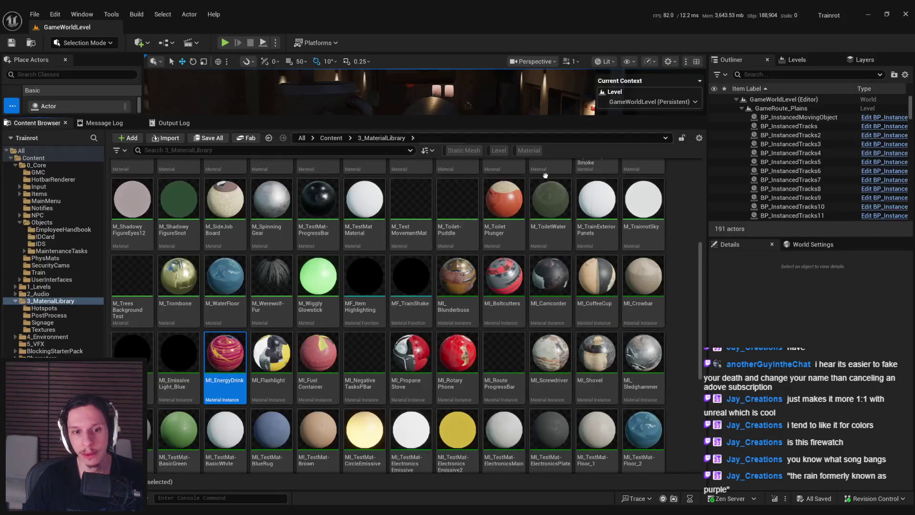
right_click(226, 369)
click(264, 288)
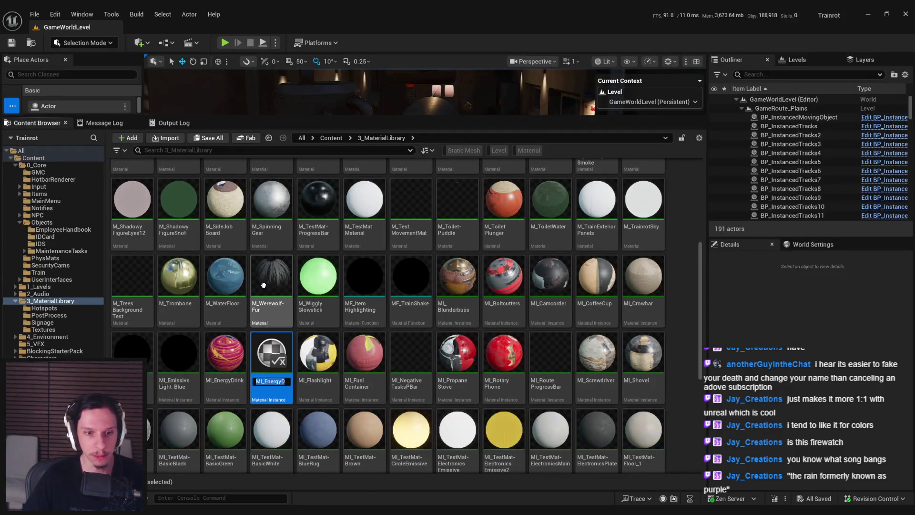
key(BackSpace)
text(MI_Alarmist)
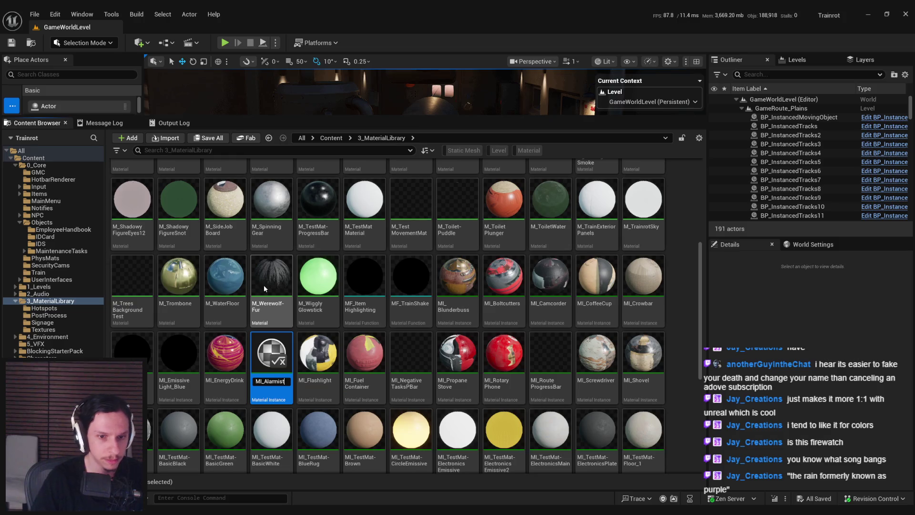
key(Return)
- Open MI_Alarmist and set its BaseColor texture to T_Alarmist_D
double_click(462, 282)
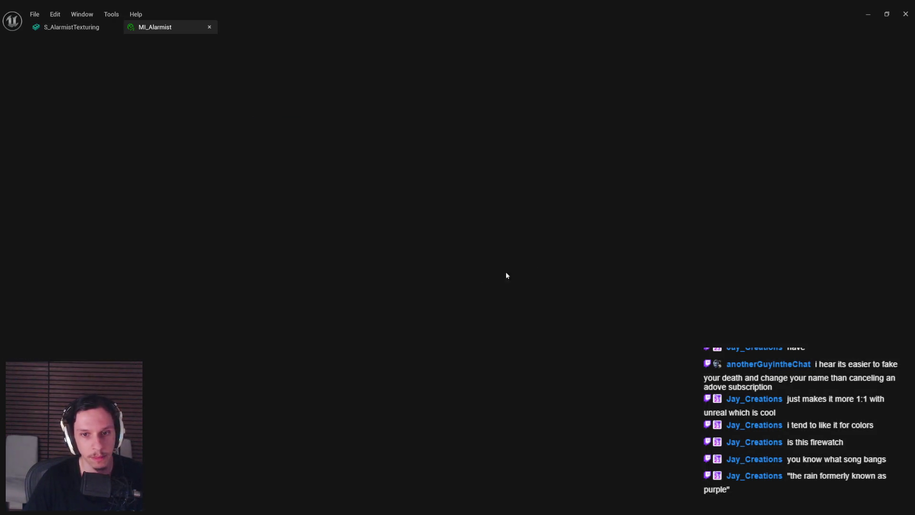
click(441, 115)
click(431, 103)
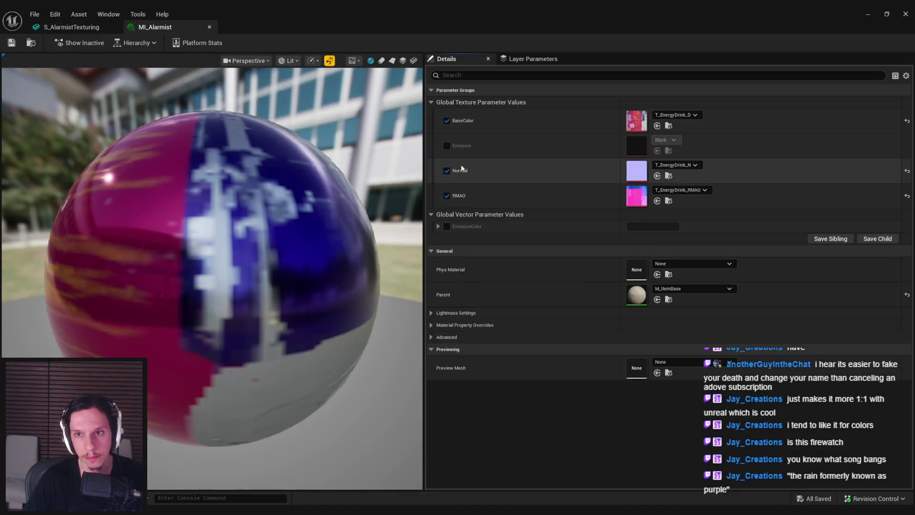
click(696, 115)
text(alarm)
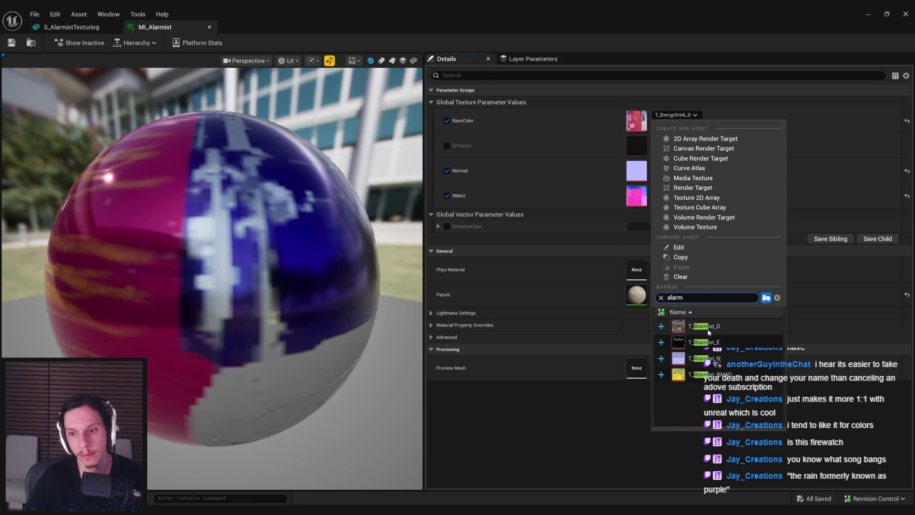
click(695, 326)
- Assign T_Alarmist_N to Normal and T_Alarmist_RMAO to RMAO
click(695, 164)
text(alarm)
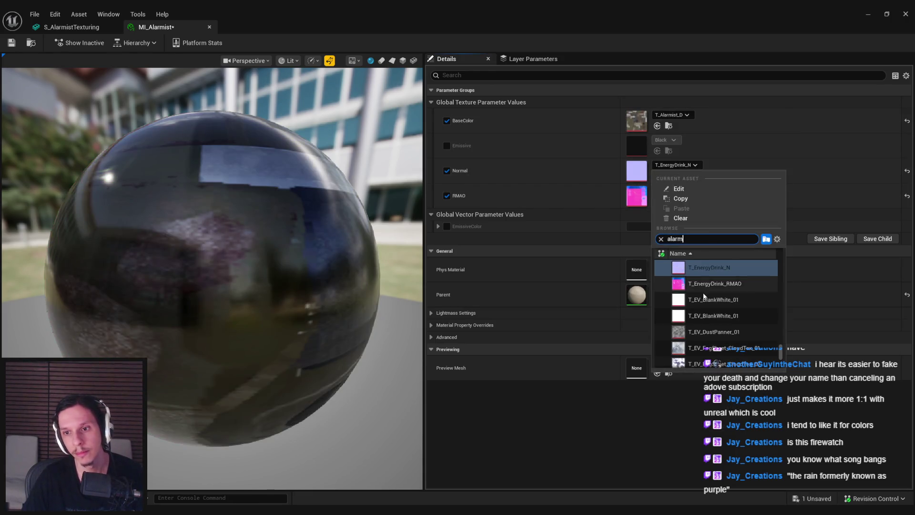
click(704, 300)
click(677, 190)
text(alarm)
click(707, 340)
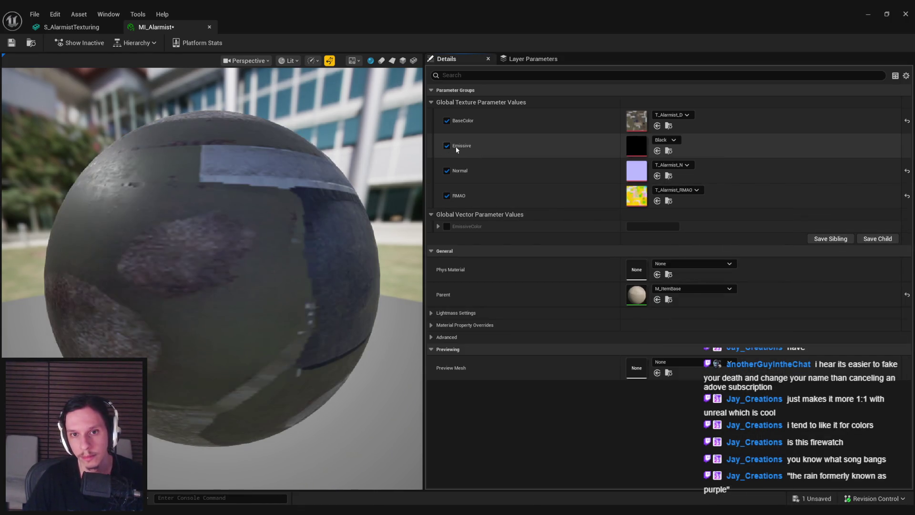
- Set the Emissive texture to T_Alarmist_E and enable the EmissiveColor parameter
click(665, 140)
text(alarm)
click(705, 259)
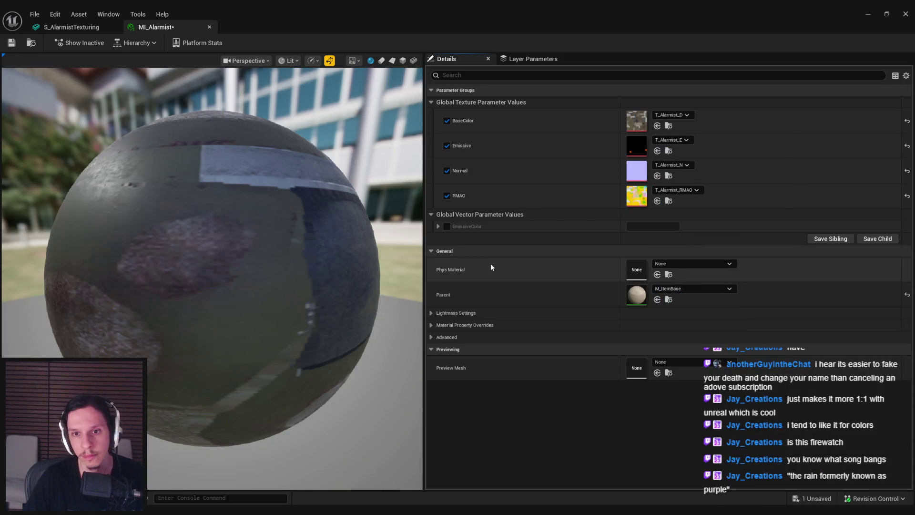
click(438, 227)
click(645, 225)
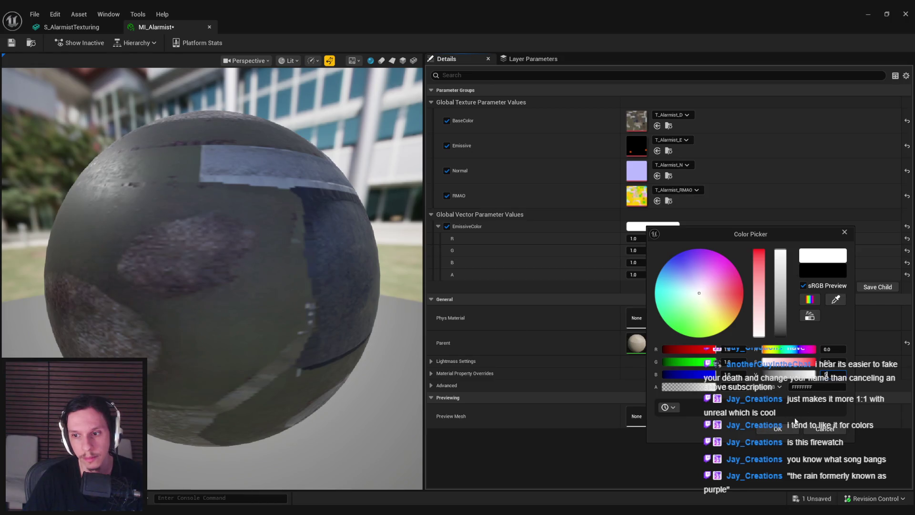
- Set MI_Alarmist's EmissiveColor brightness value to 3.0, then save and close the instance
click(785, 430)
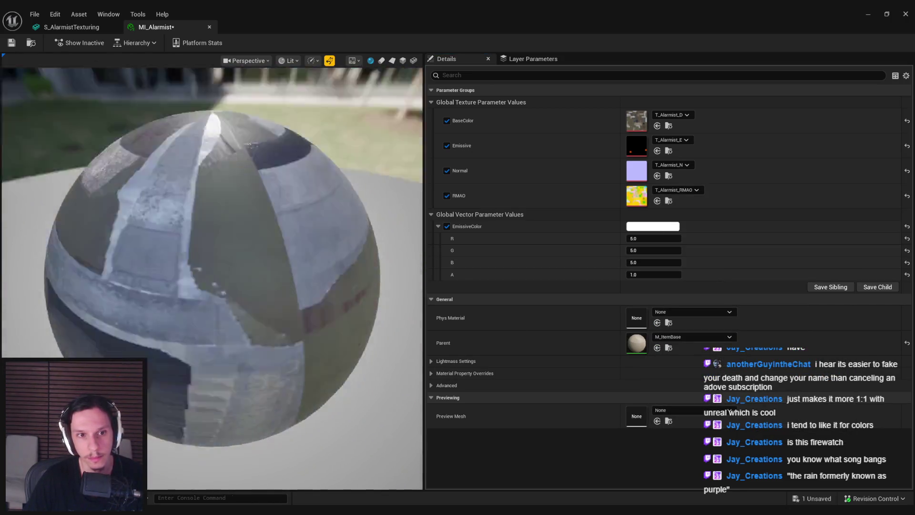
click(643, 239)
click(642, 227)
click(822, 375)
text(1)
key(Return)
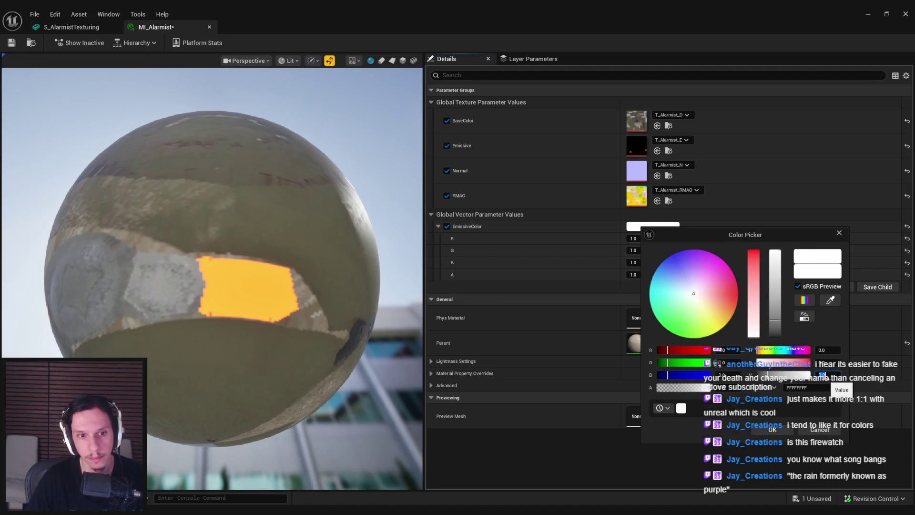
text(5)
key(Return)
text(3)
key(Return)
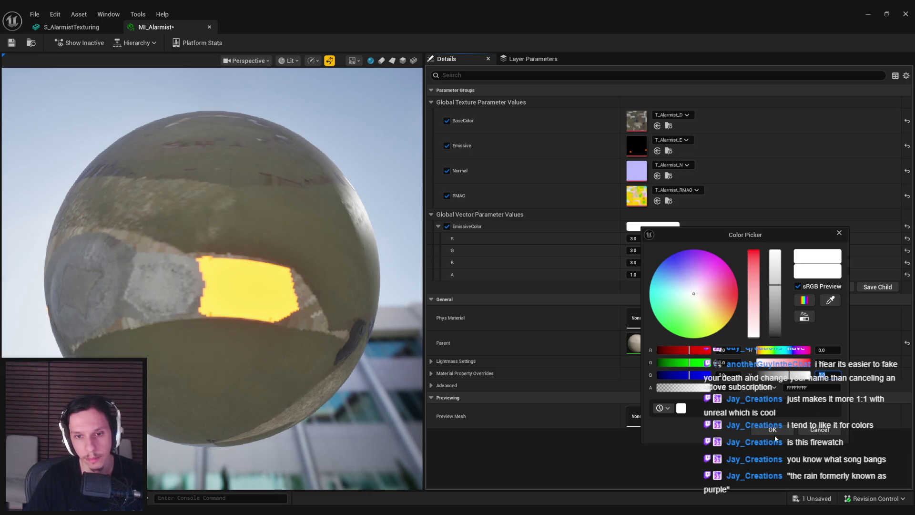
click(773, 432)
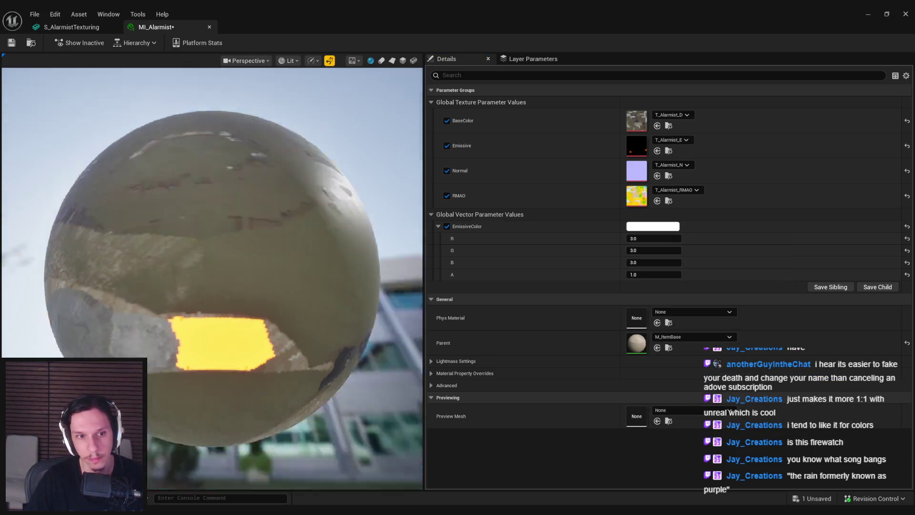
key(ctrl+s)
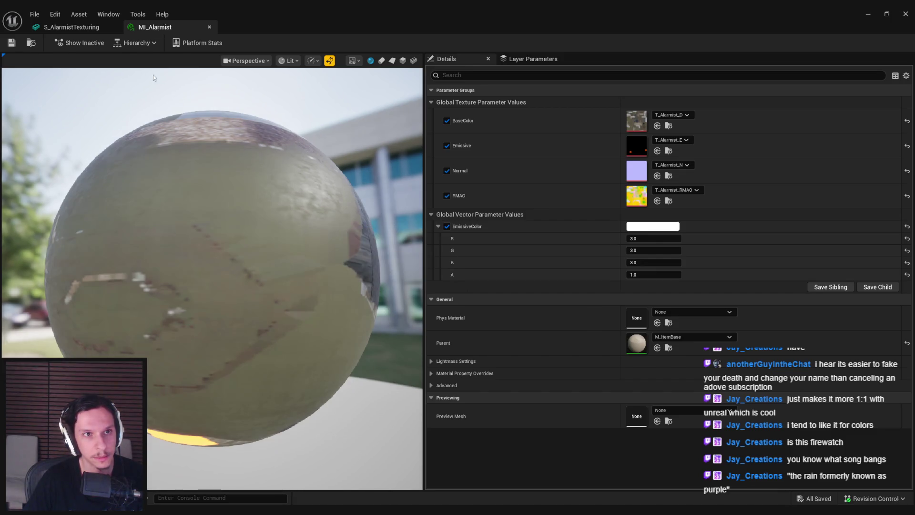
middle_click(157, 30)
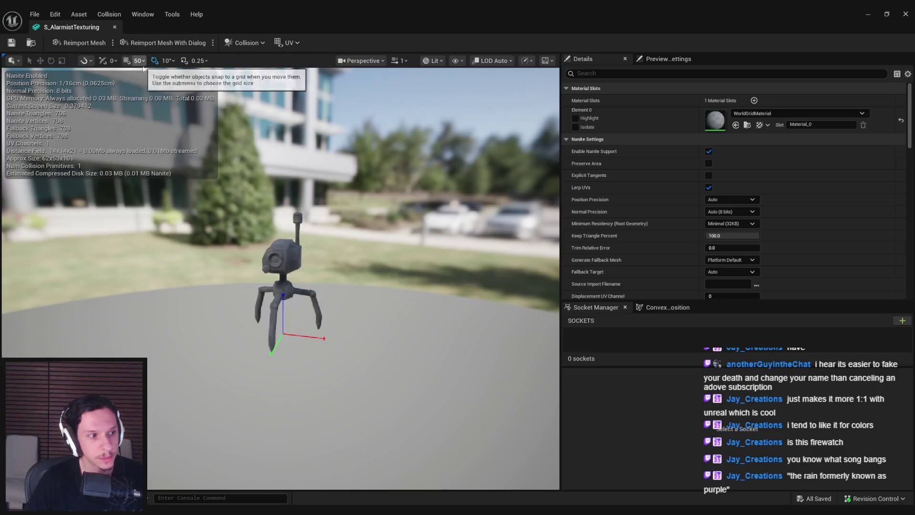
- Assign MI_Alarmist to the S_AlarmistTexturing mesh's Element 0 material slot
drag(305, 215, 267, 217)
scroll(234, 256, up, 3)
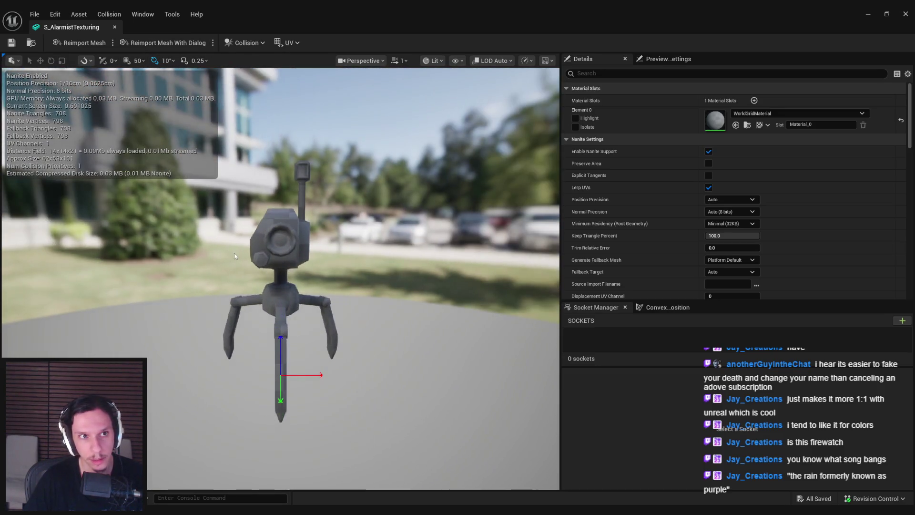
click(771, 113)
text(alarm)
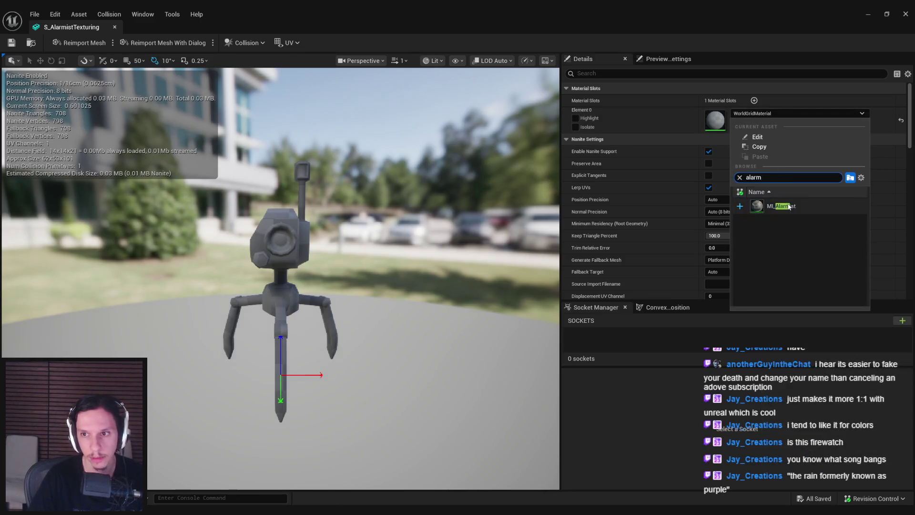
click(787, 204)
mouse_move(258, 255)
mouse_down()
mouse_move(238, 255)
mouse_move(259, 255)
mouse_up()
- Drag S_AlarmistTexturing from Content > 0_Core > NPC into the level's train cabin
key(alt+Tab)
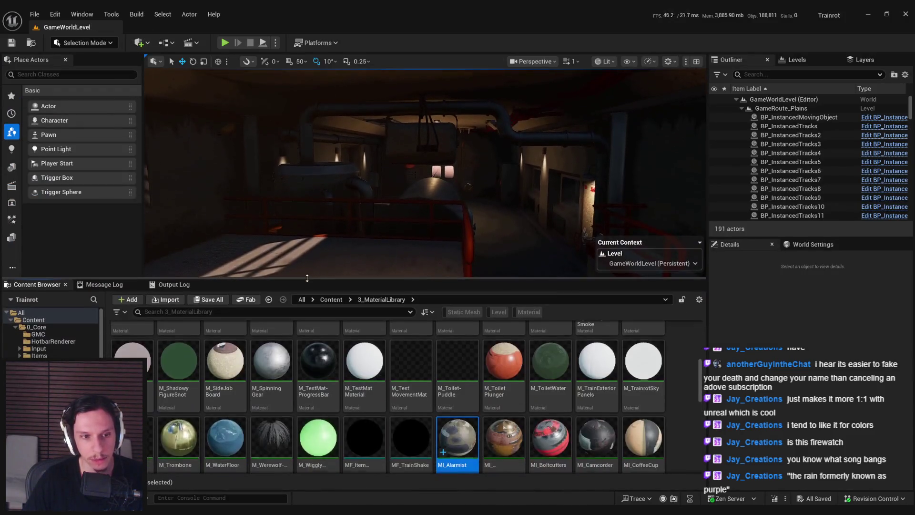
click(331, 300)
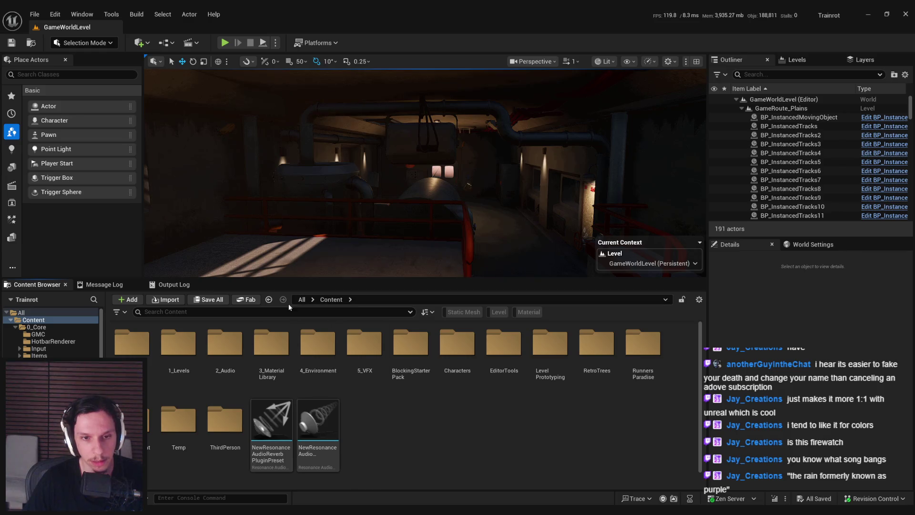
double_click(143, 355)
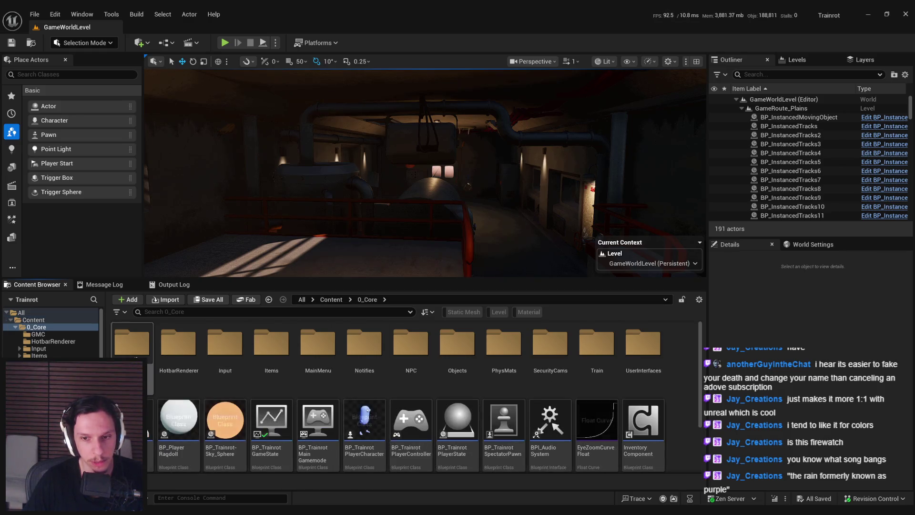
double_click(410, 342)
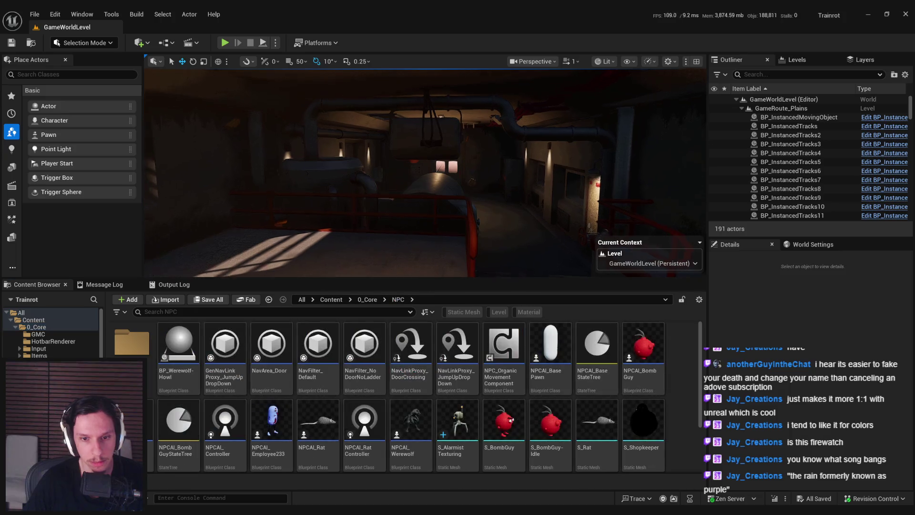
drag(457, 422, 419, 221)
scroll(434, 248, up, 2)
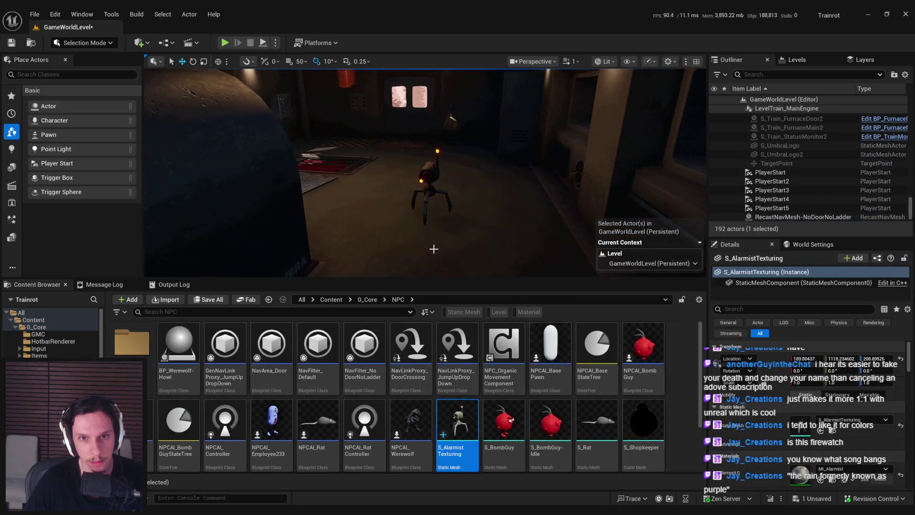
- Play the level and walk around the glowing robot to inspect it
key(alt+p)
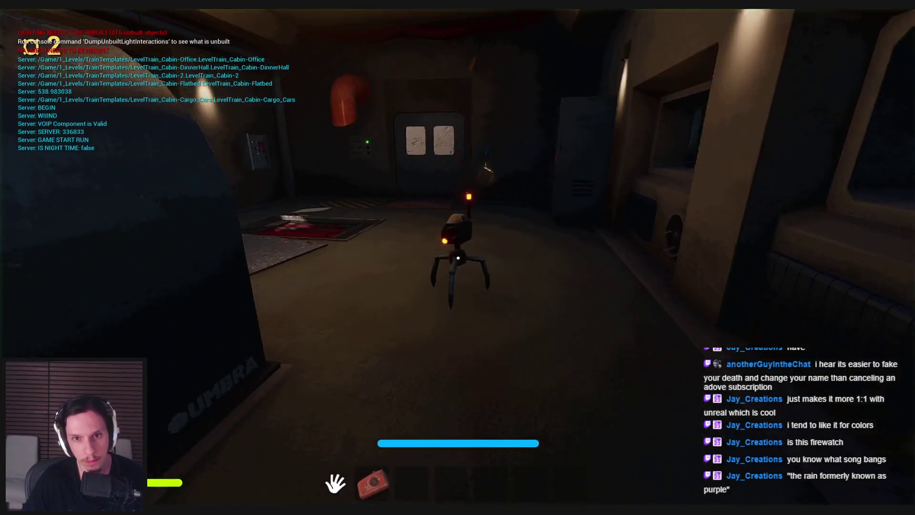
key(w)
key(d)
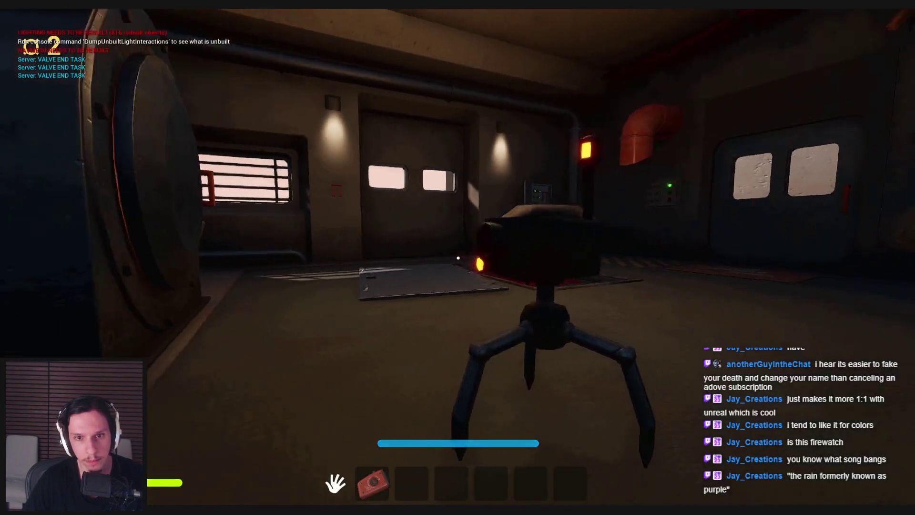
key(w)
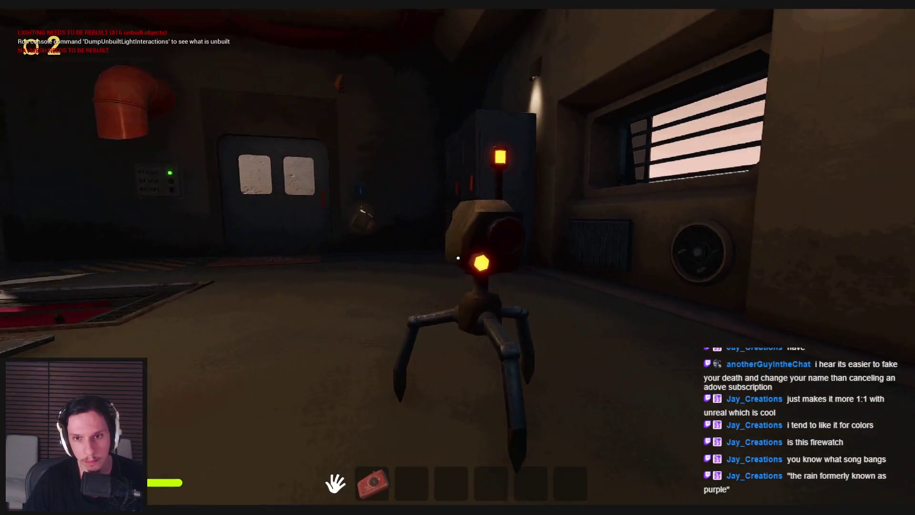
key(s)
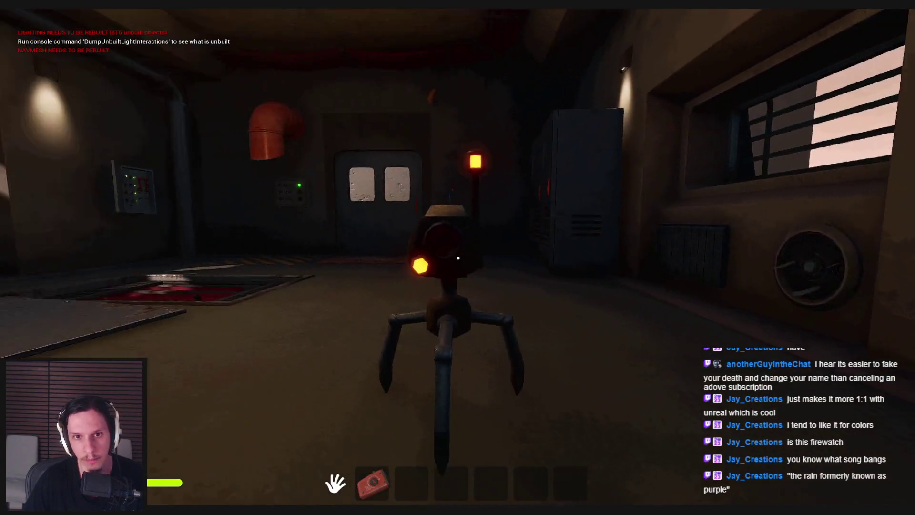
key(w)
key(s)
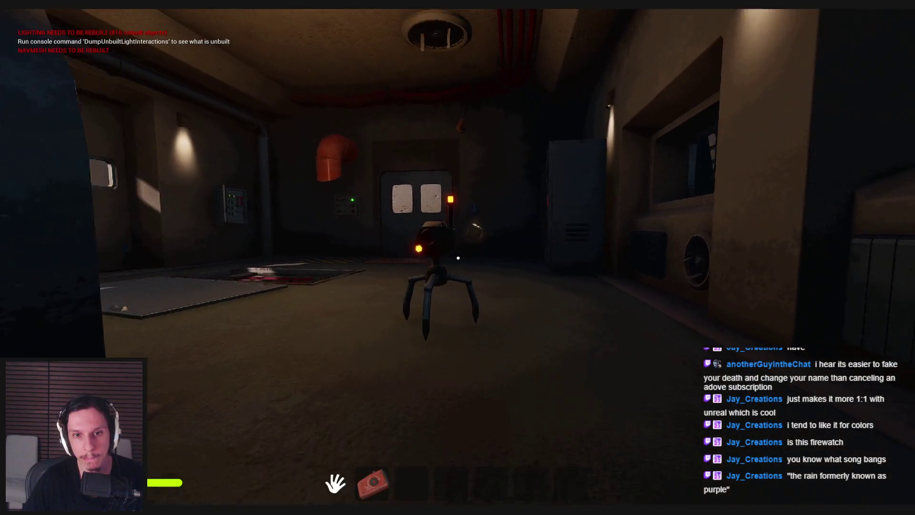
key(w)
key(s)
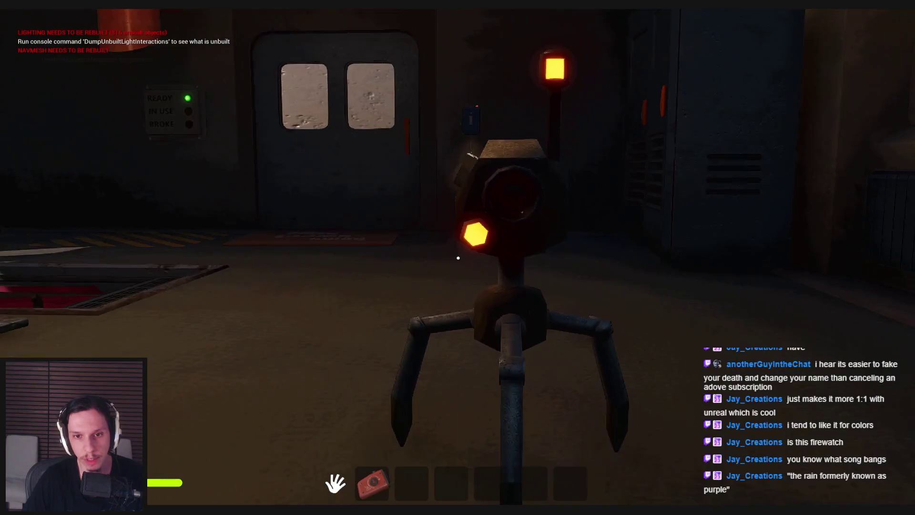
key(w)
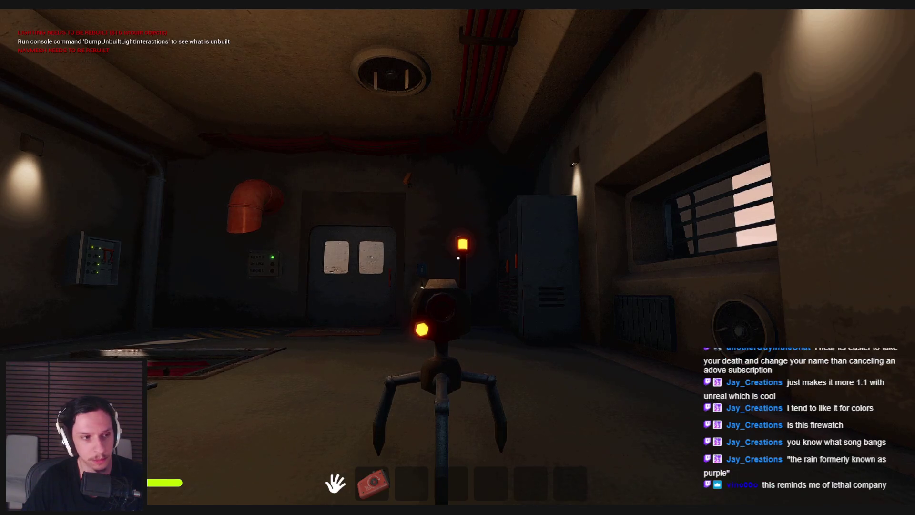
key(s)
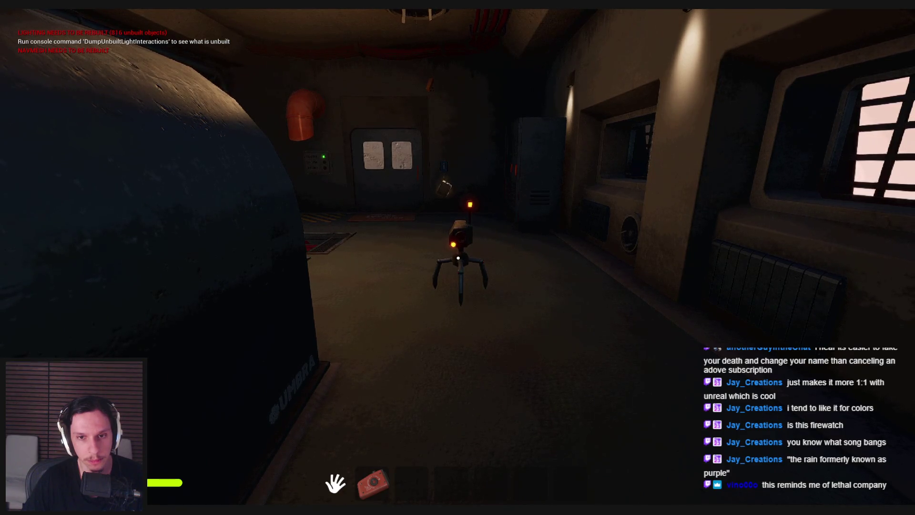
- Stop the play session, exit immersive view, and switch to Substance Painter
key(Escape)
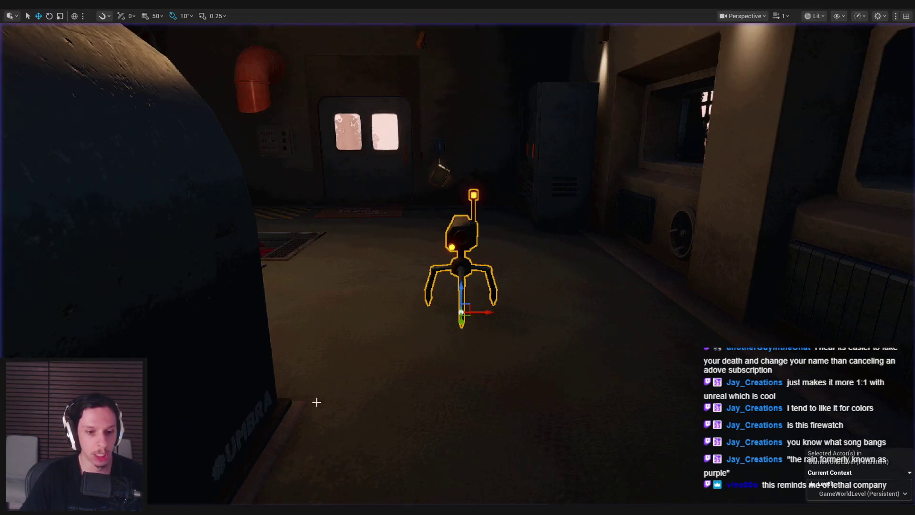
key(F11)
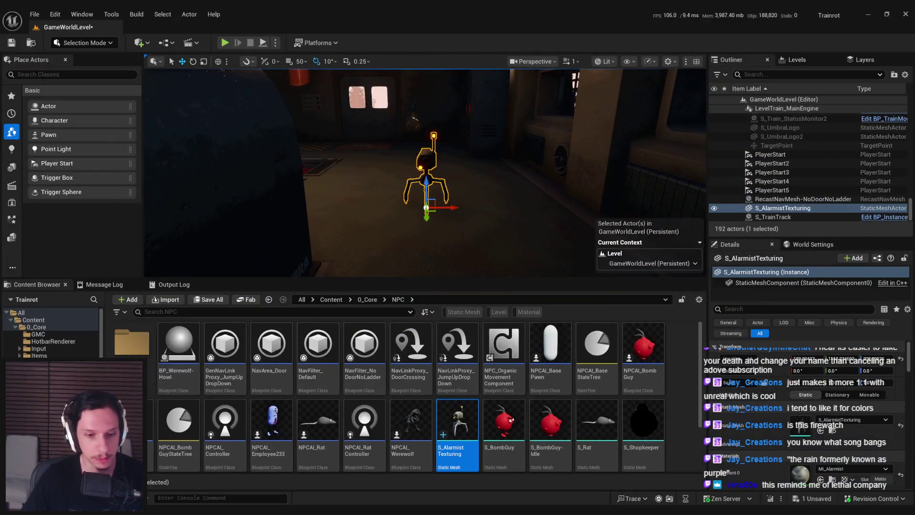
key(alt+Tab)
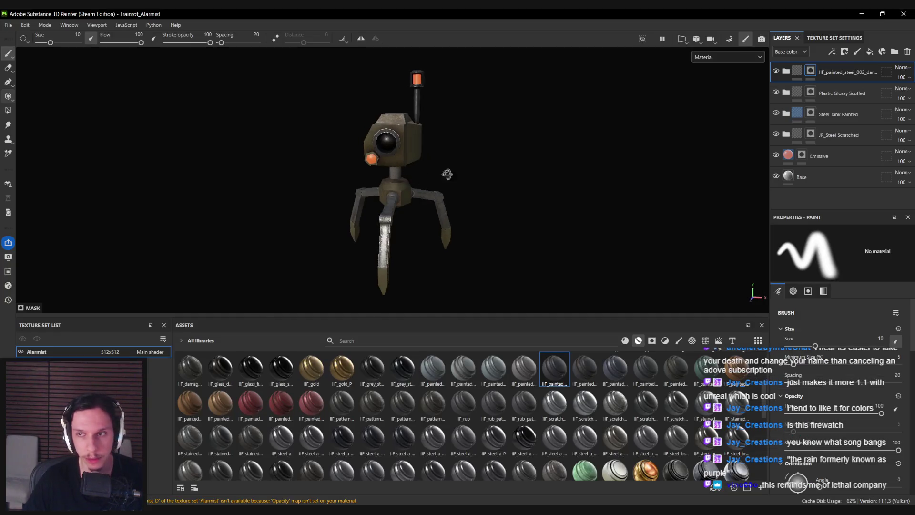
- Make the Emissive layer's colour pure red and rename it Emissive R
click(790, 159)
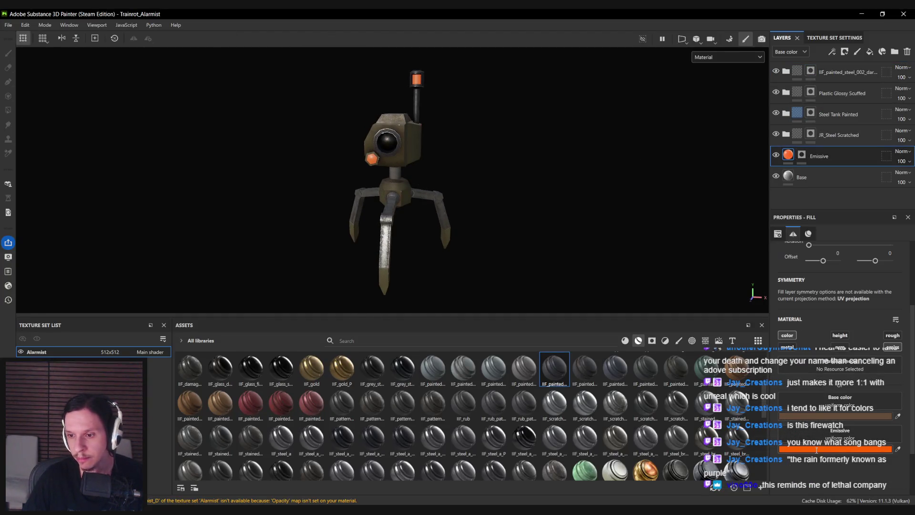
click(816, 450)
click(802, 271)
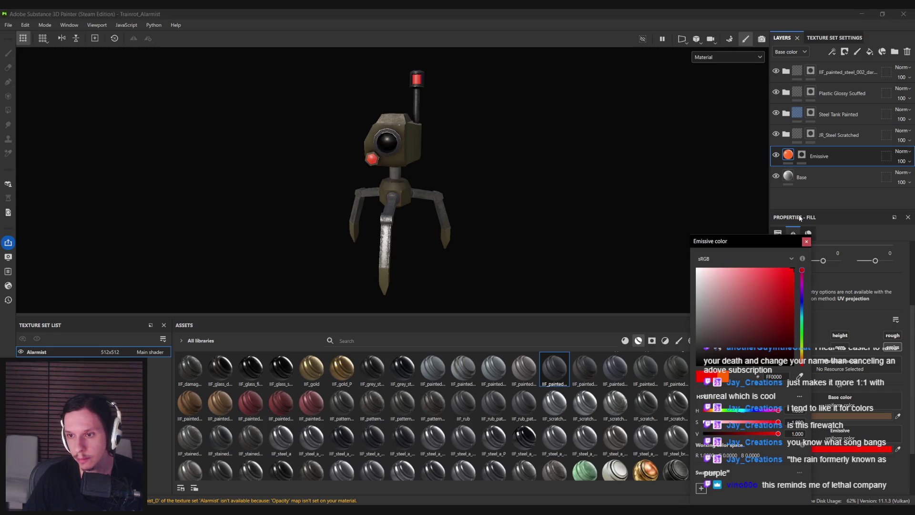
click(806, 242)
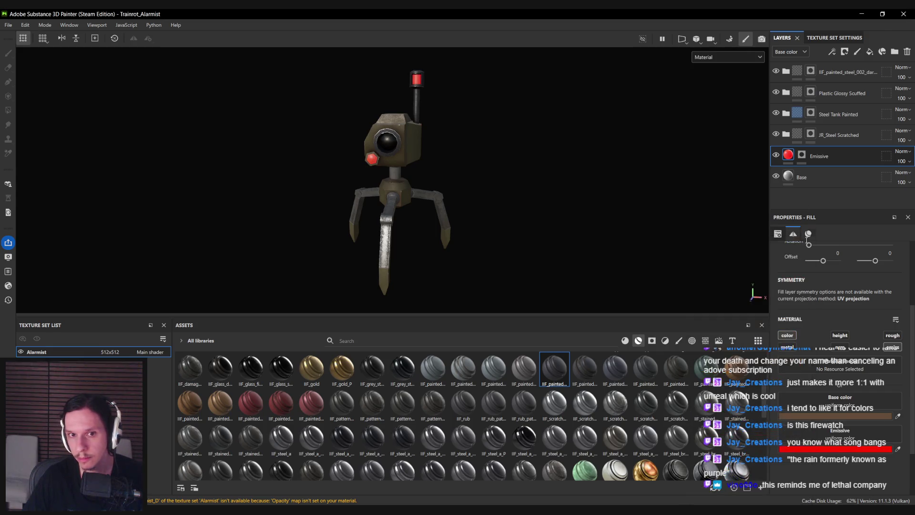
double_click(824, 155)
key(End)
text(R)
key(Return)
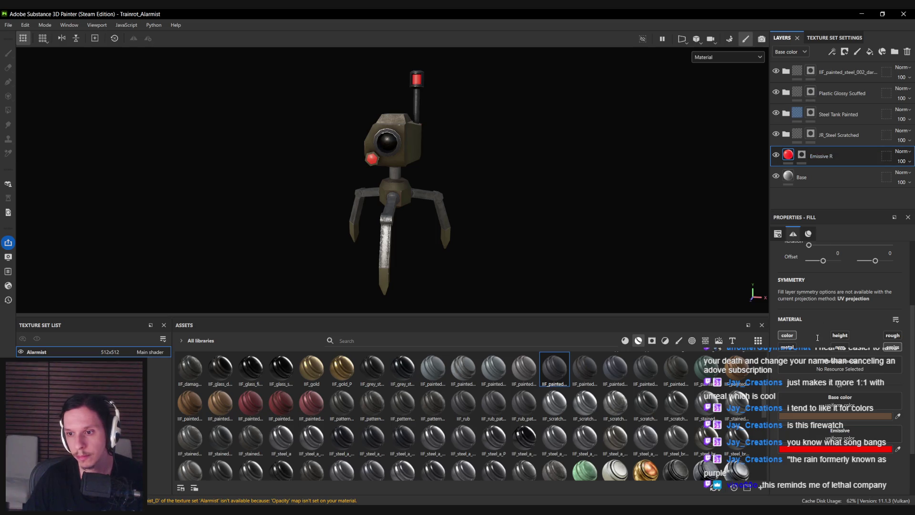
- Duplicate it as Emissive G with a pure green colour
key(ctrl+d)
text(Emissive G)
key(Return)
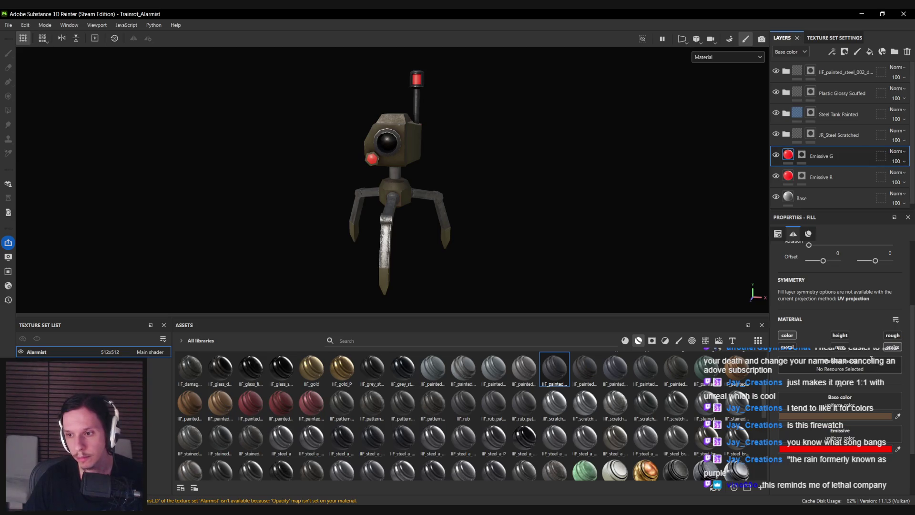
click(842, 450)
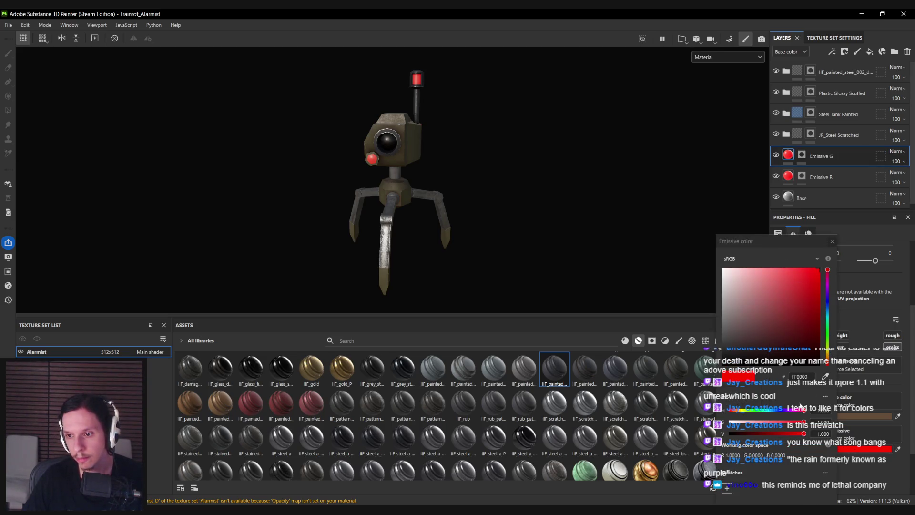
click(733, 404)
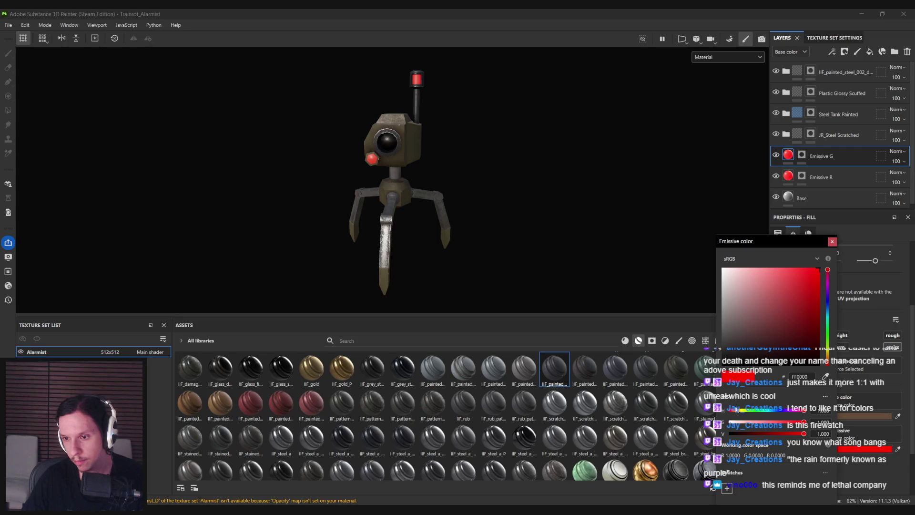
mouse_move(731, 422)
mouse_down()
mouse_move(806, 422)
mouse_move(774, 409)
mouse_move(730, 408)
mouse_up()
click(832, 242)
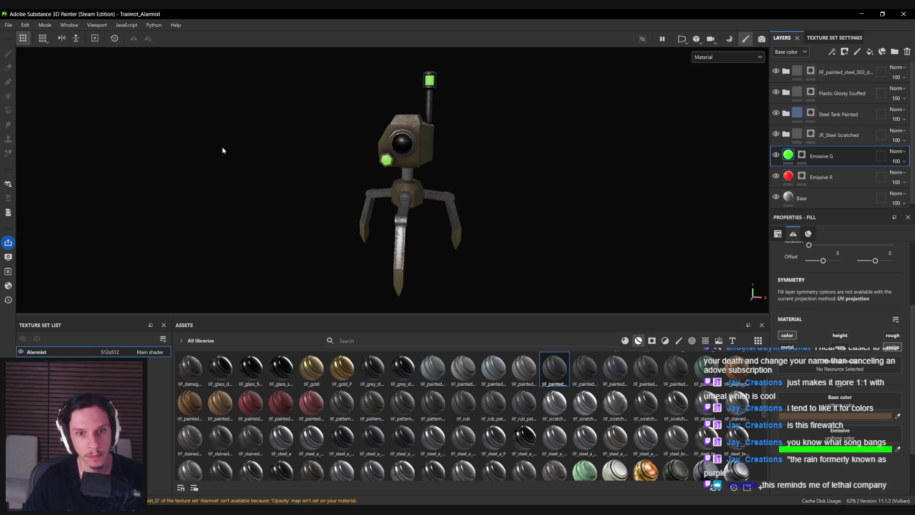
- Select the Emissive G layer's mask and edit it with polygon fill
alt+drag(223, 150, 228, 162)
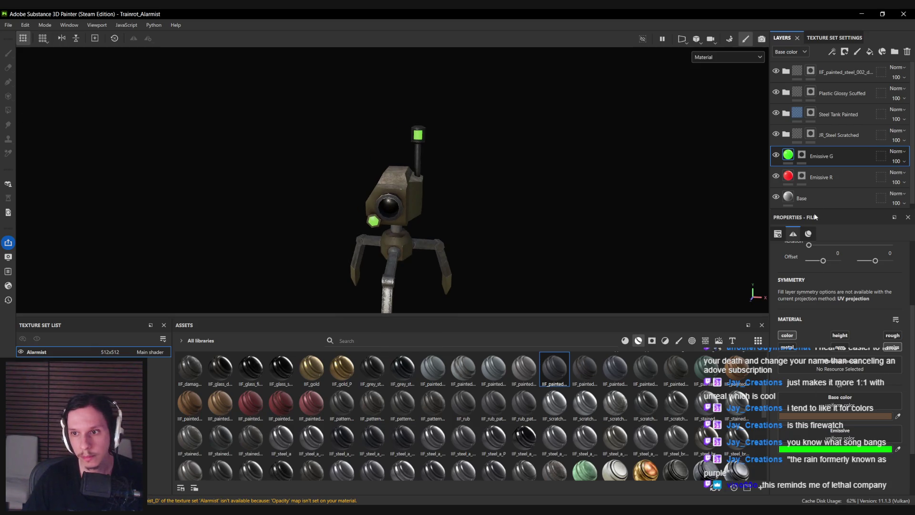
click(801, 154)
click(8, 110)
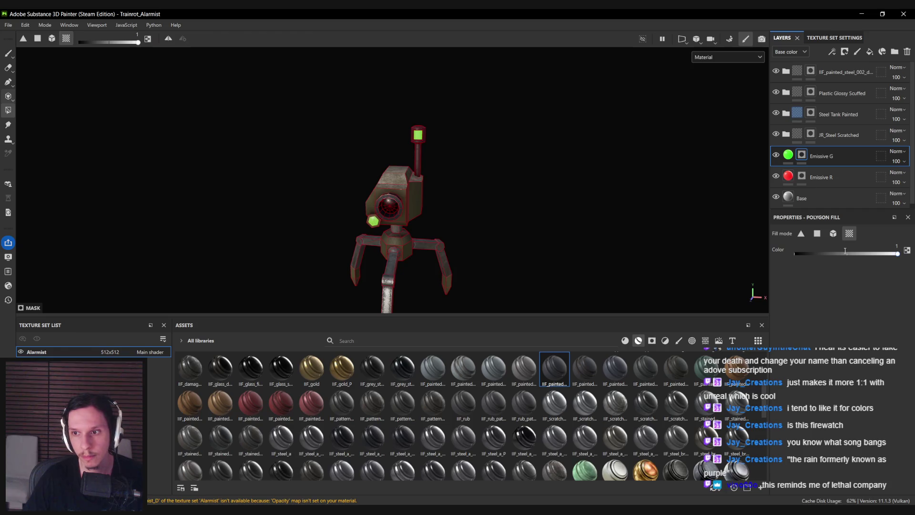
key(1)
alt+drag(486, 245, 466, 236)
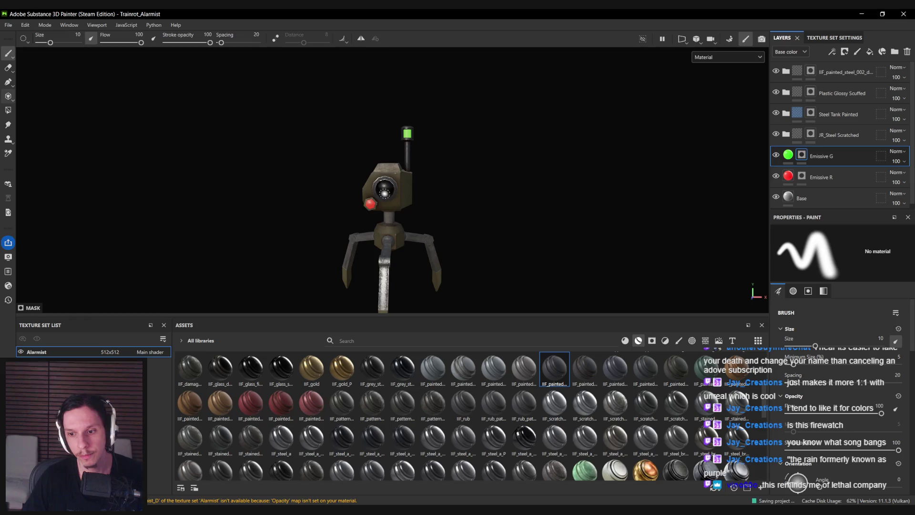
- Export the Alarmist textures and return to Unreal Engine
key(ctrl+shift+e)
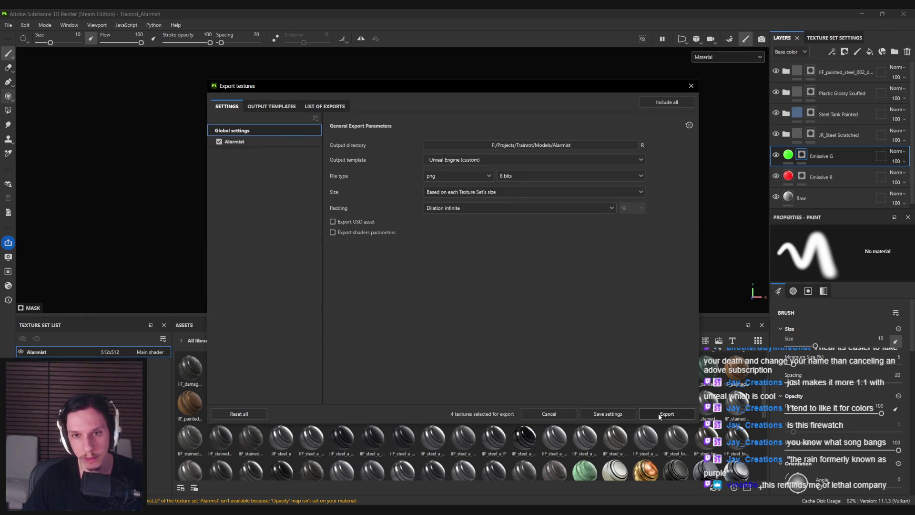
click(658, 413)
key(alt+Tab)
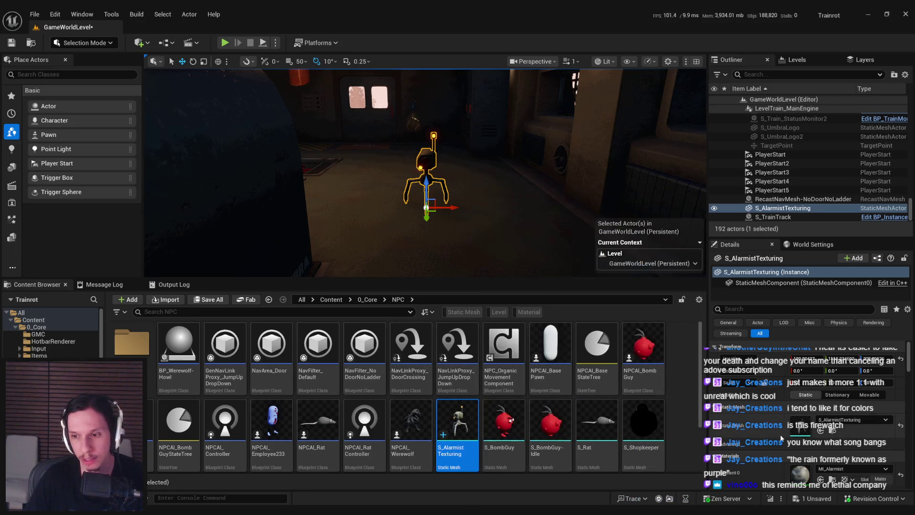
- Reimport the updated T_Alarmist_E texture from the Textures folder
scroll(831, 472, down, 1)
click(832, 463)
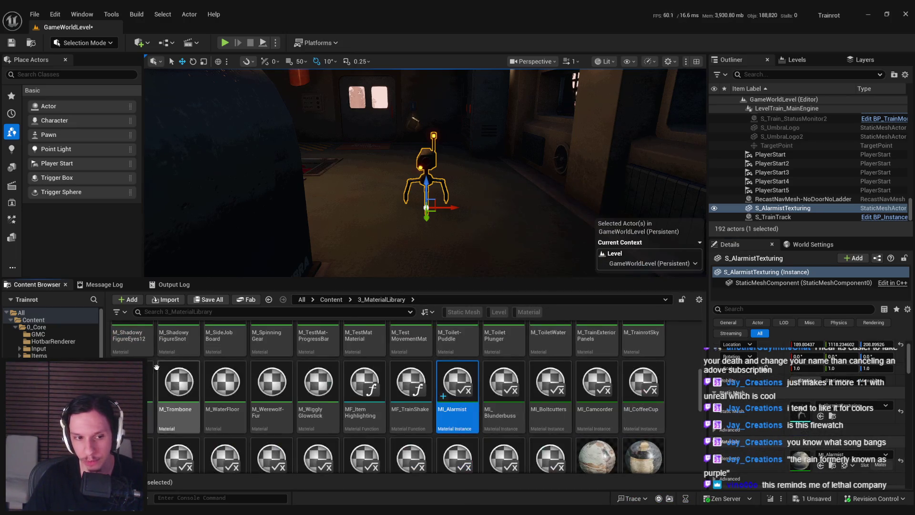
scroll(215, 397, up, 5)
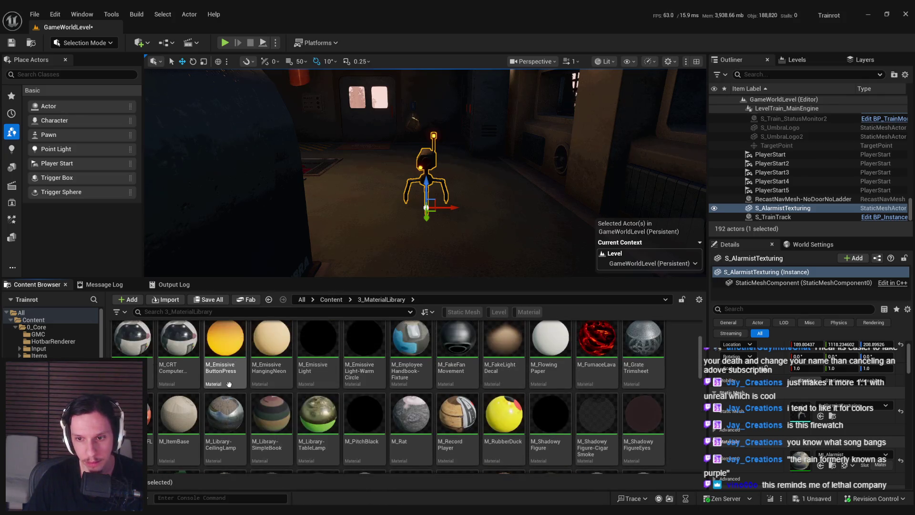
double_click(271, 344)
click(567, 353)
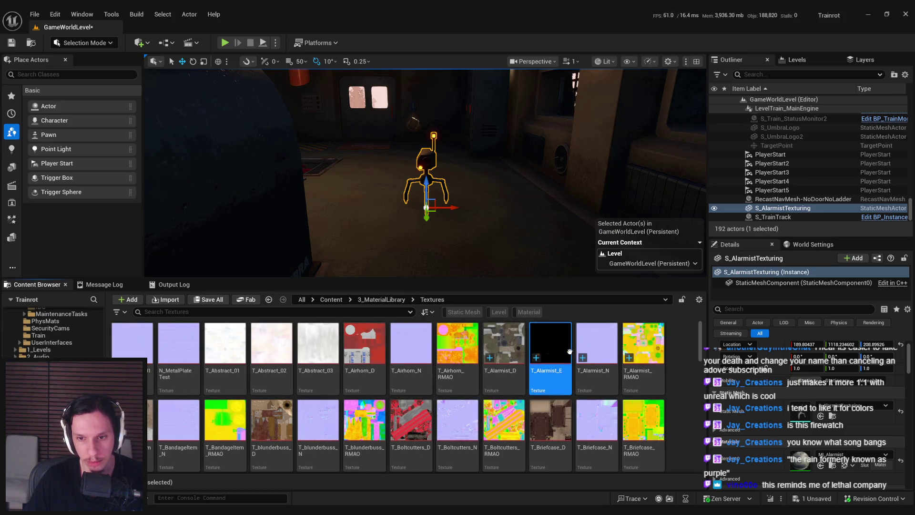
right_click(567, 353)
click(603, 228)
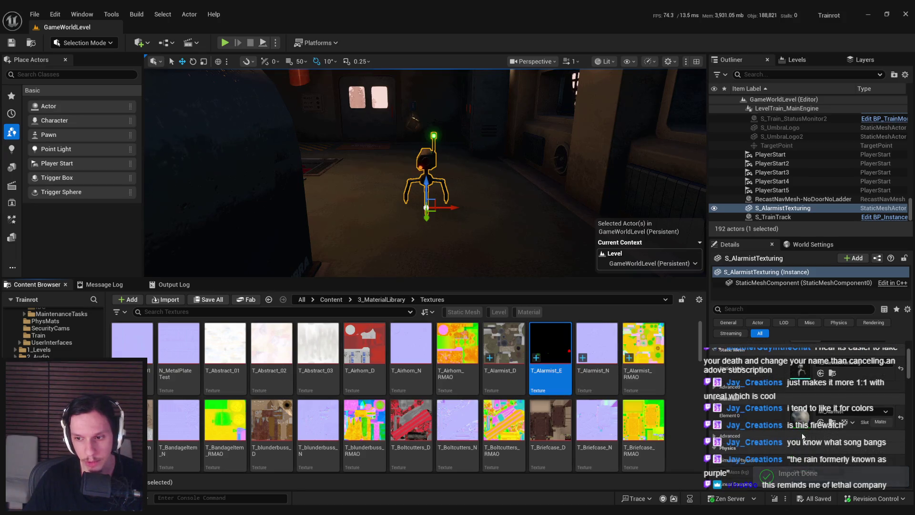
- Go back to the material library and open ML_Alarmist
key(alt+Left)
click(440, 399)
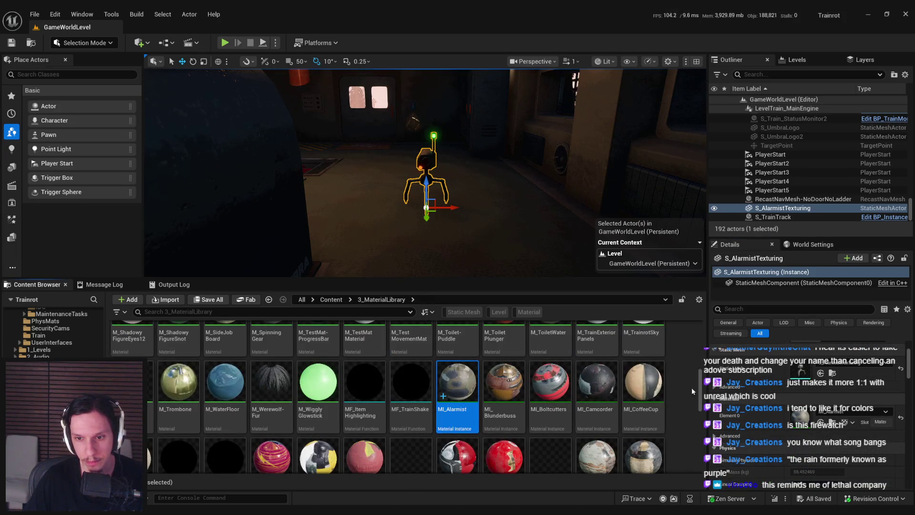
key(Return)
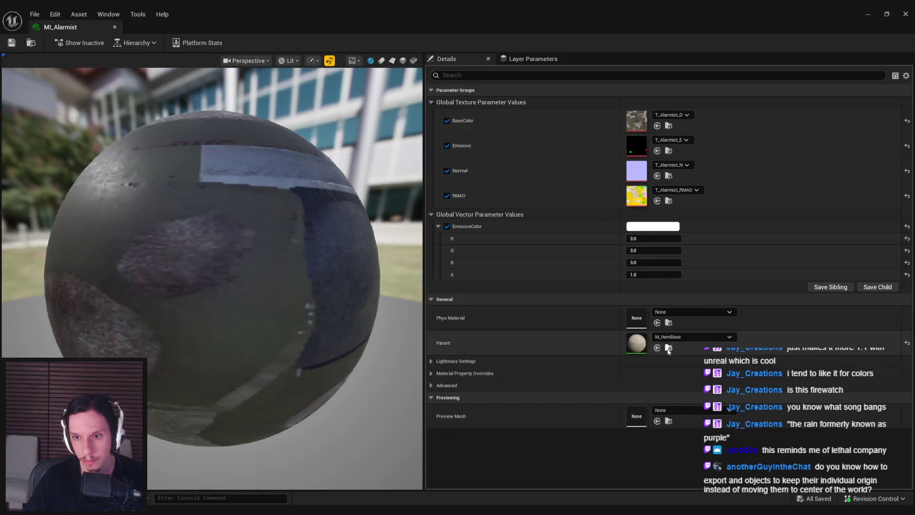
- Duplicate the base material as M_Alarmist and open its material graph
click(913, 15)
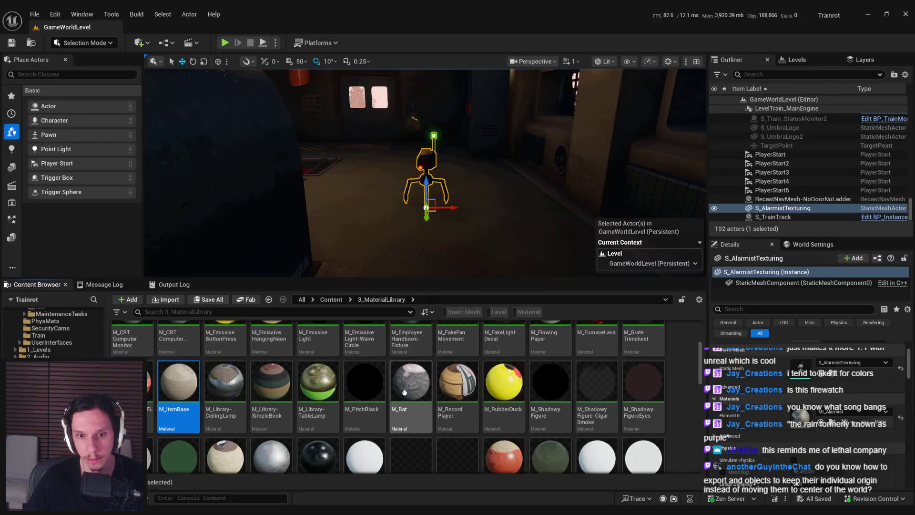
right_click(184, 384)
click(240, 171)
key(BackSpace)
key(BackSpace)
key(BackSpace)
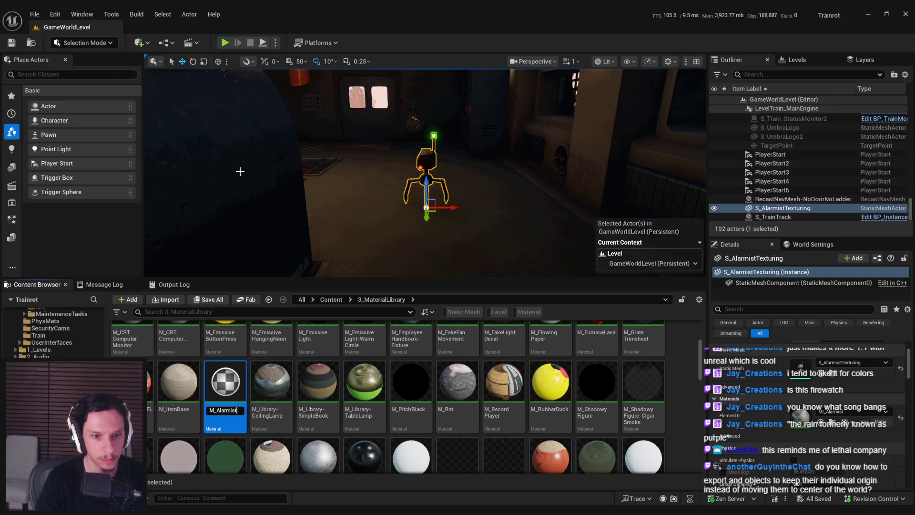
key(Return)
double_click(407, 341)
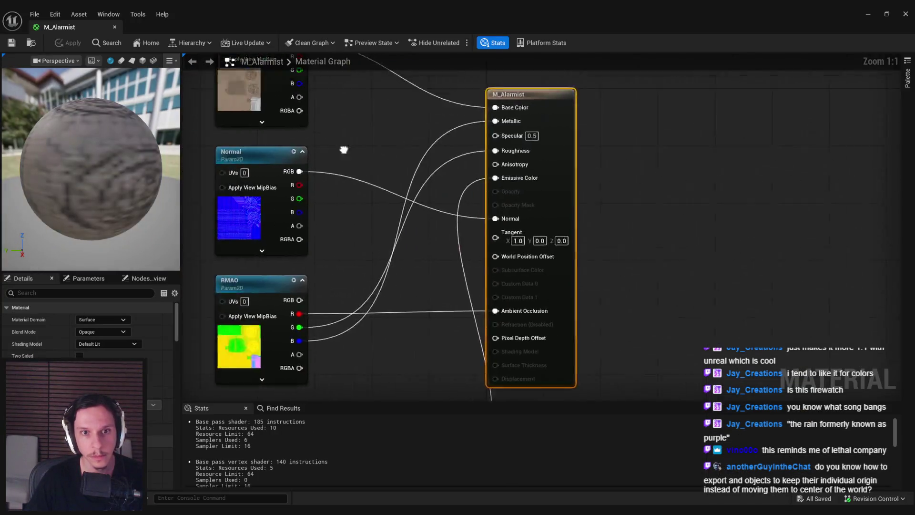
- Set the base colour texture parameter to T_Alarmist_D
click(489, 180)
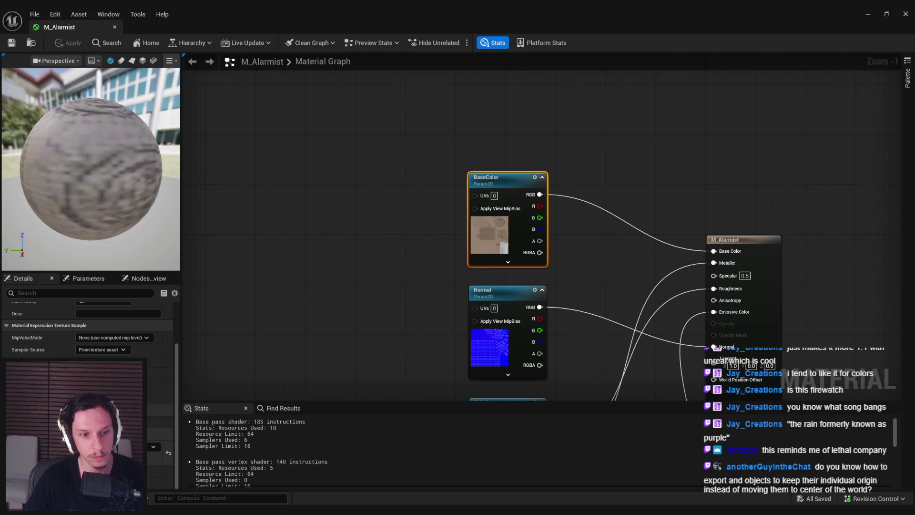
click(153, 447)
text(alarm)
click(152, 336)
right_drag(467, 356, 436, 290)
- Assign T_Alarmist_N to the Normal parameter, undoing an initial wrong pick
click(443, 286)
click(153, 446)
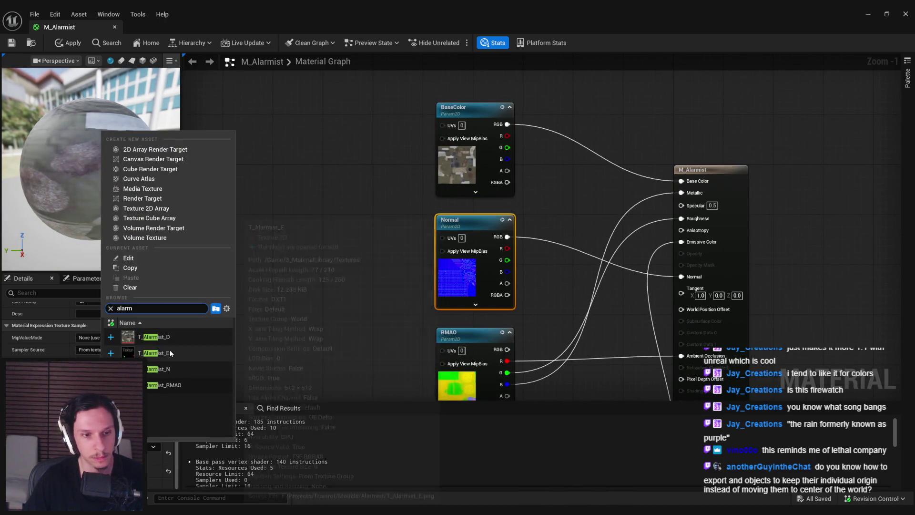
click(170, 353)
right_drag(333, 238, 311, 148)
key(ctrl+z)
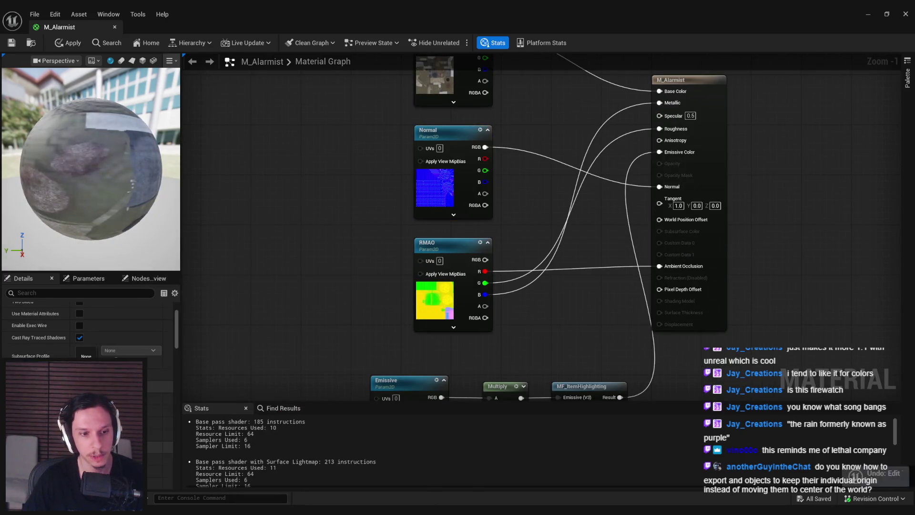
click(422, 195)
click(153, 447)
text(alarm)
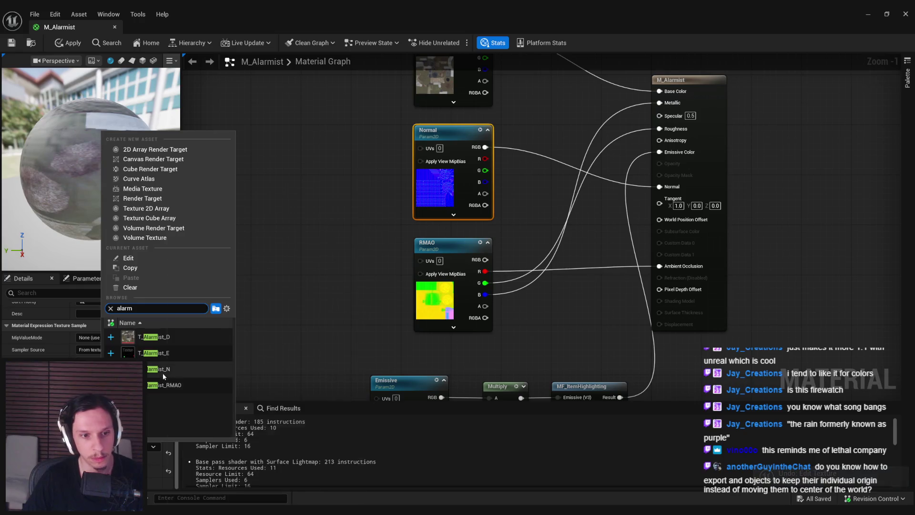
click(165, 384)
- Assign T_Alarmist_RMAO to the RMAO texture parameter
click(429, 245)
click(153, 447)
text(alar)
click(167, 337)
right_drag(371, 336, 352, 251)
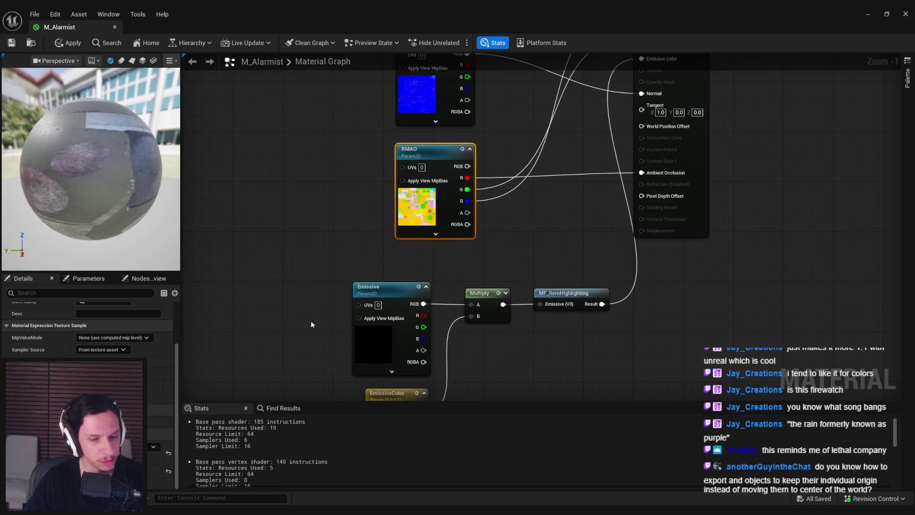
- Switch to Blender and show the Unreal Engine asset exporter settings
key(alt+Tab)
mouse_move(477, 251)
middle_down()
mouse_move(456, 276)
mouse_move(485, 244)
middle_up()
click(758, 234)
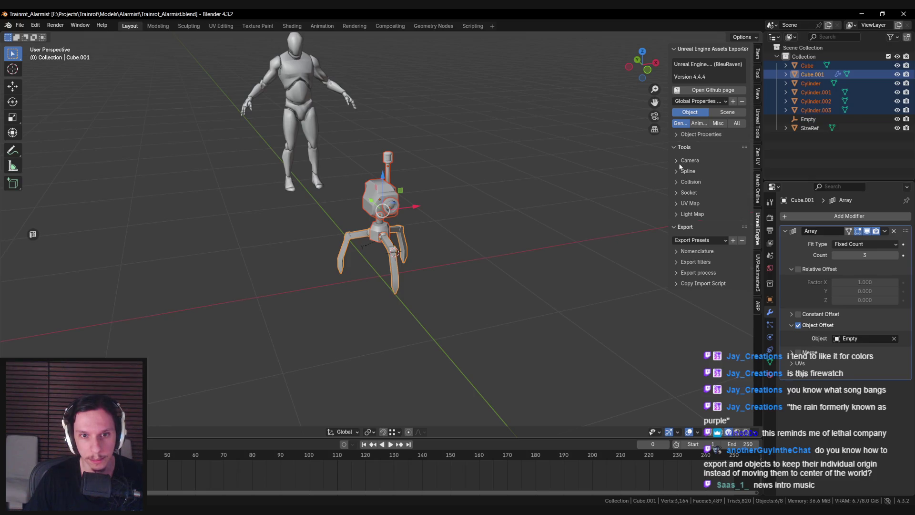
- Select the leg object Cube.001 and inspect the robot's legs
middle_drag(611, 287, 396, 308)
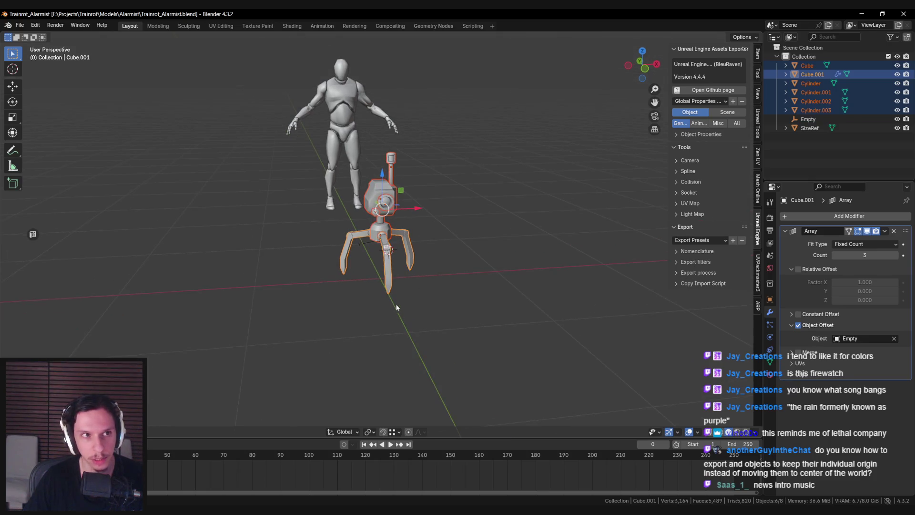
middle_drag(386, 250, 377, 245)
click(377, 245)
scroll(376, 246, up, 5)
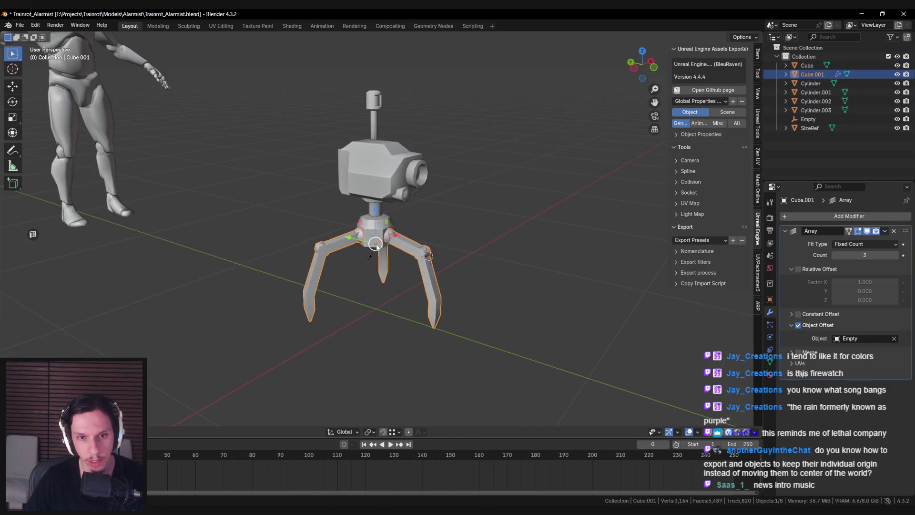
scroll(377, 245, down, 4)
middle_drag(377, 245, 376, 264)
scroll(373, 261, up, 4)
scroll(371, 241, down, 4)
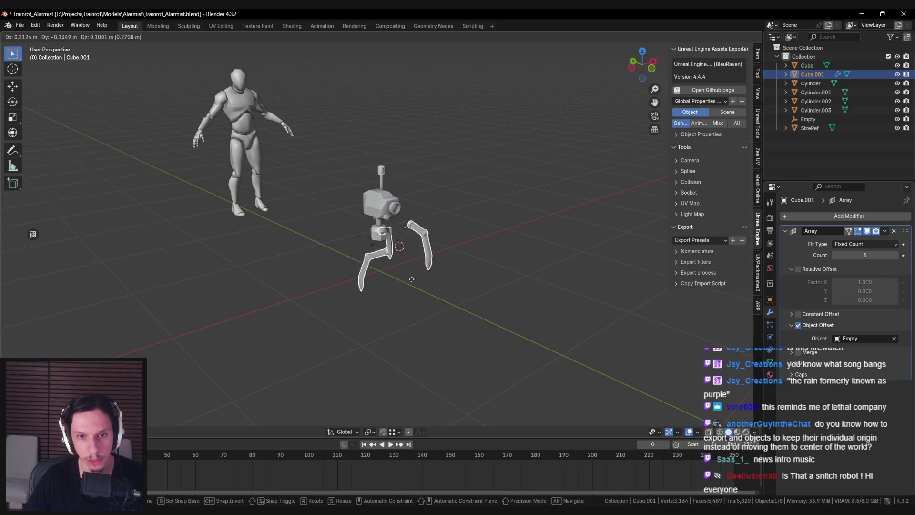
- Save Trainrot_Alarmist.blend and return to M_Alarmist's Emissive texture parameter in Unreal
key(ctrl+s)
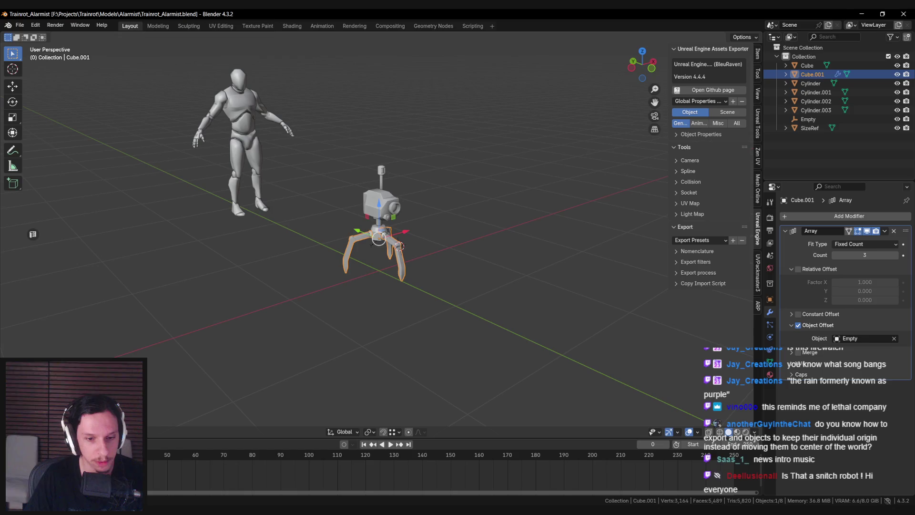
click(322, 491)
click(384, 300)
right_drag(385, 300, 384, 258)
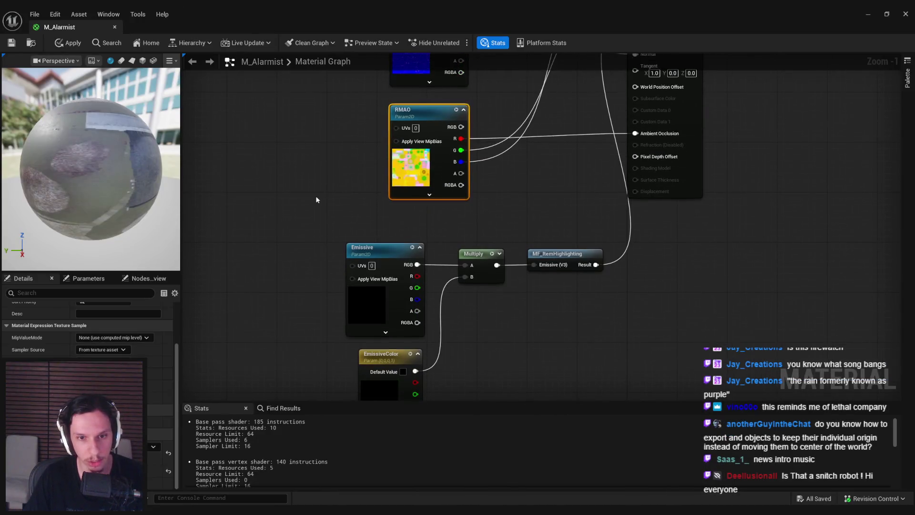
- Set the Emissive texture parameter to the Alarmist emissive texture T_Alarmist_E
scroll(317, 202, down, 1)
click(153, 447)
text(emissive)
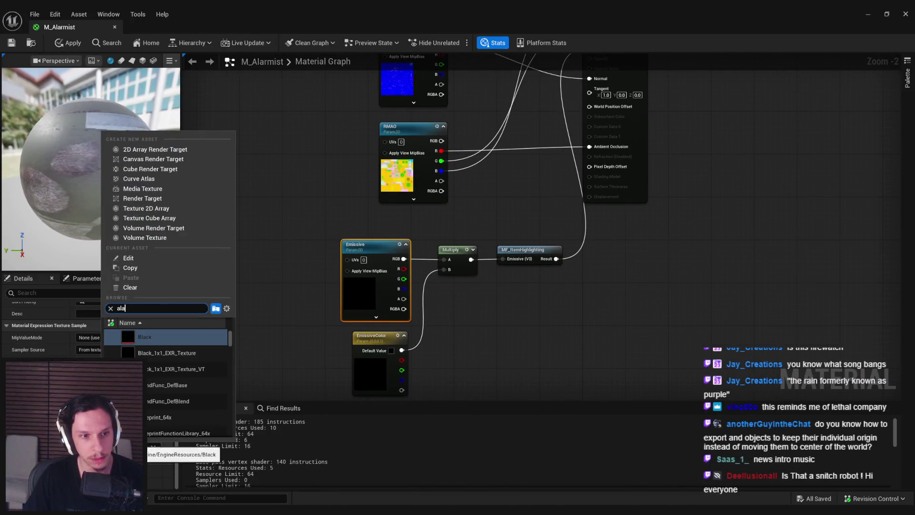
click(165, 349)
- Raise the EmissiveColor parameter to white
click(377, 292)
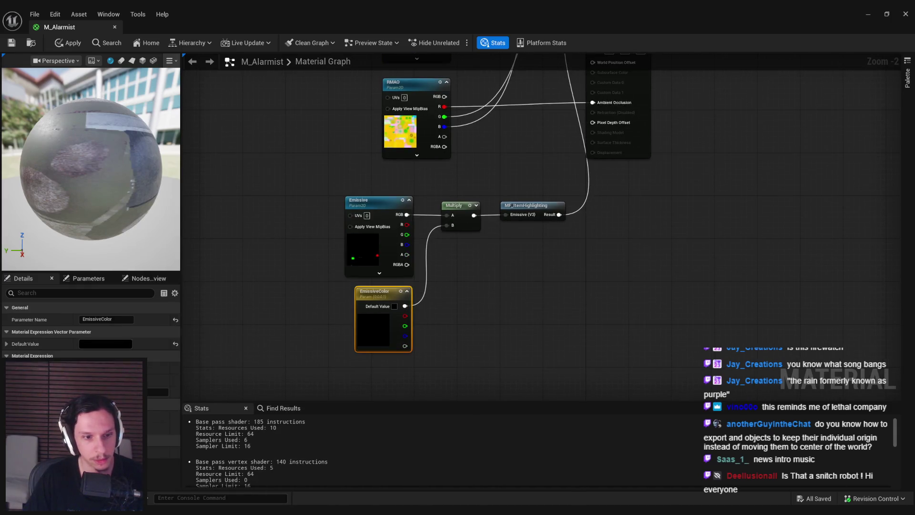
click(115, 342)
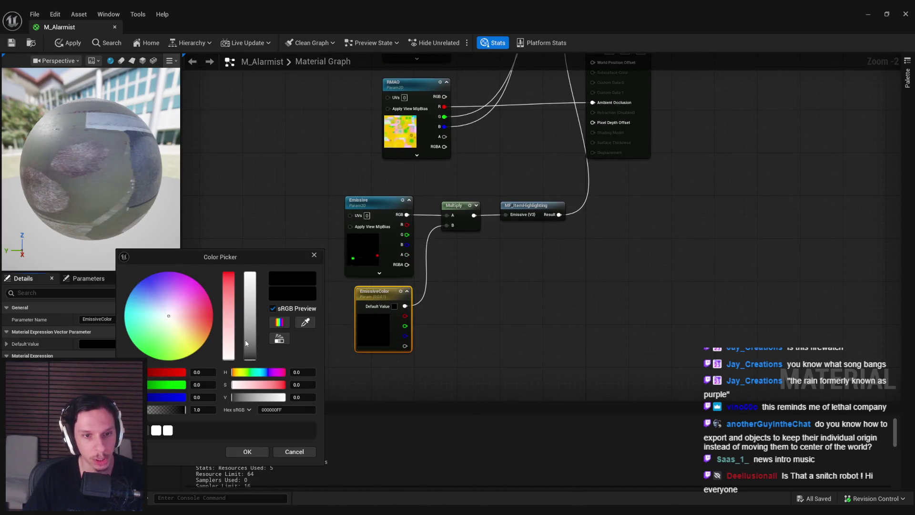
click(247, 270)
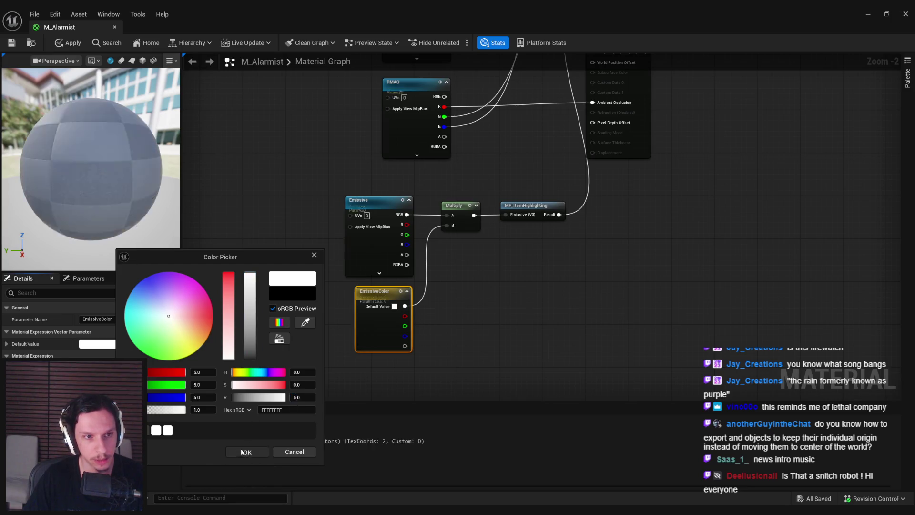
click(247, 451)
- Rearrange the emissive nodes and wire the Emissive texture's R channel into Multiply A
right_drag(304, 270, 335, 278)
click(335, 279)
mouse_move(527, 326)
mouse_down()
mouse_move(370, 200)
mouse_move(329, 221)
mouse_move(358, 243)
mouse_up()
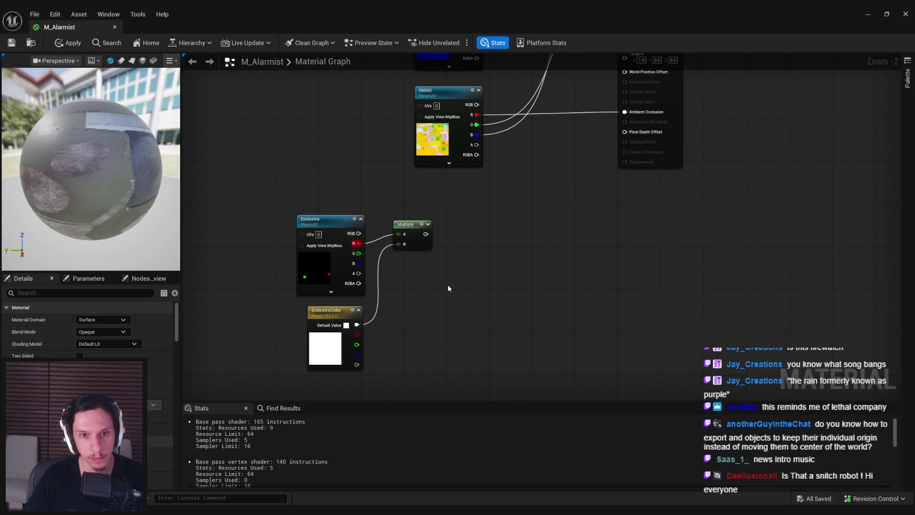
drag(420, 248, 420, 259)
right_drag(429, 290, 376, 336)
drag(372, 290, 408, 293)
right_drag(312, 375, 355, 302)
- Change the EmissiveColor parameter to bright yellow
click(350, 303)
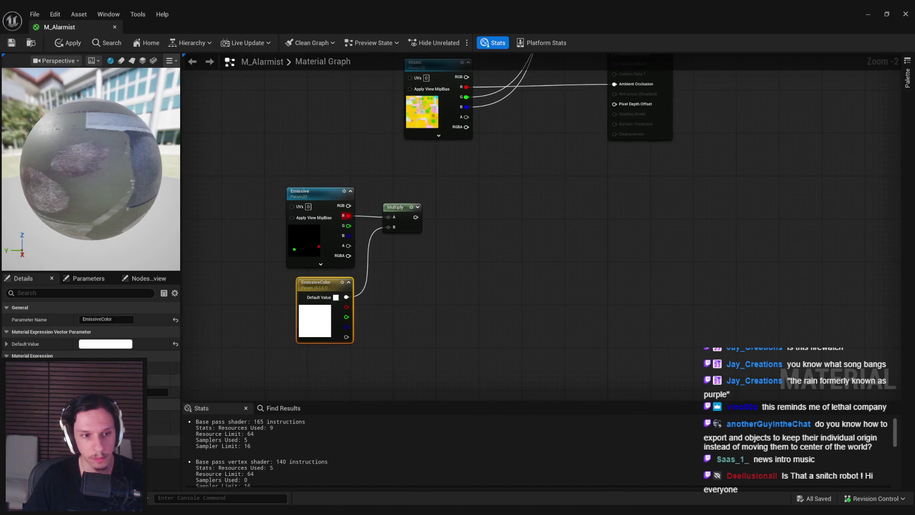
click(170, 343)
drag(206, 339, 208, 340)
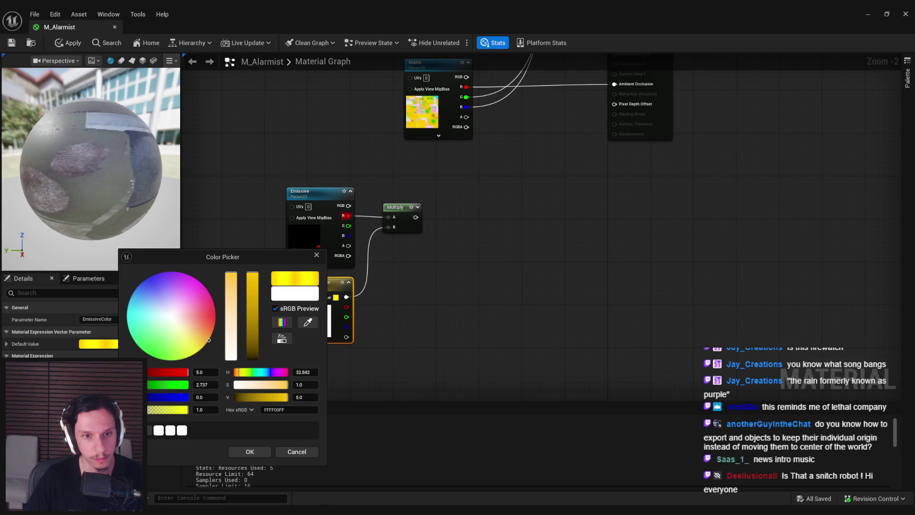
click(250, 451)
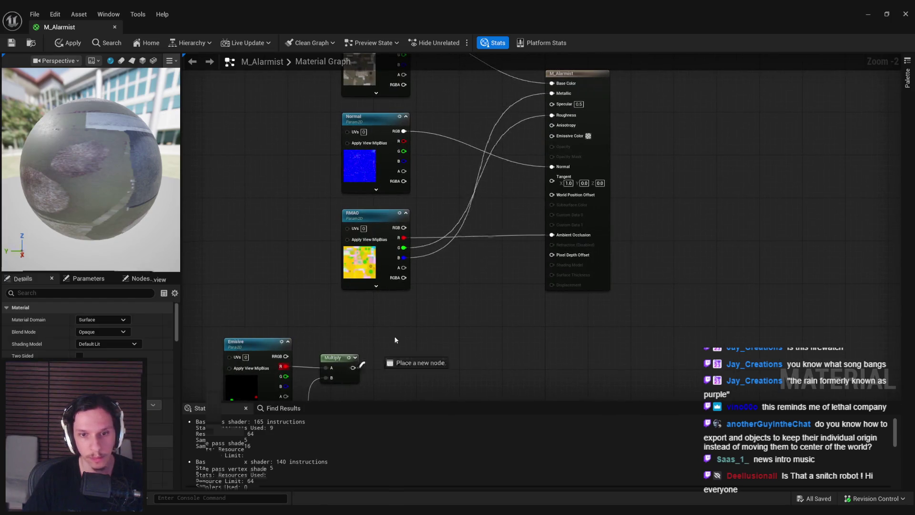
- Back in the level editor, select the ML_Alarmist material instance
key(alt+Tab)
text(m)
click(167, 371)
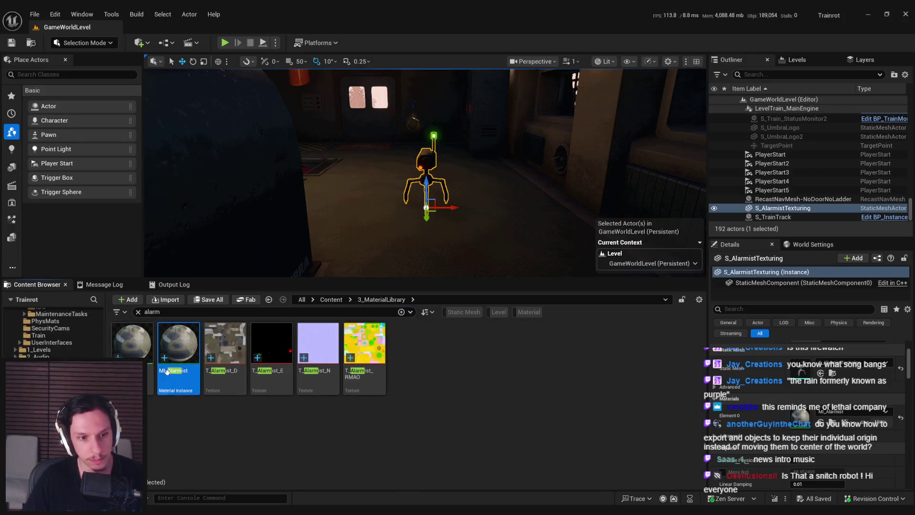
- Force-delete the ML_Alarmist material instance despite its remaining references
key(Delete)
click(403, 391)
text(alarmi)
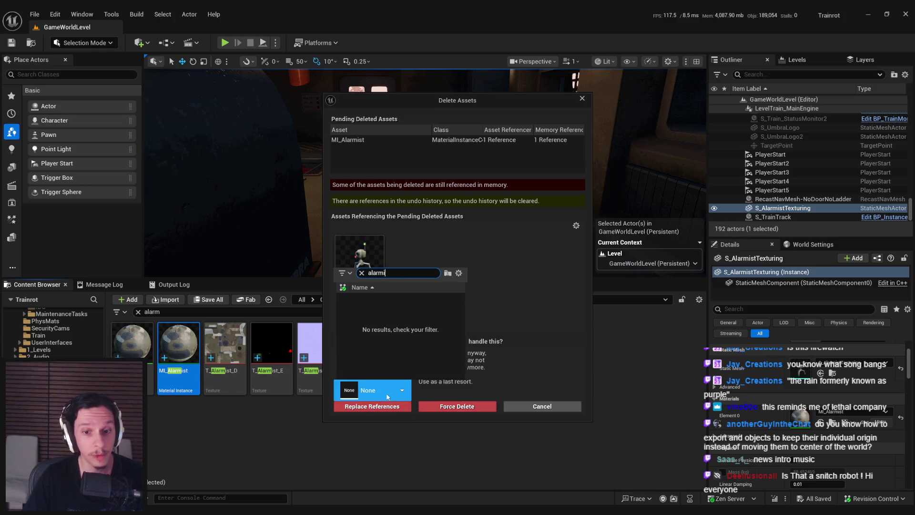
key(Escape)
click(431, 407)
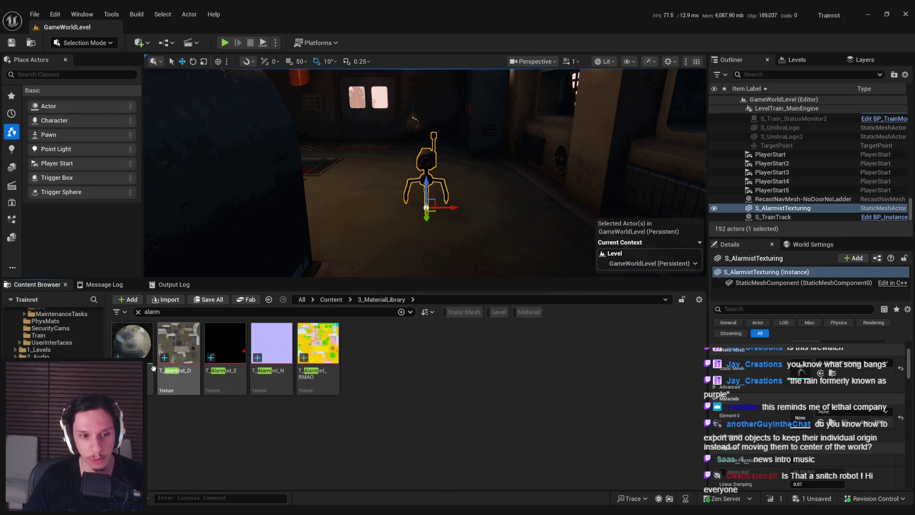
- Assign M_Alarmist to Element 0 of the S_AlarmistTexturing mesh and close its editor
double_click(819, 366)
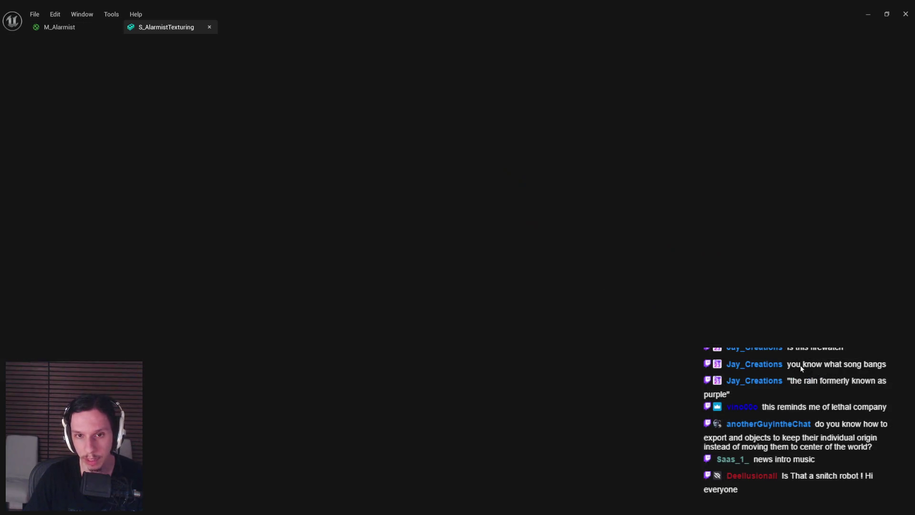
click(742, 113)
text(alarmist)
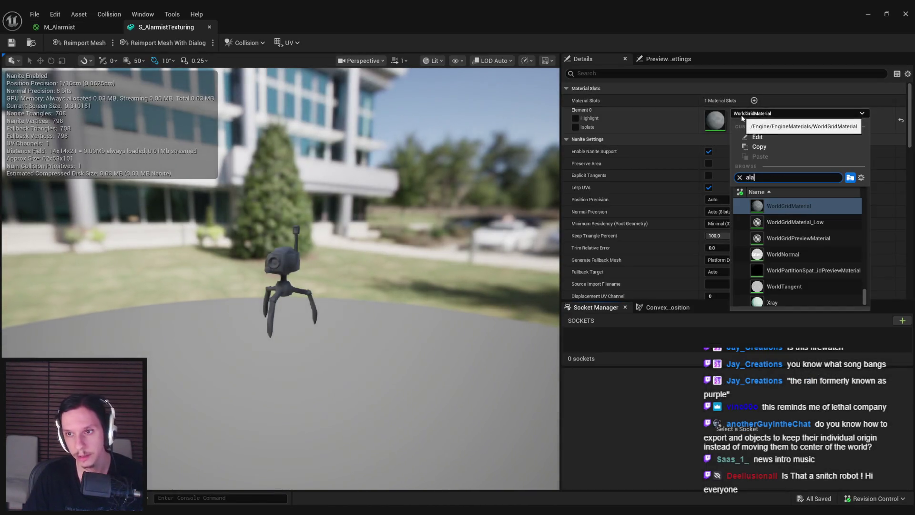
click(788, 205)
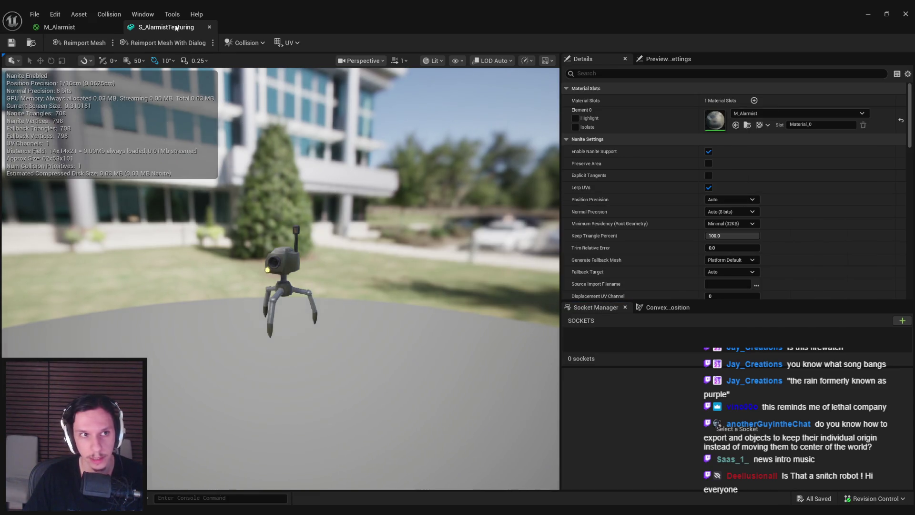
middle_click(176, 27)
- Move the level camera closer to see the robot's lamp glowing yellow
click(868, 13)
mouse_move(422, 181)
right_down()
mouse_move(353, 185)
mouse_move(380, 198)
mouse_move(348, 199)
mouse_move(461, 190)
right_up()
scroll(381, 184, down, 1)
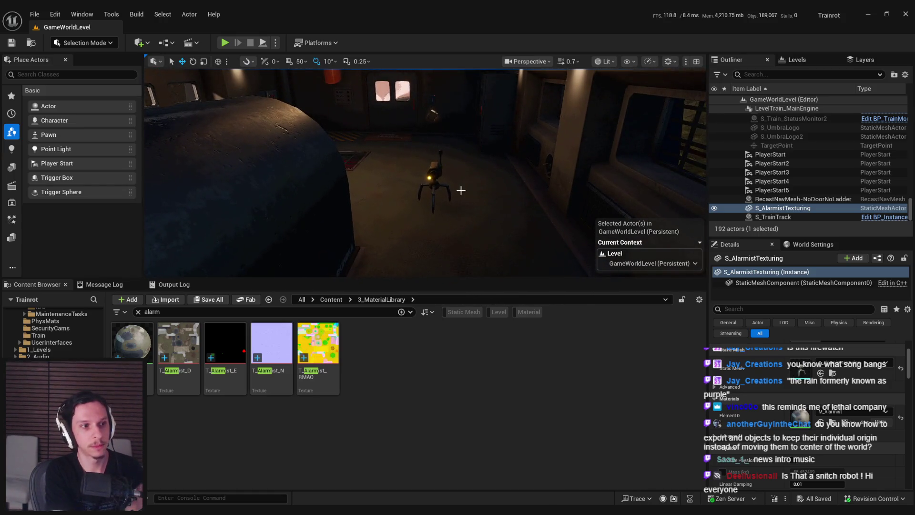
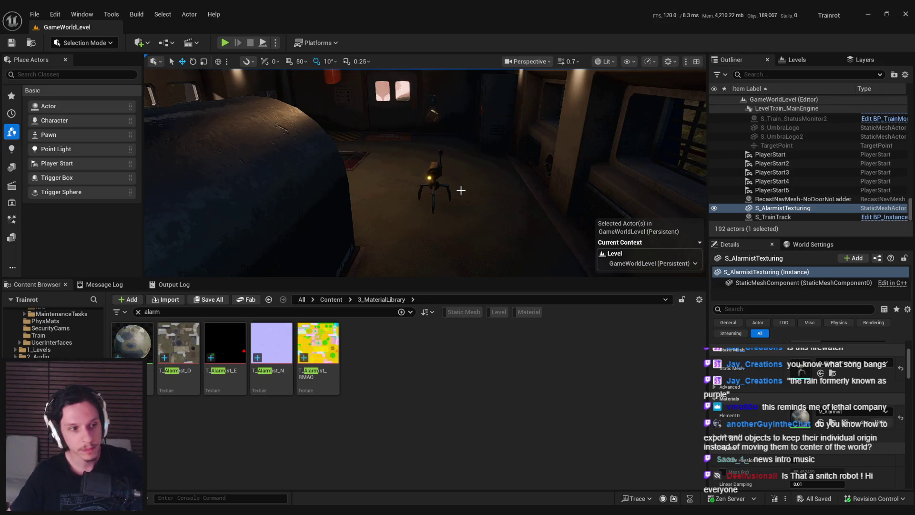
- Delete the alarmist robot from the level
right_drag(510, 220, 445, 202)
click(449, 198)
key(Delete)
- Clear the 'alarm' search and browse to Content > 0_Core > NPC in the content browser
click(137, 312)
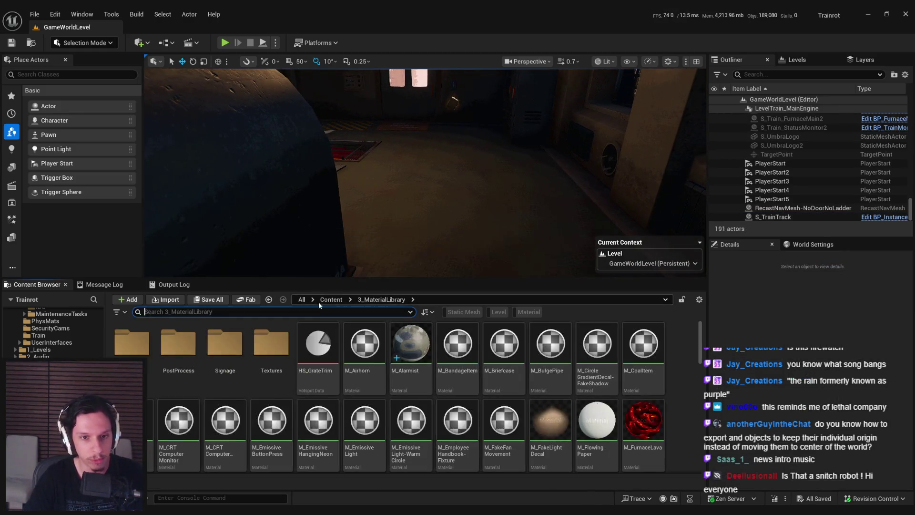
click(324, 301)
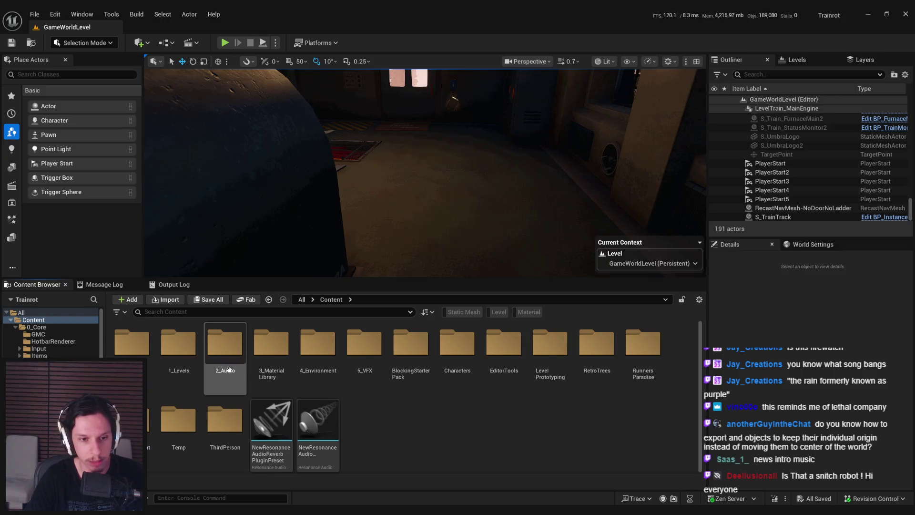
double_click(130, 353)
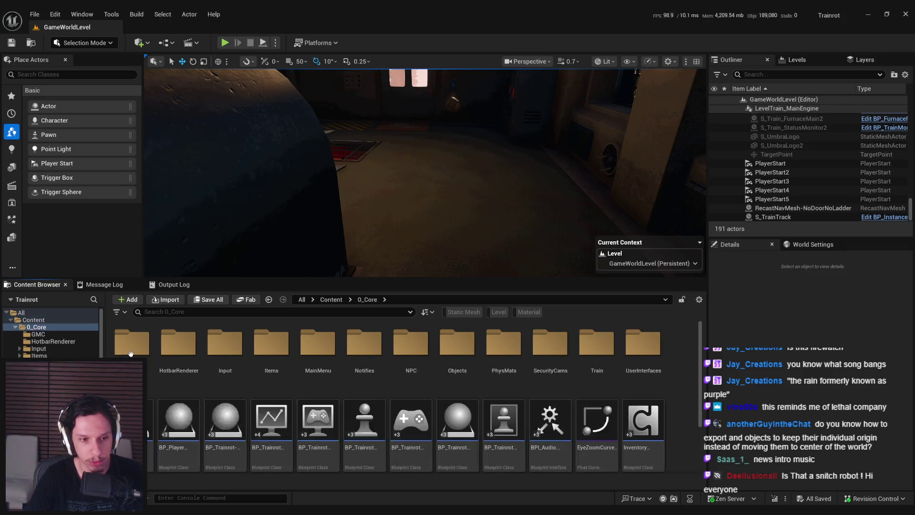
click(401, 357)
double_click(402, 356)
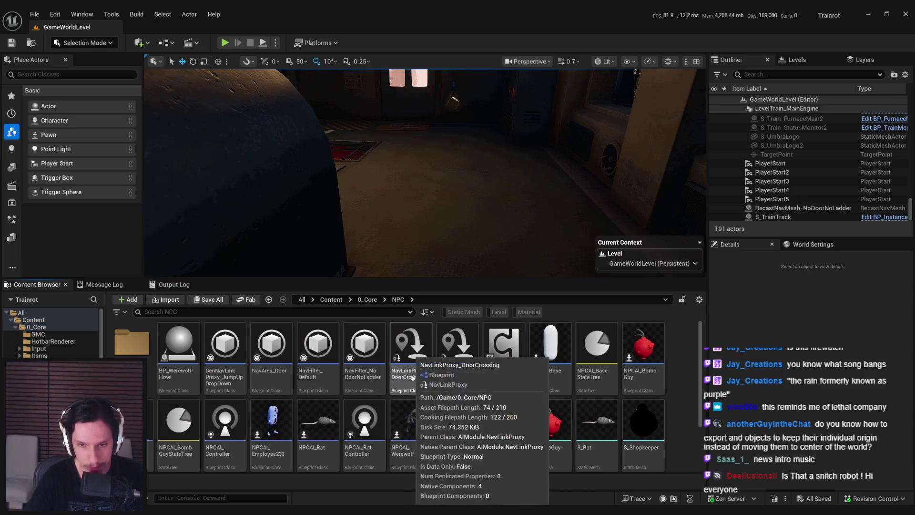
scroll(399, 447, down, 2)
scroll(401, 451, up, 2)
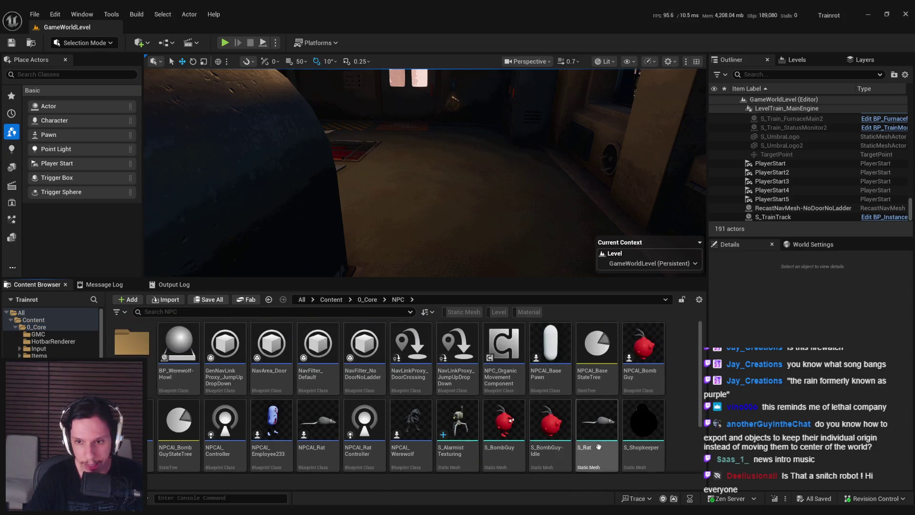
- Duplicate the NPCAI_Bomb Guy blueprint and open the new NPCAI_Alarmist copy
right_click(658, 358)
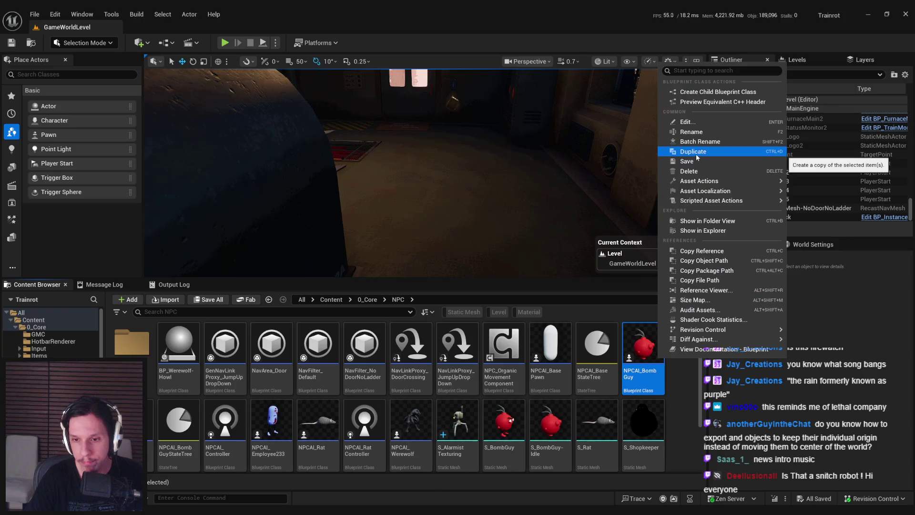
click(694, 151)
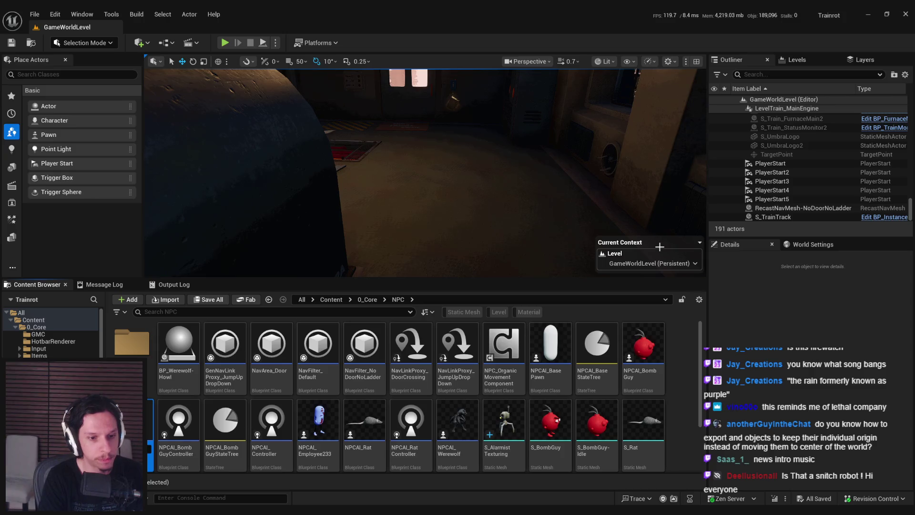
double_click(550, 352)
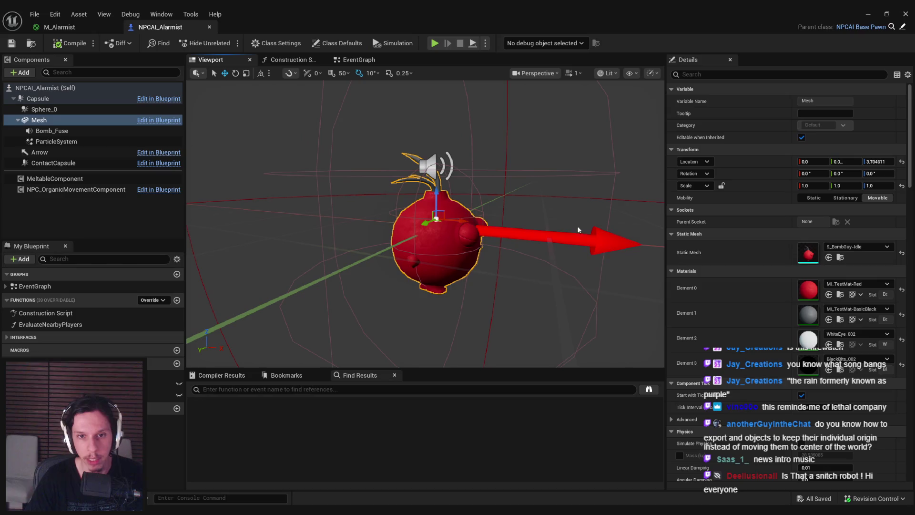
- Set the Mesh component's static mesh to S_AlarmistTexturing with Z location 0
click(868, 247)
text(alarm)
click(840, 353)
scroll(498, 289, down, 5)
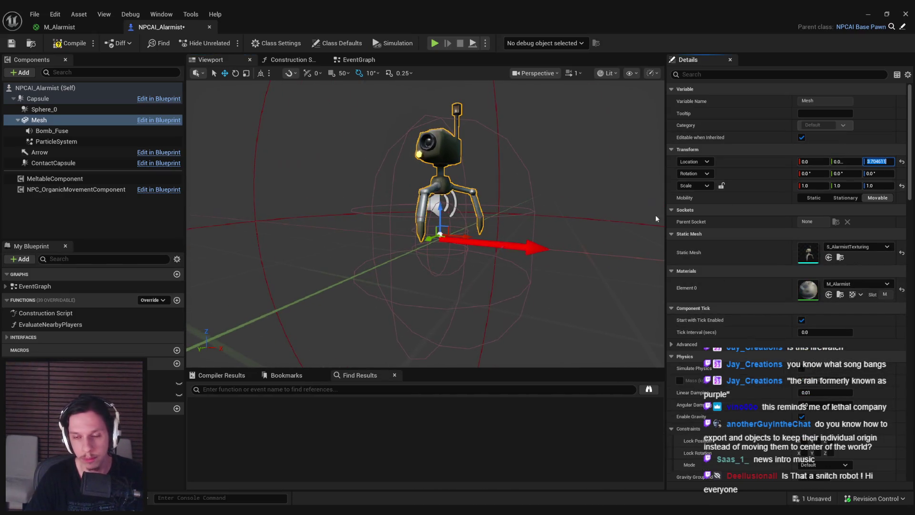
text(0)
key(Return)
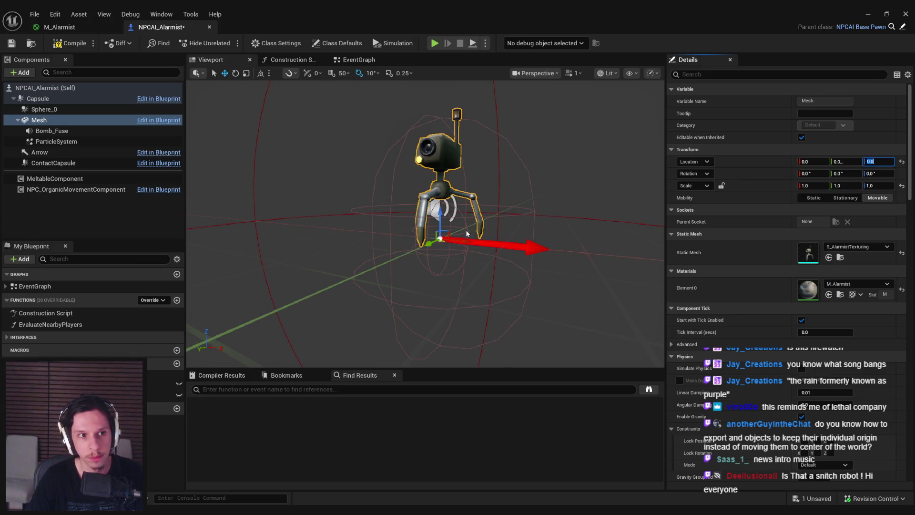
- Frame the Sphere_0 detection sphere and find its references in the EventGraph
click(45, 109)
click(37, 98)
click(45, 109)
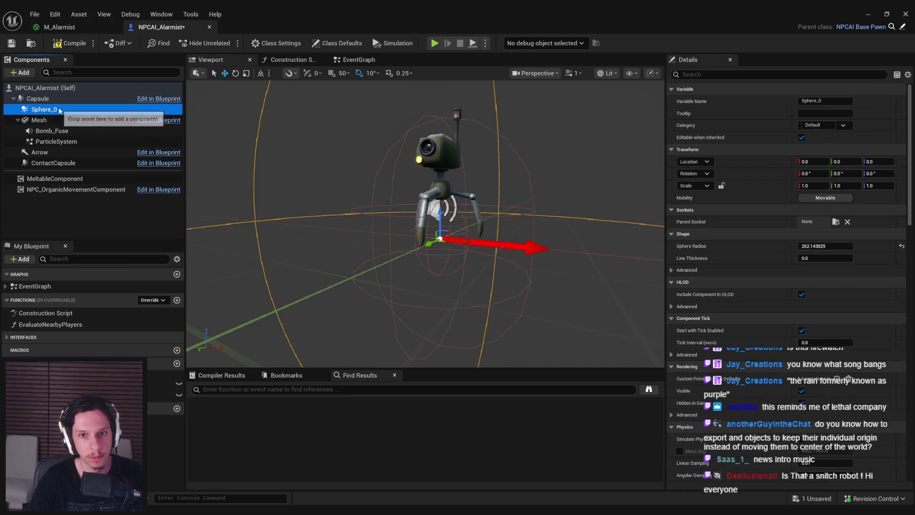
double_click(47, 110)
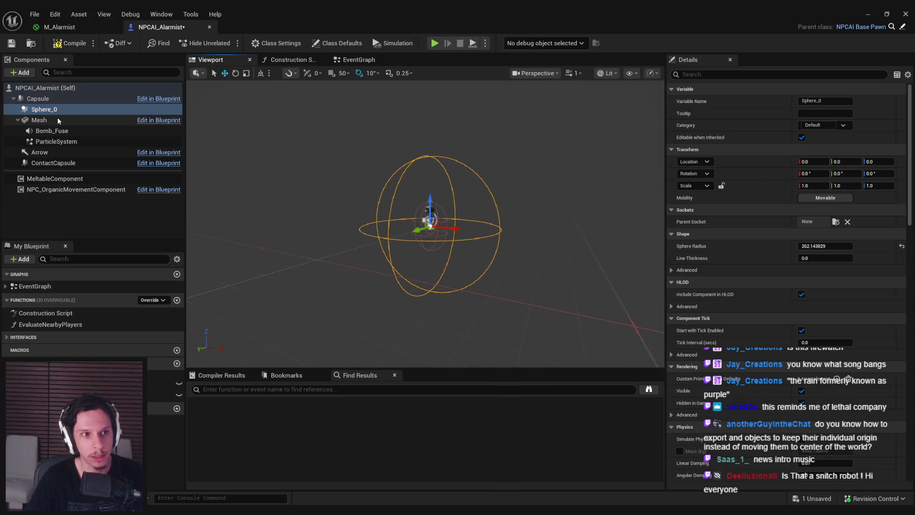
click(354, 60)
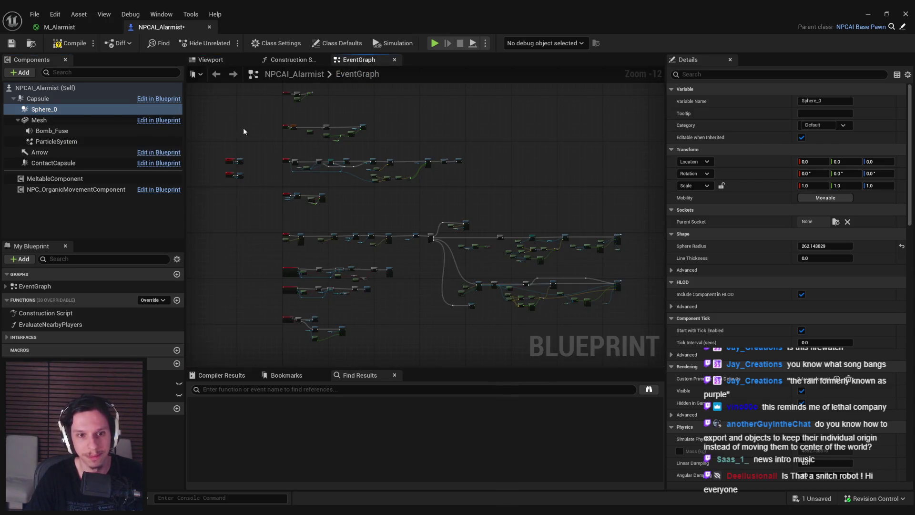
right_click(67, 110)
mouse_move(119, 131)
click(202, 131)
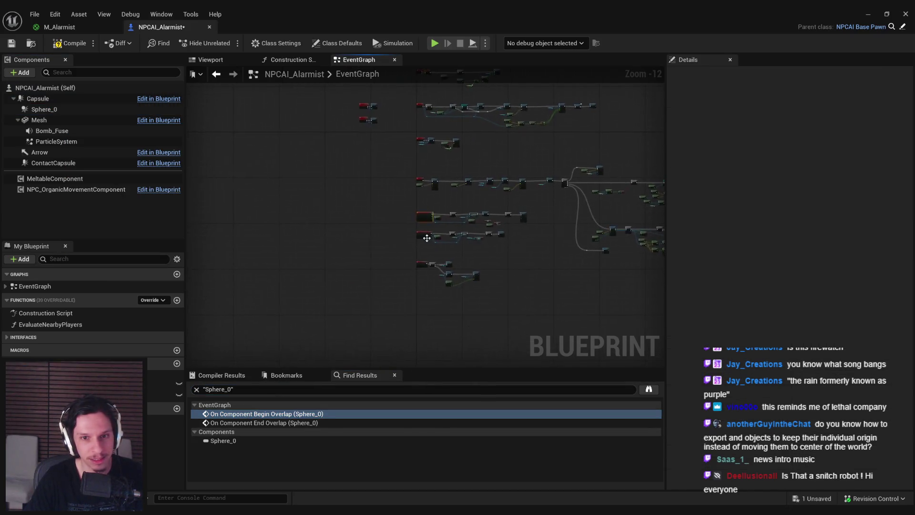
- Pan the graph past the timer nodes and box-select the Sphere_0 overlap event nodes
scroll(317, 308, down, 4)
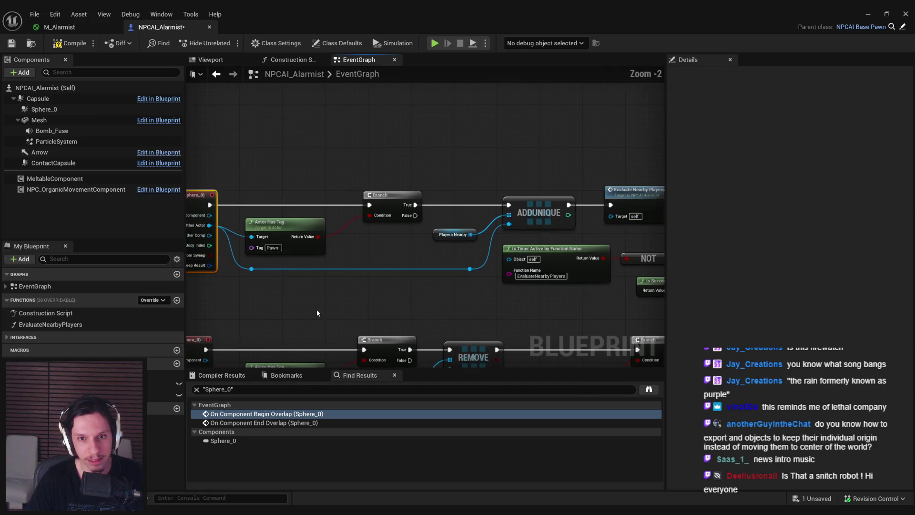
scroll(316, 312, down, 1)
right_drag(317, 312, 229, 310)
mouse_move(365, 296)
right_down()
mouse_move(231, 288)
mouse_move(261, 268)
mouse_move(405, 243)
mouse_move(553, 239)
right_up()
scroll(553, 244, up, 1)
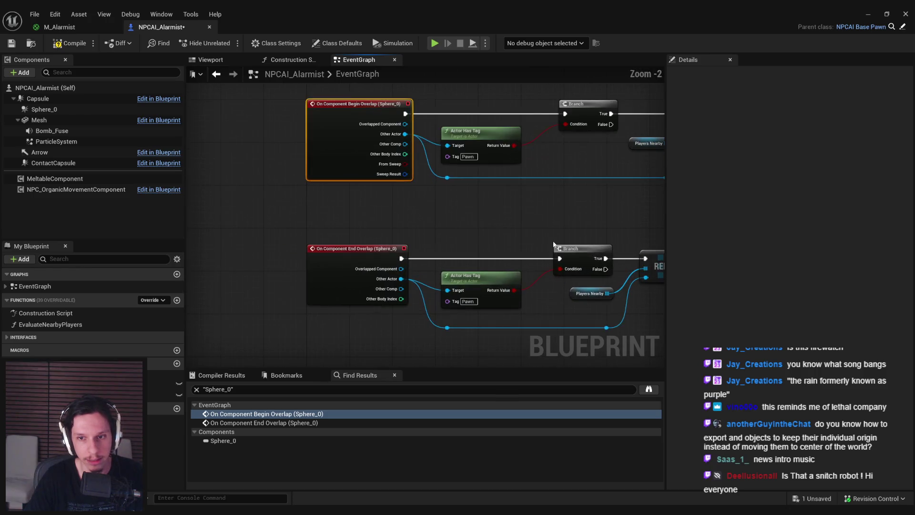
scroll(553, 245, down, 4)
drag(581, 231, 285, 140)
- Delete the Sphere_0 overlap nodes and the Sphere_0 component, then save and compile
key(f)
key(Delete)
click(14, 45)
click(45, 109)
key(Delete)
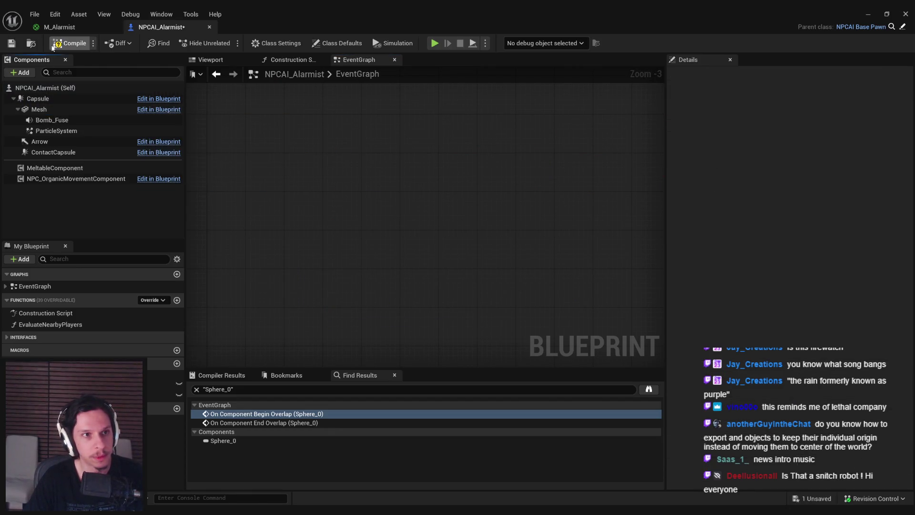
click(12, 44)
click(210, 59)
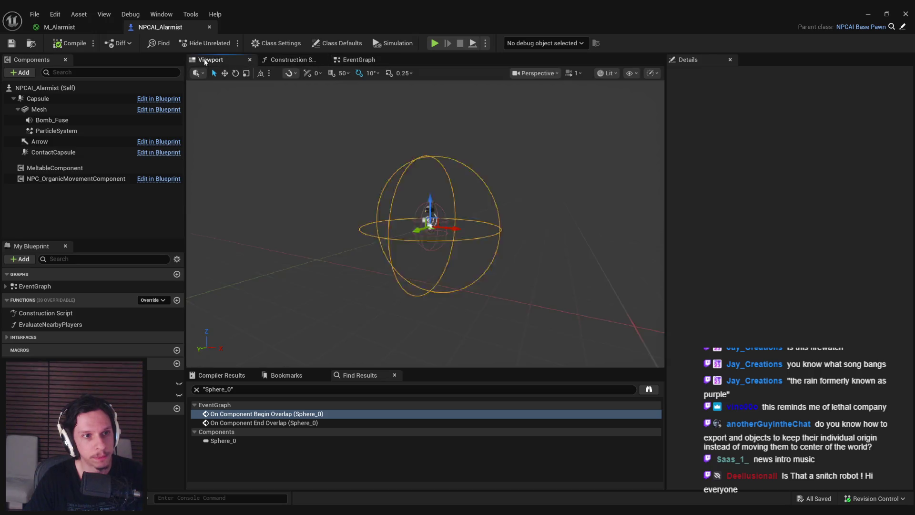
- Remove the fuse ParticleSystem component while keeping Bomb_Fuse, then switch to Blender
click(65, 121)
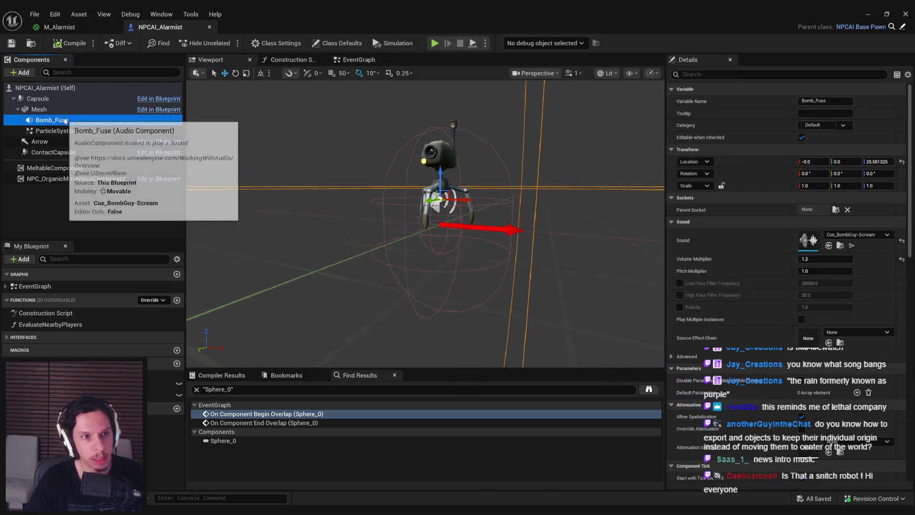
key(Delete)
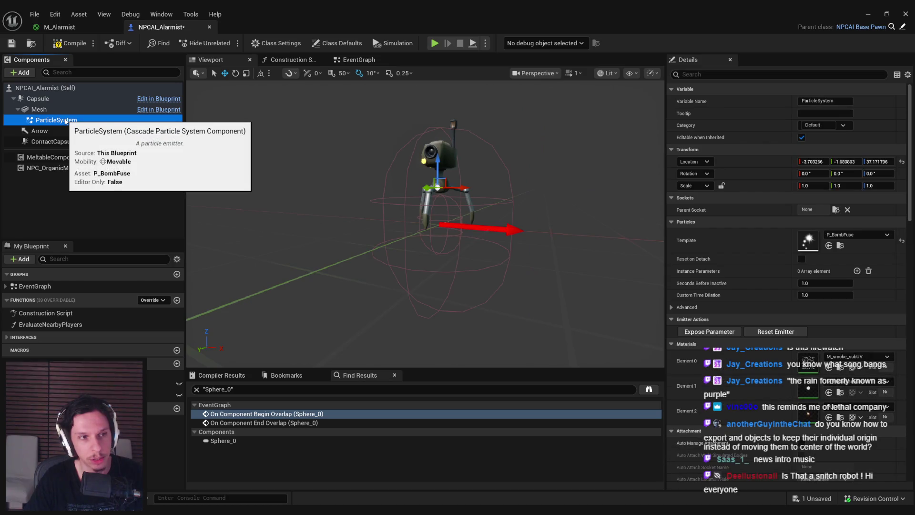
key(ctrl+z)
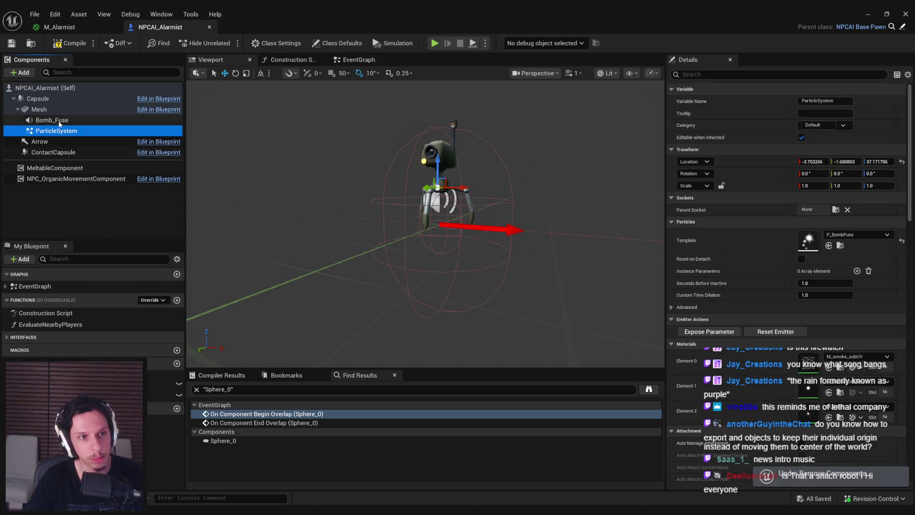
key(Delete)
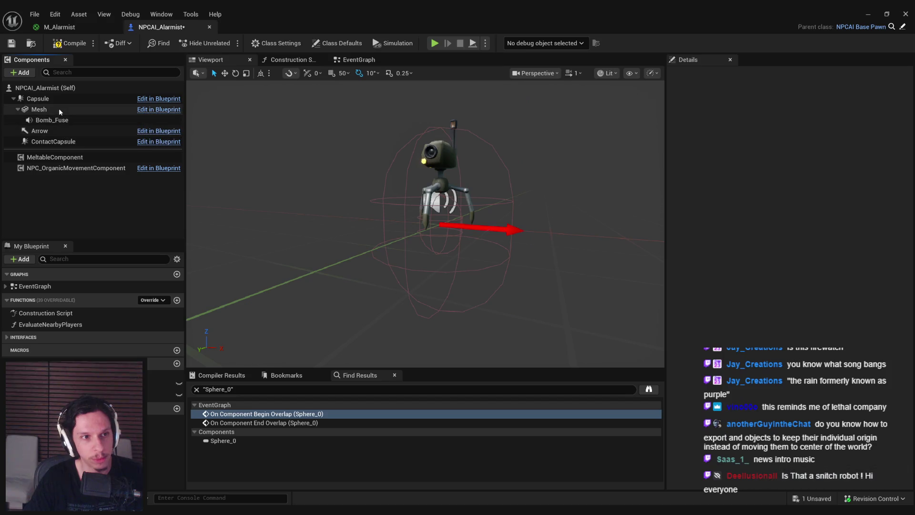
double_click(40, 109)
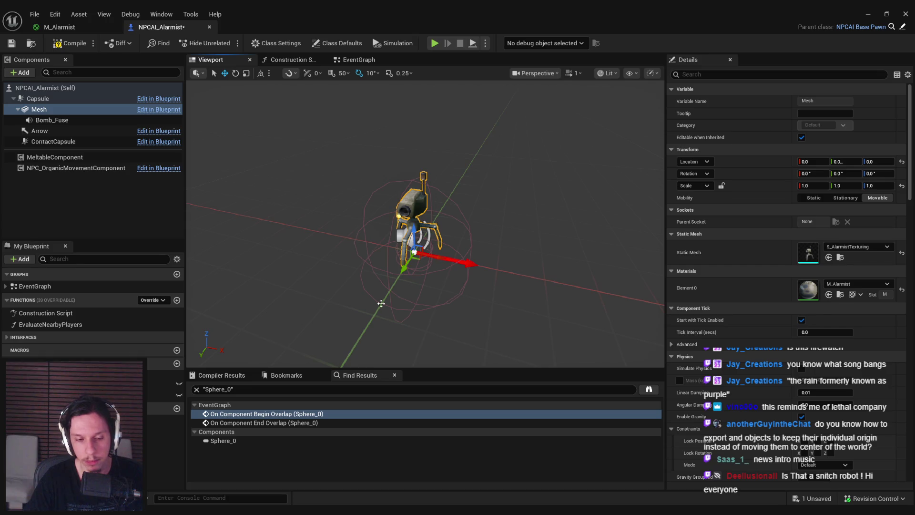
key(alt+Tab)
mouse_move(457, 276)
middle_down()
mouse_move(518, 274)
mouse_move(516, 241)
mouse_move(542, 284)
middle_up()
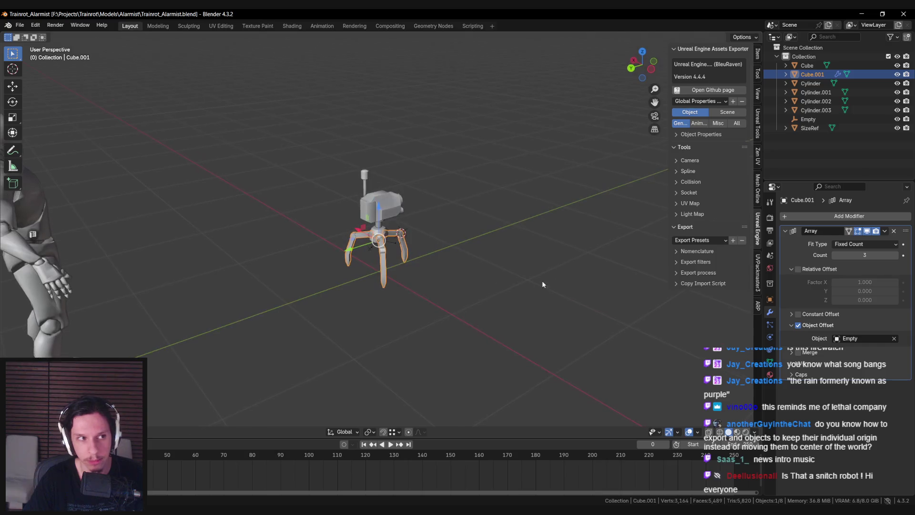
- Select all seven robot parts and save Trainrot_Alarmist.blend
click(408, 276)
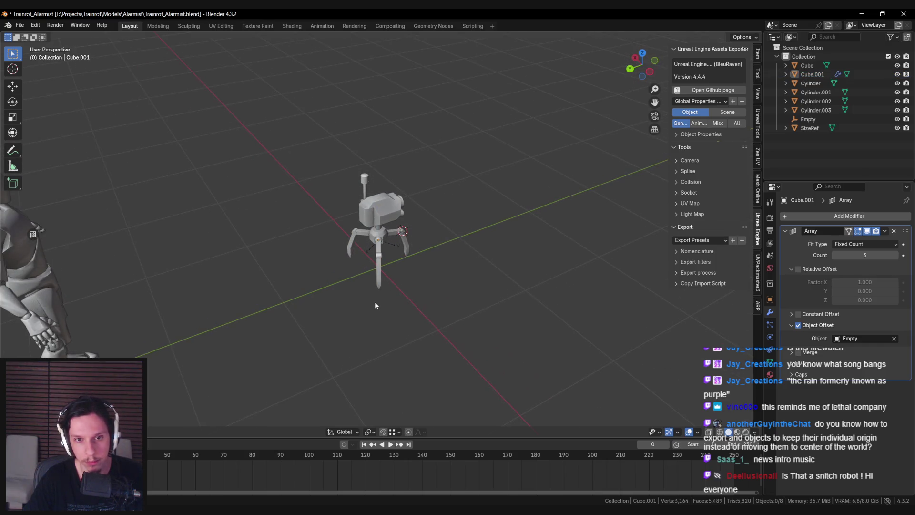
key(shift+z)
key(a)
key(shift+z)
key(ctrl+s)
mouse_move(415, 304)
middle_down()
mouse_move(400, 309)
mouse_move(418, 306)
middle_up()
- Rotate the robot about 70° around Z, pivoting on the 3D cursor at world origin, and save
key(shift+s)
click(378, 314)
click(368, 431)
click(386, 392)
key(r)
key(z)
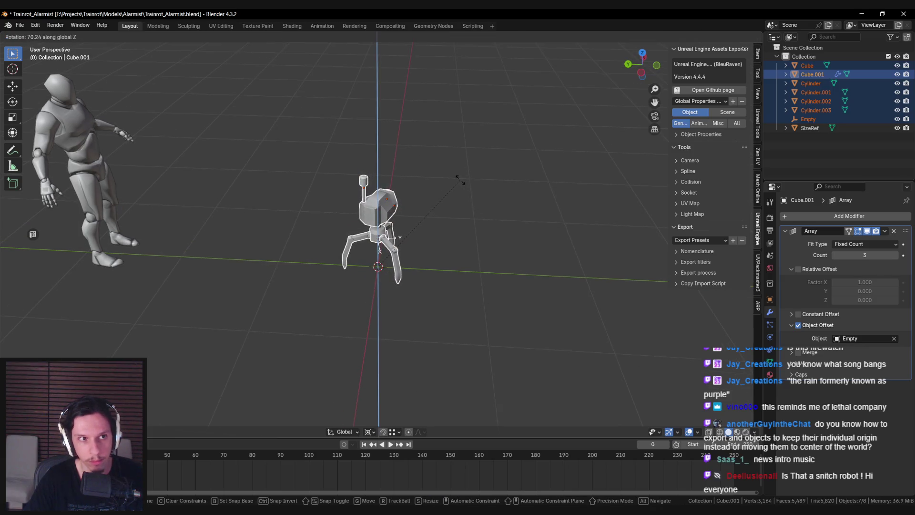
click(460, 181)
mouse_move(460, 180)
middle_down()
mouse_move(448, 238)
mouse_move(379, 237)
middle_up()
key(ctrl+s)
- Deselect the Empty, save again, and export the robot as FBX
middle_drag(208, 128, 379, 270)
ctrl+click(370, 270)
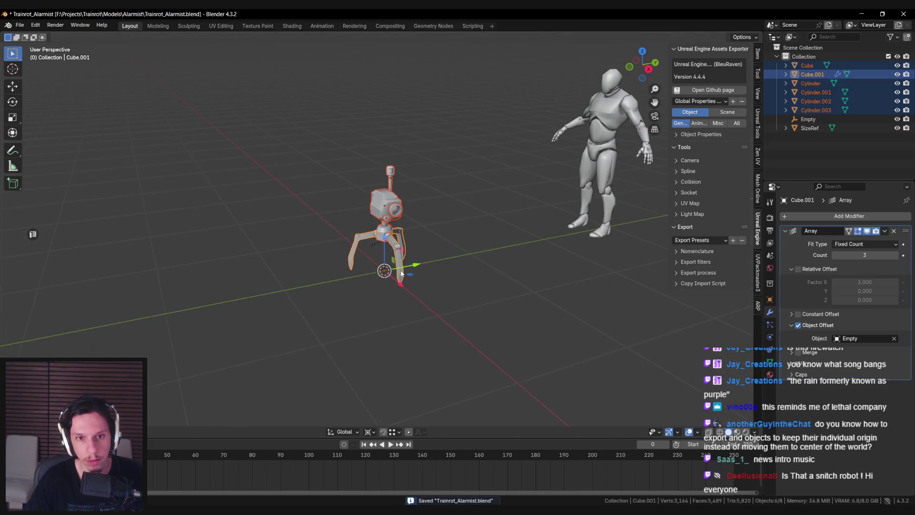
key(ctrl+s)
click(20, 25)
mouse_move(30, 161)
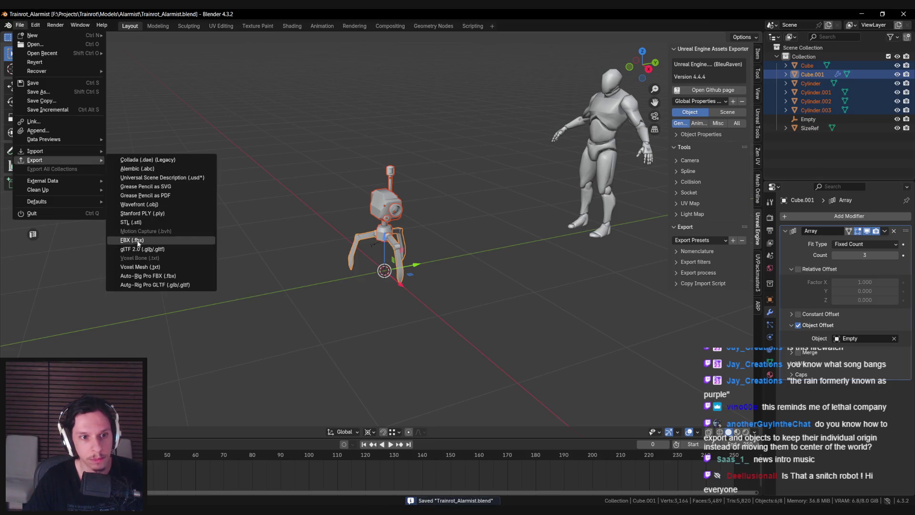
click(142, 242)
double_click(348, 164)
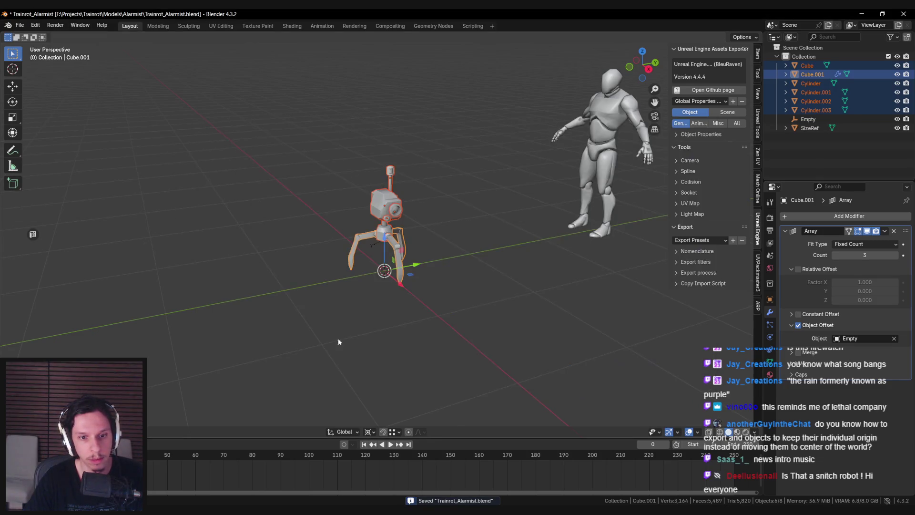
click(279, 472)
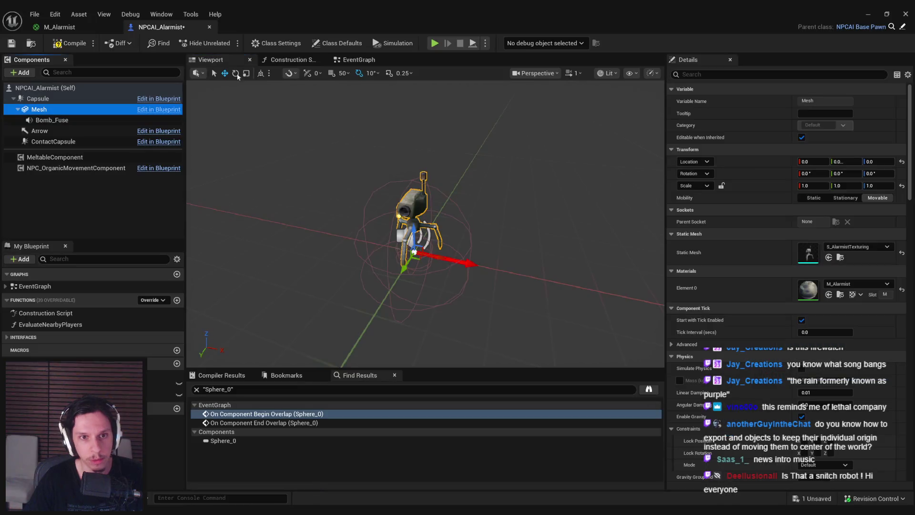
- Reimport the updated S_AlarmistTexturing mesh and save all changes
double_click(808, 258)
click(79, 43)
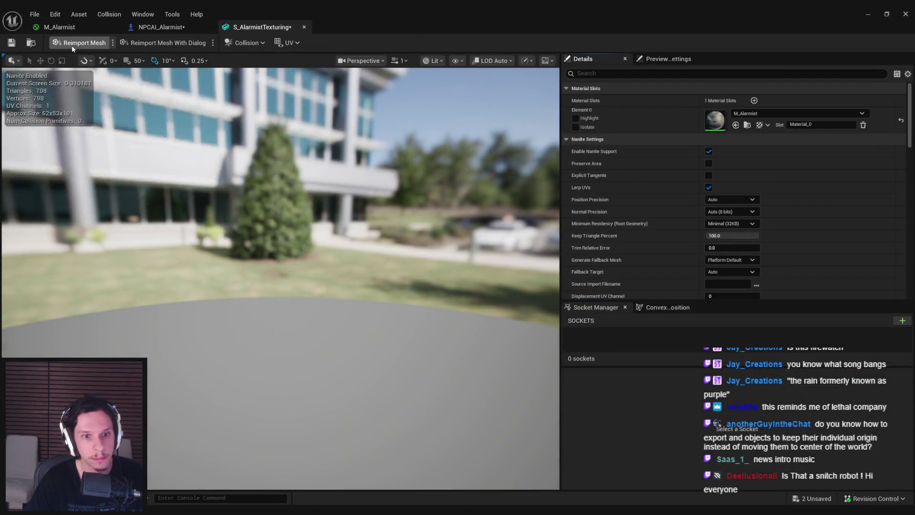
click(160, 27)
key(ctrl+s)
mouse_move(419, 214)
right_down()
mouse_move(479, 222)
mouse_move(448, 217)
right_up()
scroll(464, 220, down, 3)
- Lengthen the capsule half height and lower the robot mesh to Z −46.9
click(46, 101)
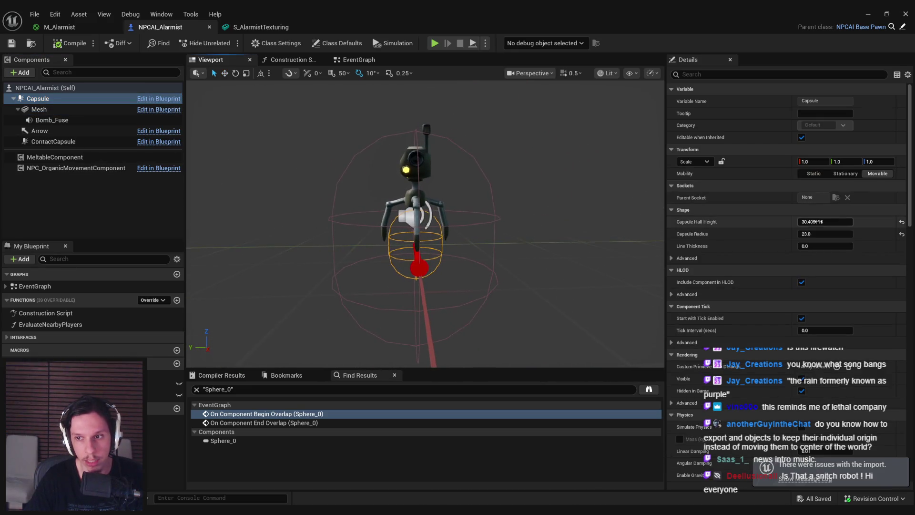
drag(825, 222, 816, 232)
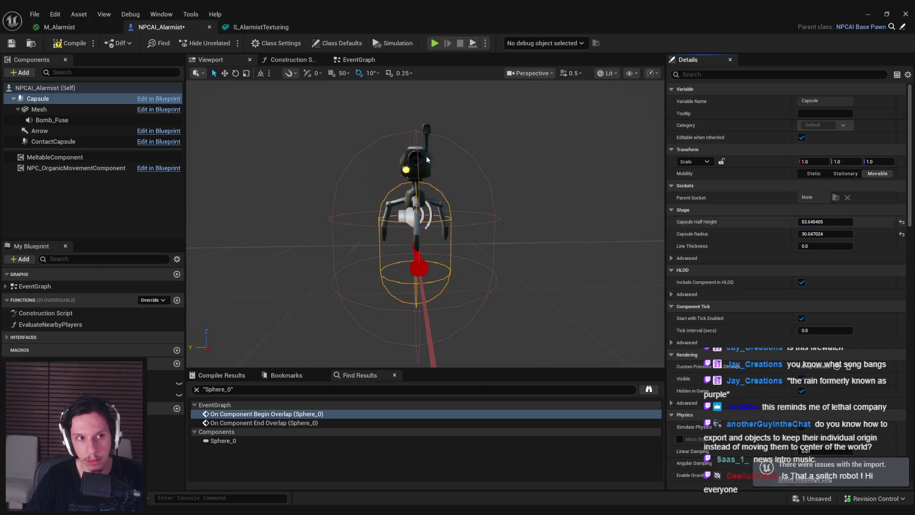
click(421, 194)
drag(416, 222, 416, 277)
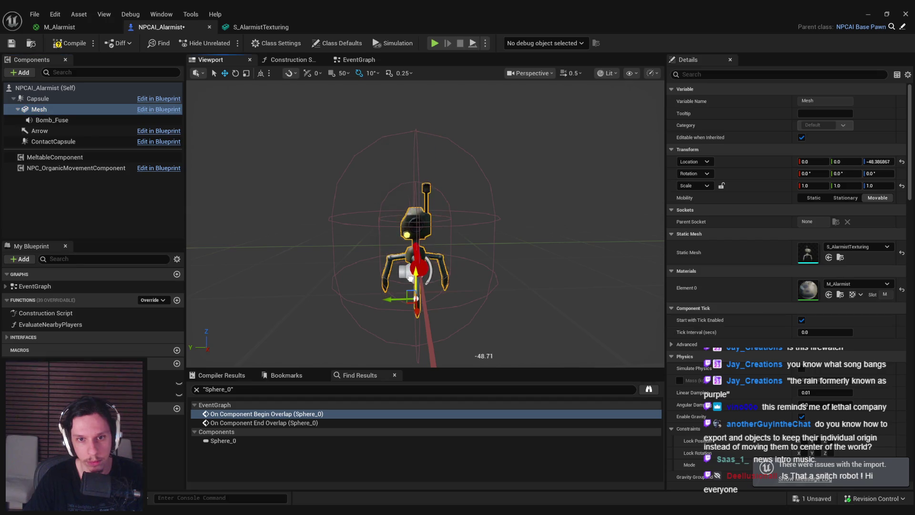
right_drag(383, 285, 384, 329)
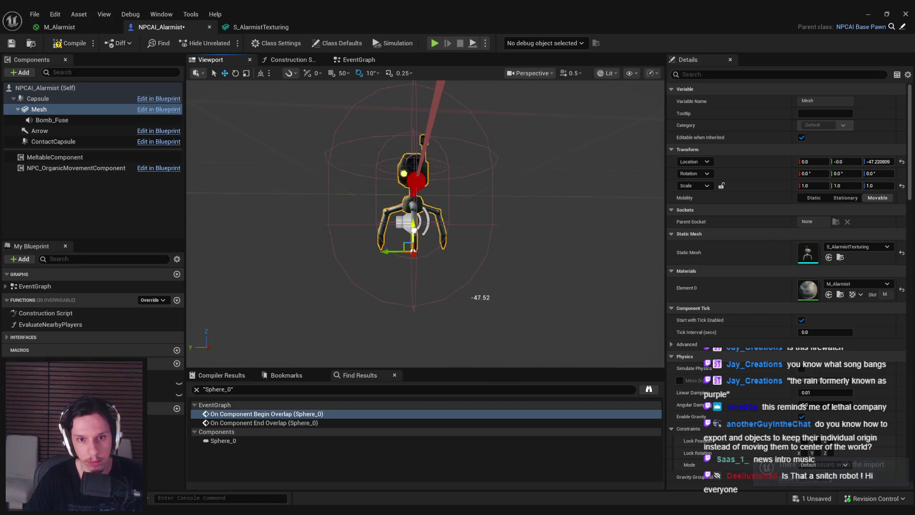
right_drag(416, 198, 416, 163)
- Shrink the capsule half height to 40.72 to fit the robot, then compile and save
click(38, 98)
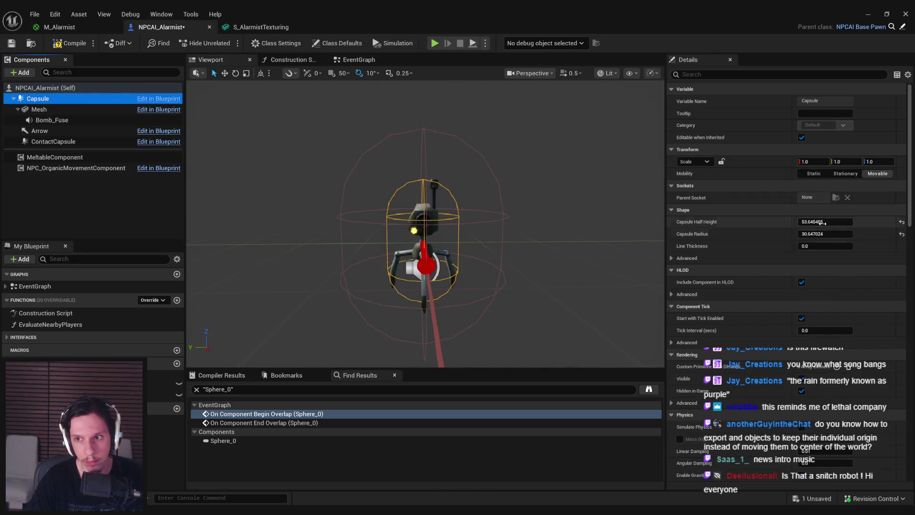
drag(825, 222, 821, 221)
mouse_move(416, 205)
right_down()
mouse_move(420, 276)
mouse_move(417, 219)
right_up()
click(69, 43)
click(12, 43)
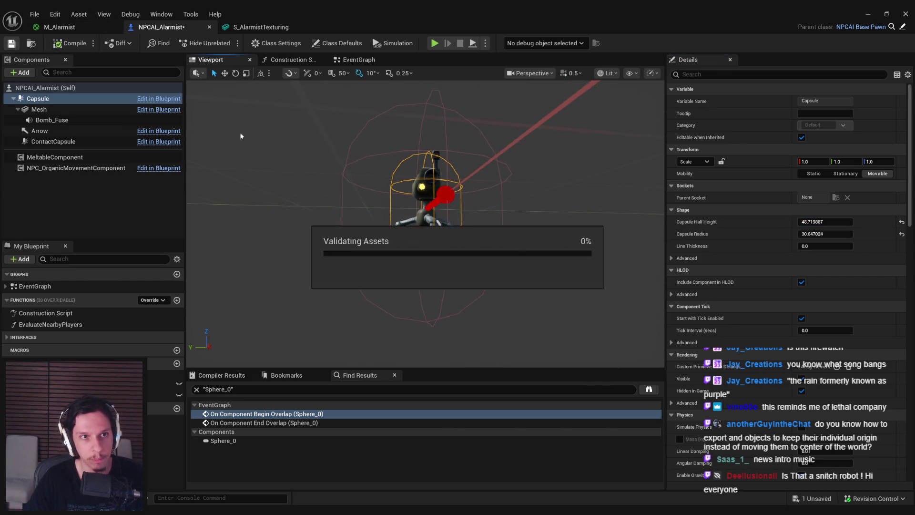
click(355, 61)
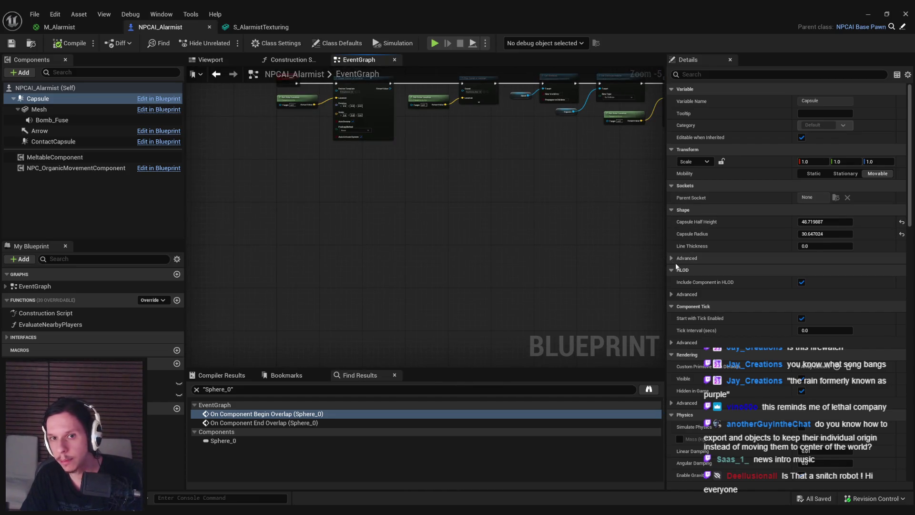
- Look over the BeginAggro, ServerBeginAggro, MultiBeginAggro and pitch multiplier Lerp nodes in the graph
scroll(460, 236, up, 1)
mouse_move(276, 162)
right_down()
mouse_move(347, 266)
mouse_move(340, 257)
right_up()
scroll(340, 256, down, 3)
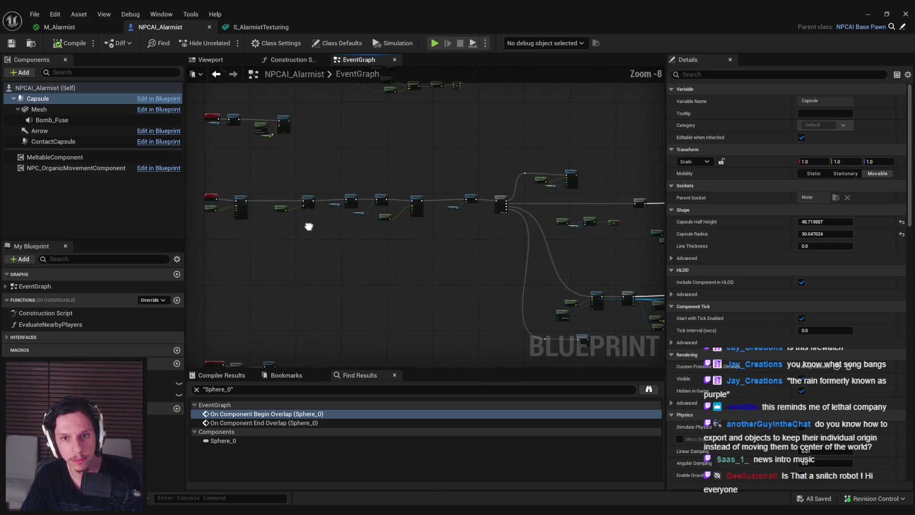
scroll(378, 226, up, 5)
scroll(400, 295, down, 2)
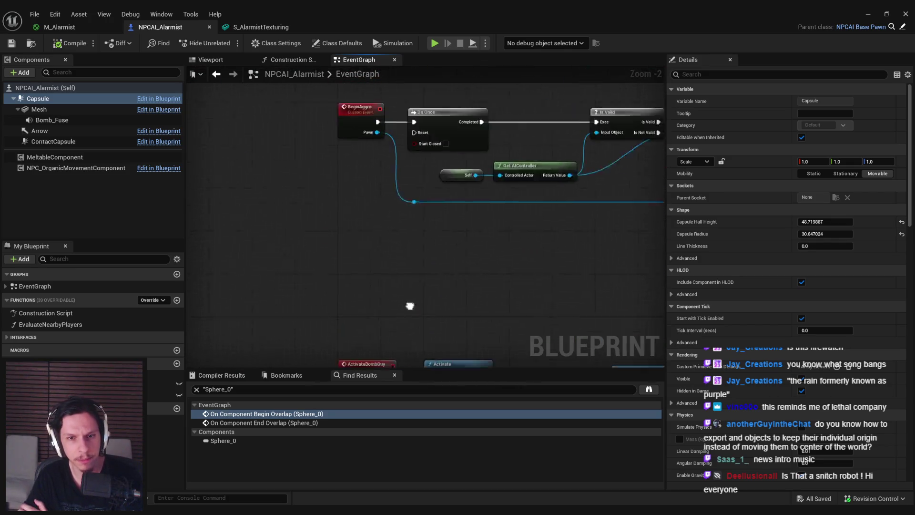
right_drag(408, 305, 570, 239)
scroll(387, 210, up, 1)
right_drag(658, 200, 431, 207)
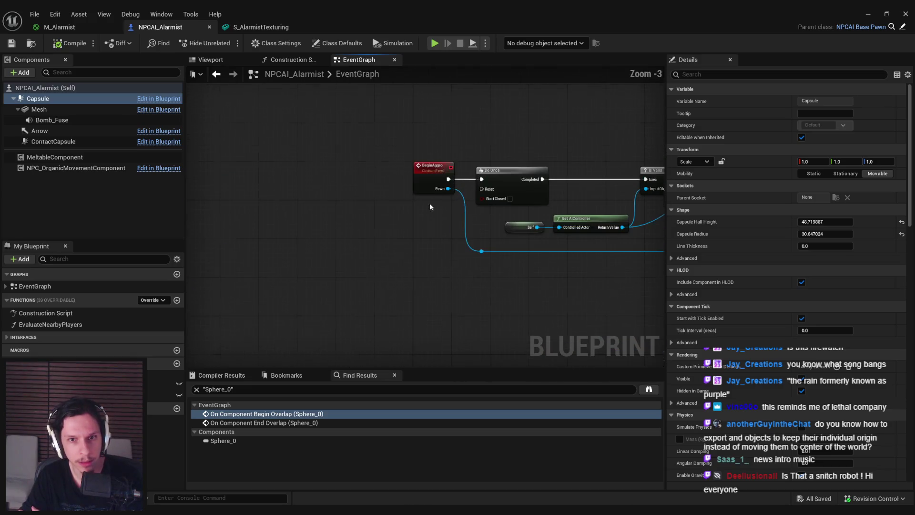
right_click(445, 179)
mouse_move(370, 221)
right_down()
mouse_move(617, 252)
mouse_move(353, 361)
right_up()
scroll(353, 361, down, 1)
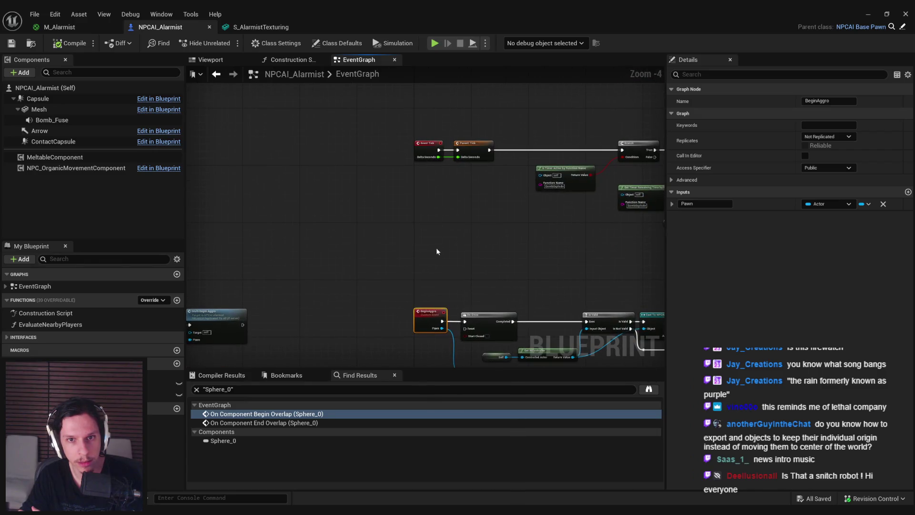
right_drag(437, 251, 259, 261)
mouse_move(398, 269)
right_down()
mouse_move(394, 278)
mouse_move(321, 259)
right_up()
- Move past the BeginPlay explode-time setup and select the old Event AddRemoveHandler node
scroll(328, 204, up, 2)
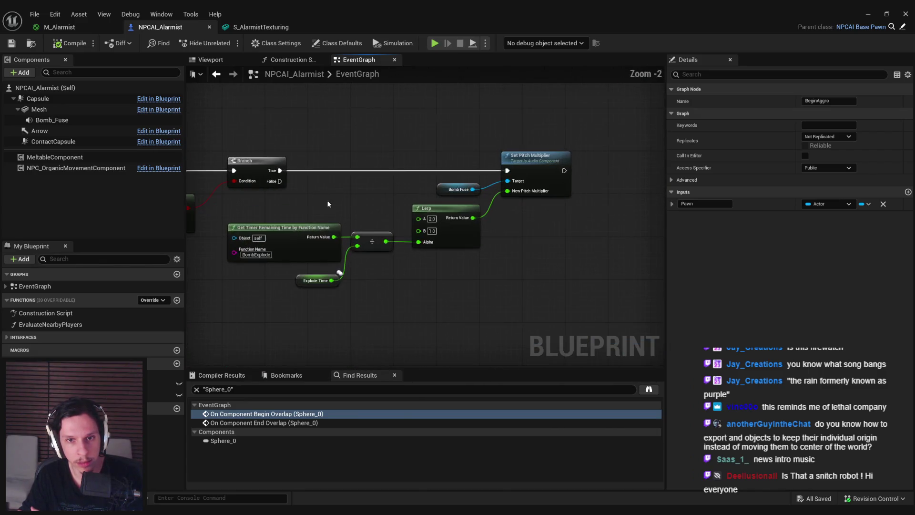
right_drag(327, 204, 497, 310)
scroll(496, 310, down, 2)
scroll(406, 250, up, 1)
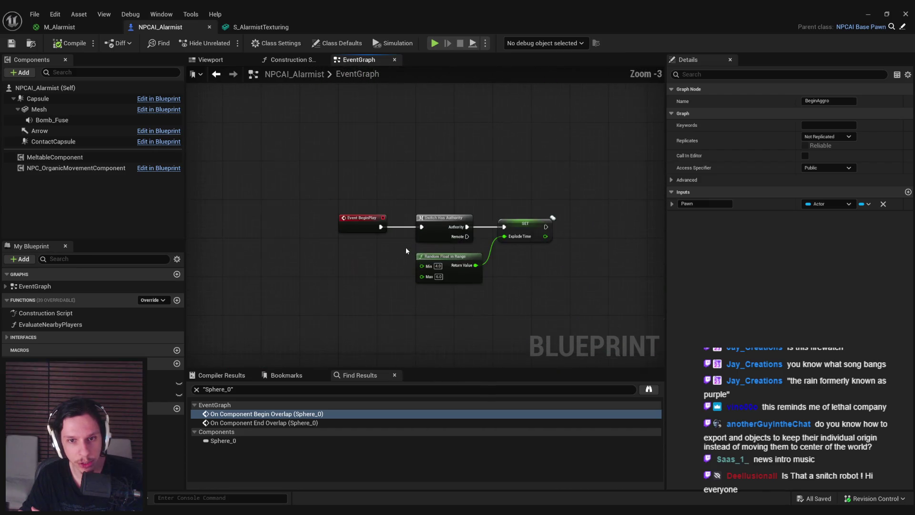
scroll(406, 248, up, 2)
scroll(382, 300, down, 7)
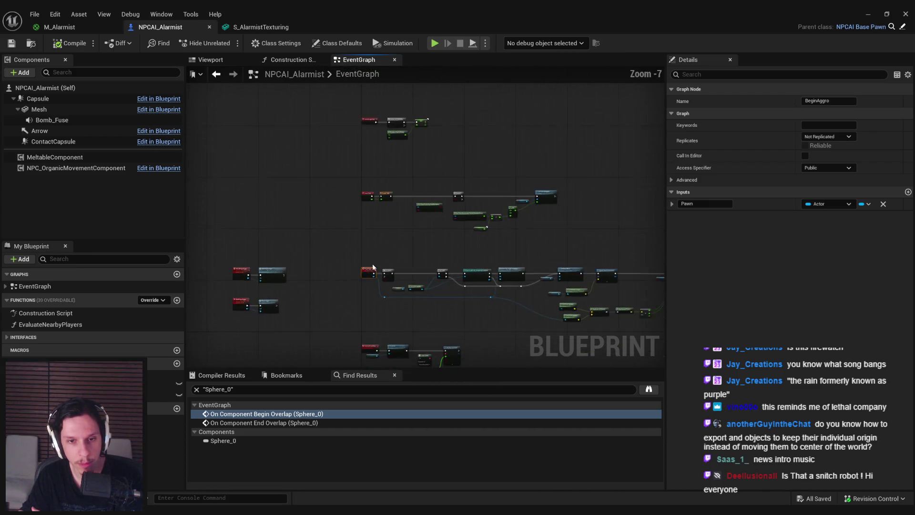
scroll(356, 210, up, 5)
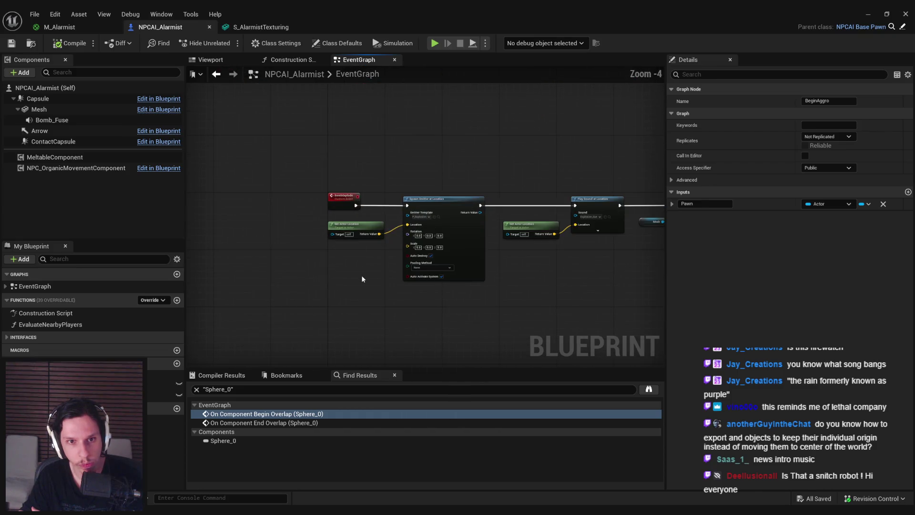
scroll(361, 277, down, 8)
right_drag(362, 276, 399, 178)
scroll(398, 274, up, 10)
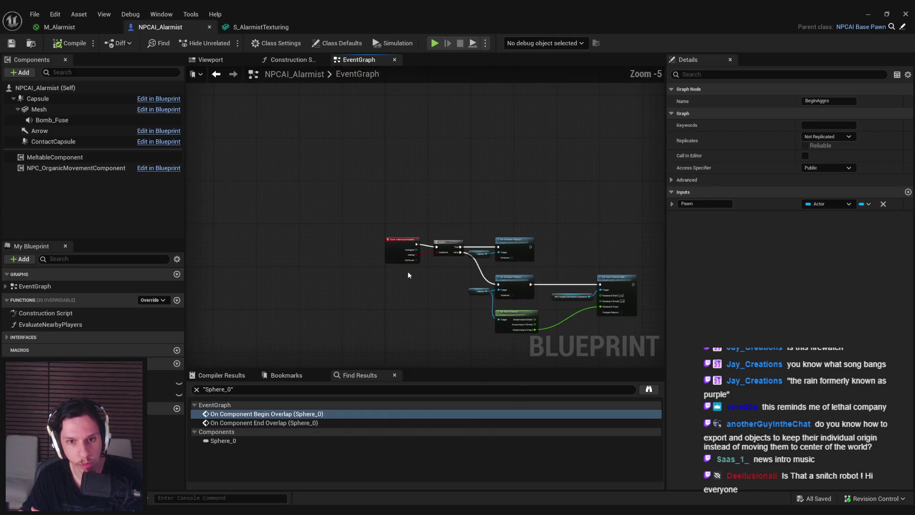
click(364, 226)
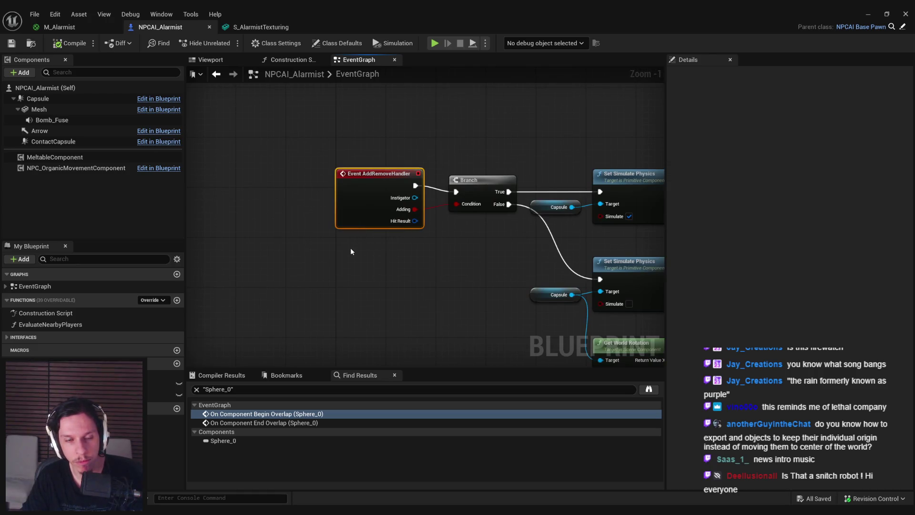
- Add the AddRemoveHandler interface override, wire it to the Branch, and delete the old event
click(153, 301)
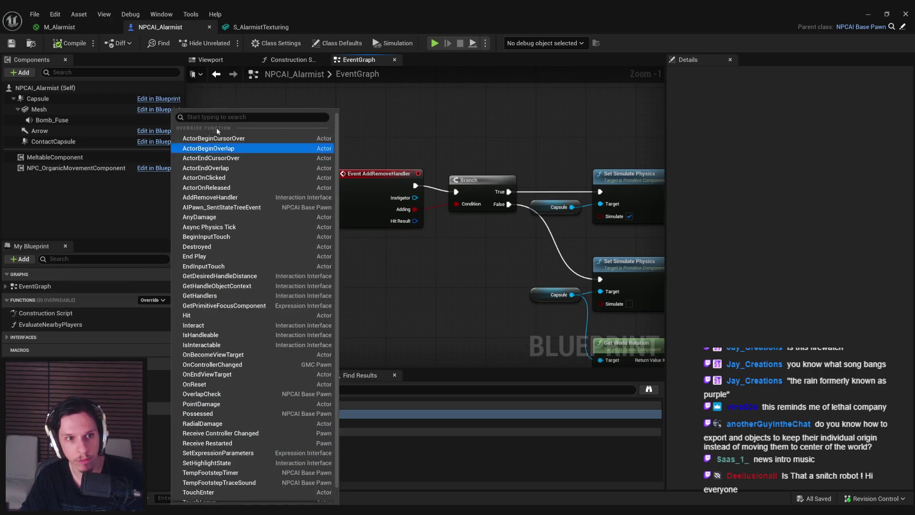
text(addrem)
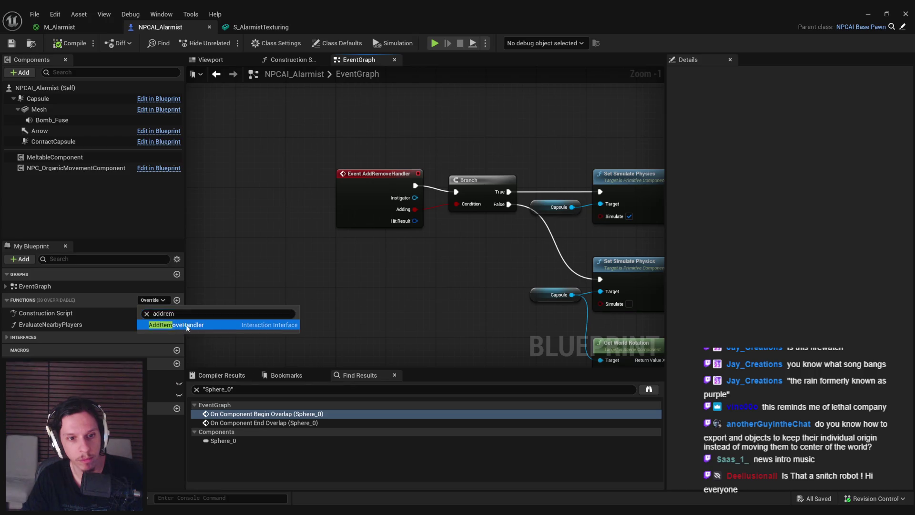
click(176, 325)
scroll(246, 286, down, 1)
mouse_move(246, 286)
right_down()
mouse_move(365, 279)
mouse_move(231, 350)
right_up()
mouse_move(232, 351)
mouse_down()
mouse_move(380, 283)
mouse_move(359, 253)
mouse_up()
scroll(359, 253, up, 1)
mouse_move(418, 231)
mouse_down()
mouse_move(471, 170)
mouse_move(417, 255)
mouse_move(391, 186)
mouse_up()
click(391, 151)
key(Delete)
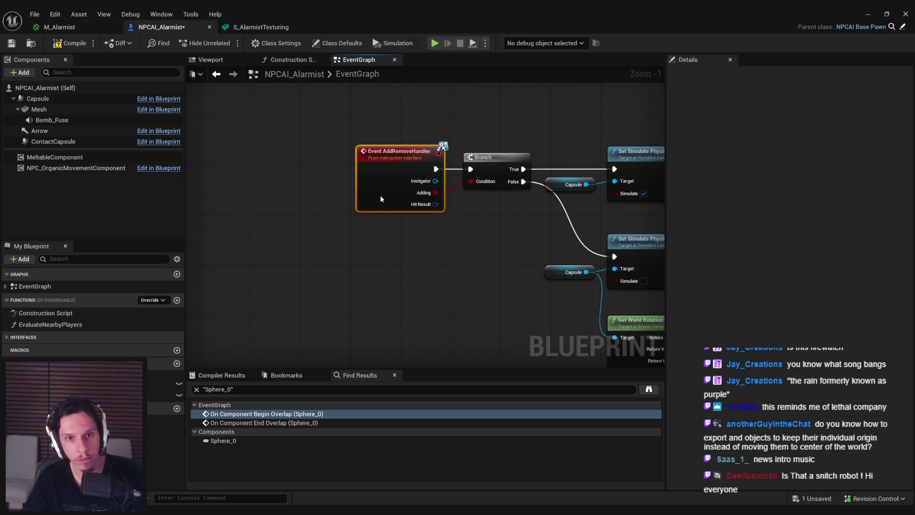
- Save, check the Alarmist in the level's game view, and bring up Class Defaults
scroll(349, 263, down, 2)
click(13, 44)
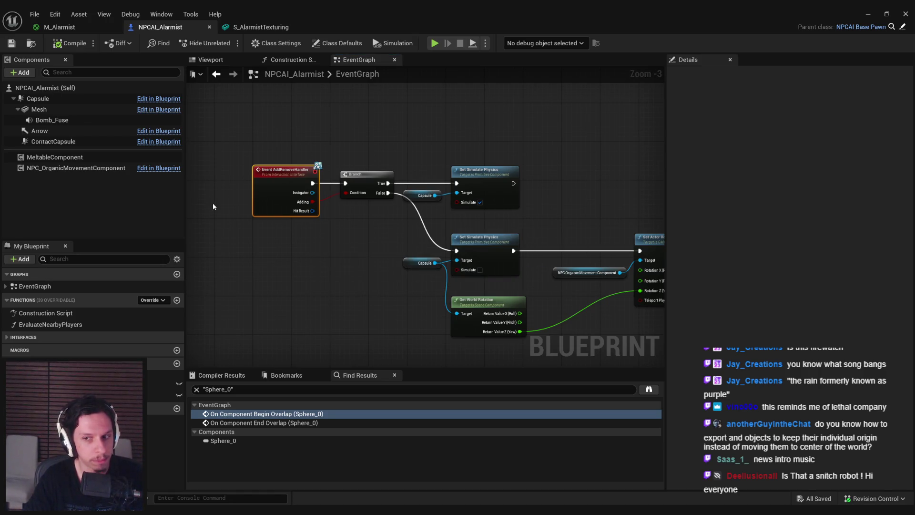
click(888, 14)
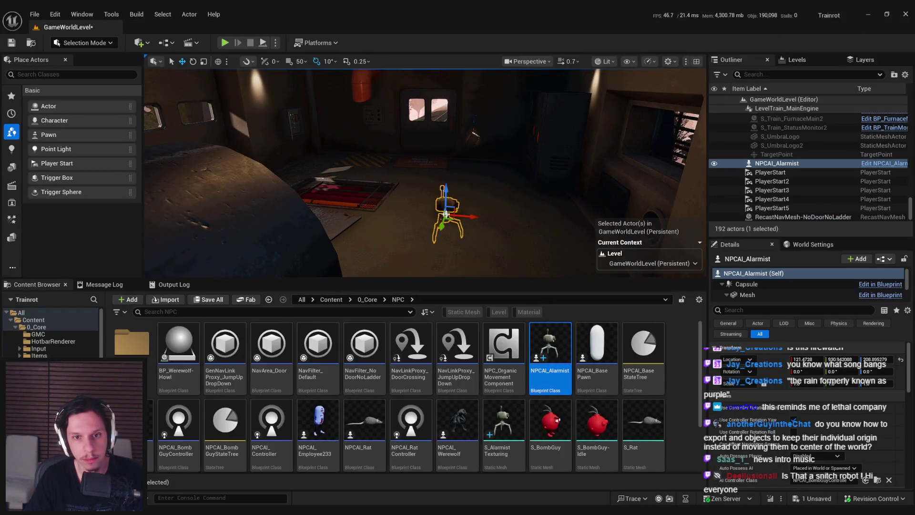
key(g)
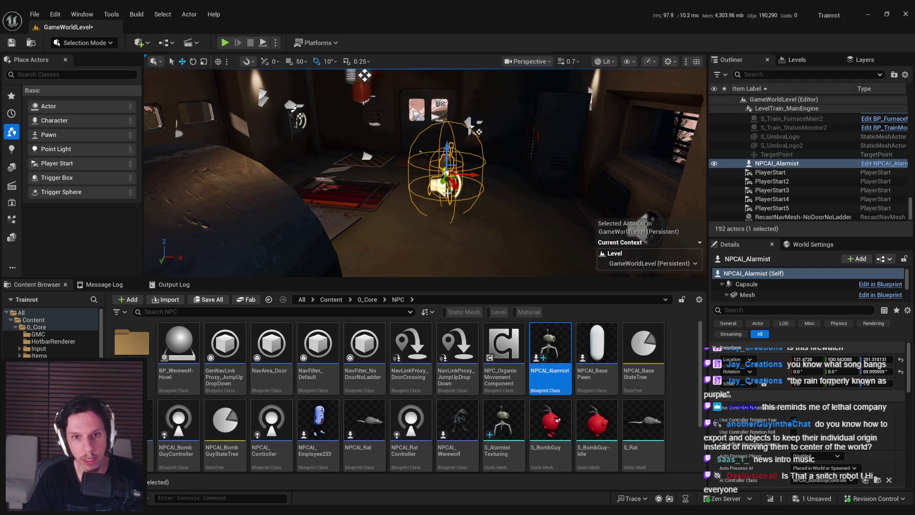
click(321, 480)
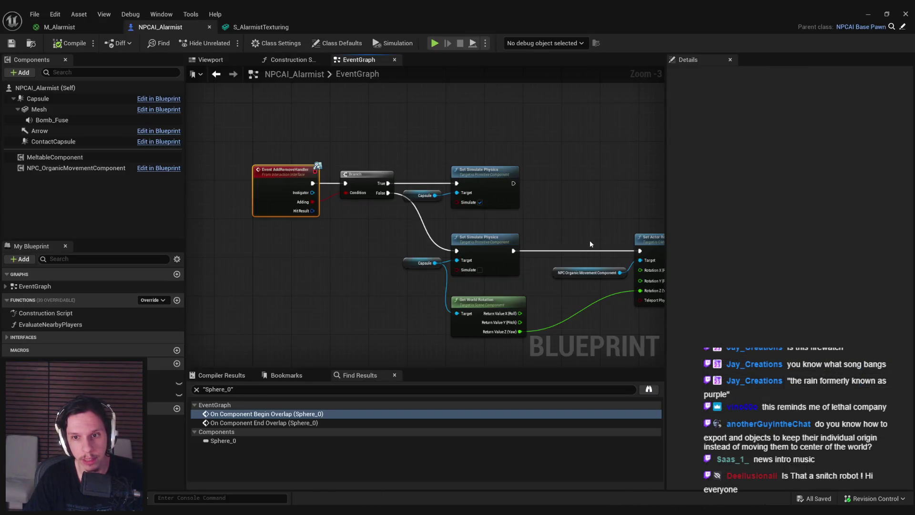
click(338, 43)
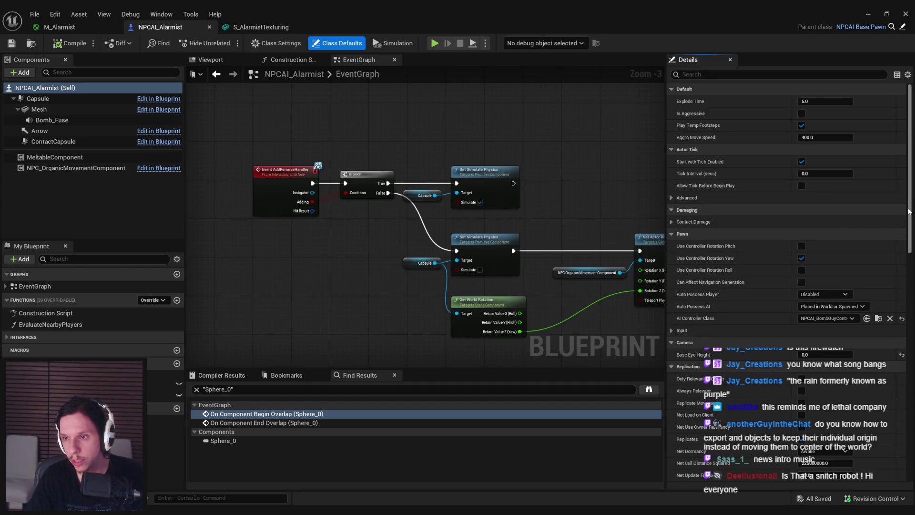
- Set AI Controller Class to NPCAI_Controller, save, and play the train level
scroll(909, 211, down, 5)
click(826, 182)
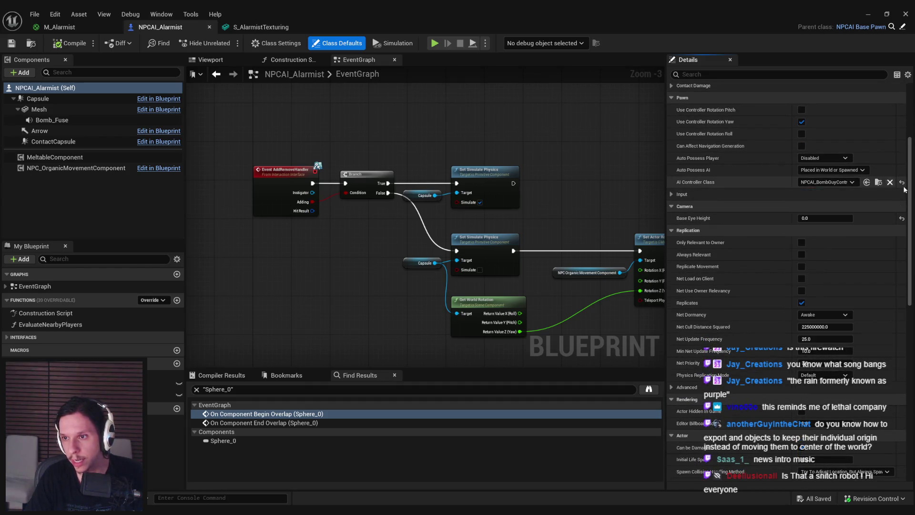
click(839, 193)
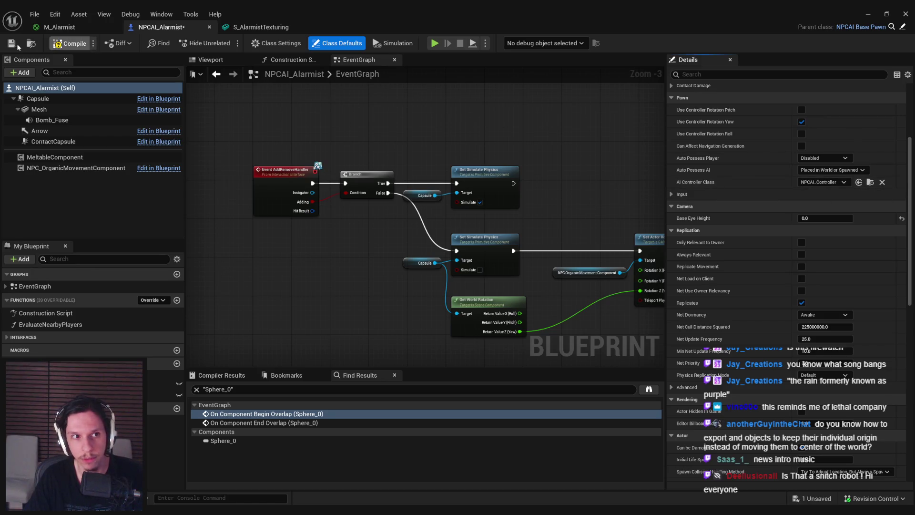
key(ctrl+s)
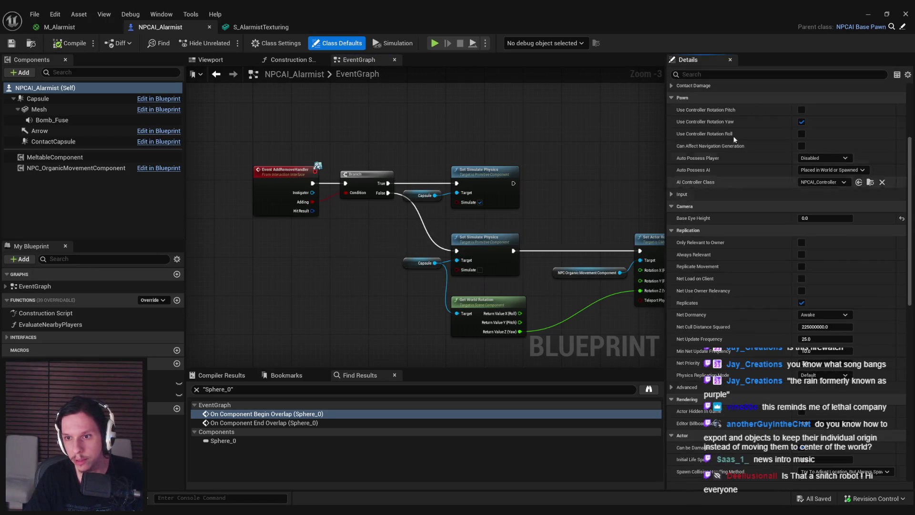
key(alt+Tab)
key(alt+p)
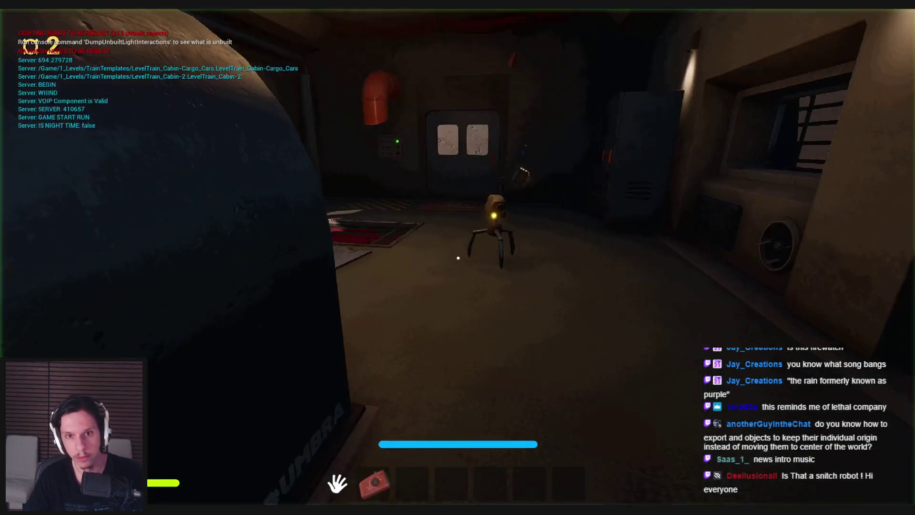
- Walk past the robot toward the vault door, back down the lit corridor, then end the play test
key(w)
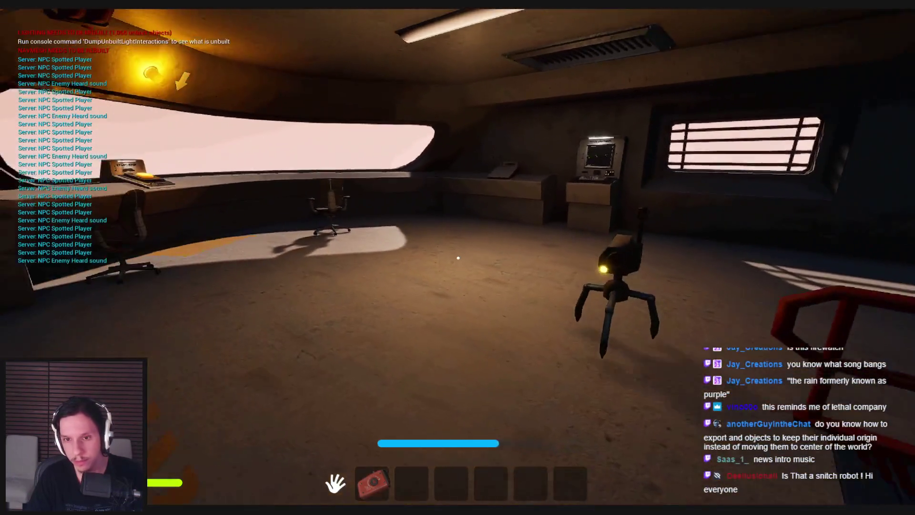
key(w)
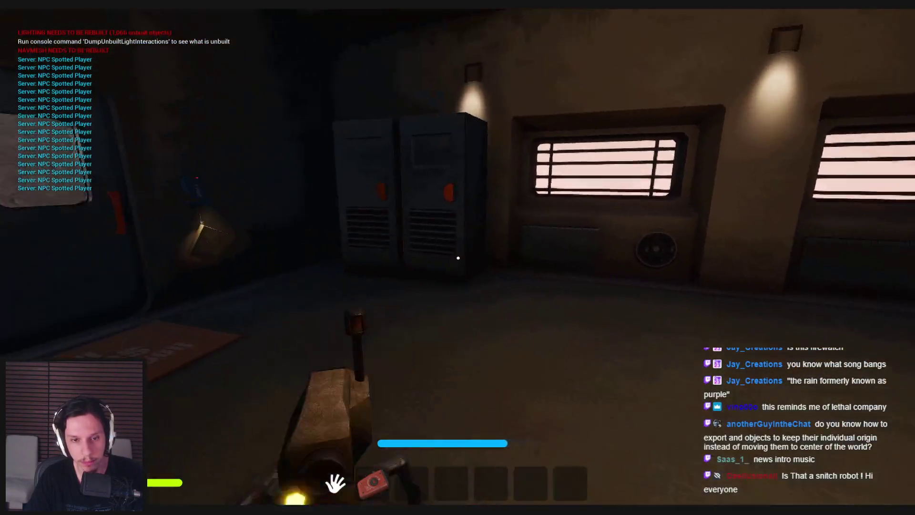
key(s)
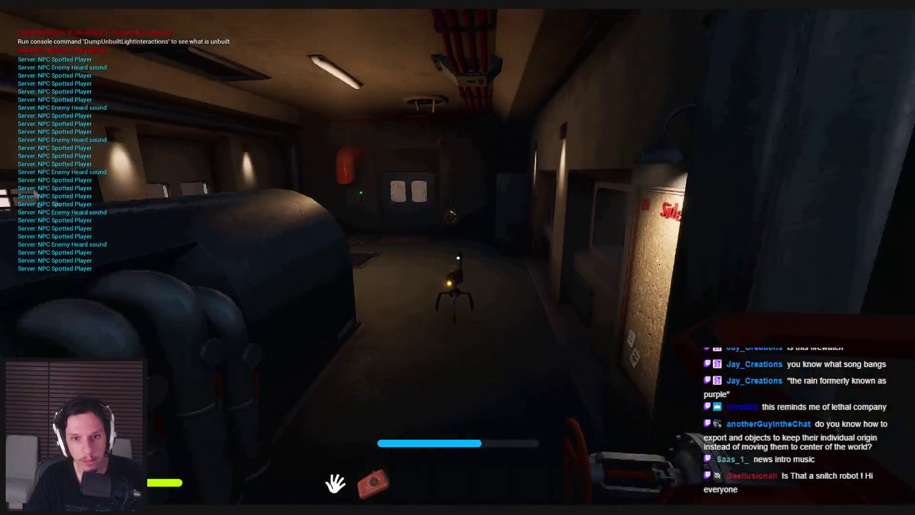
key(w)
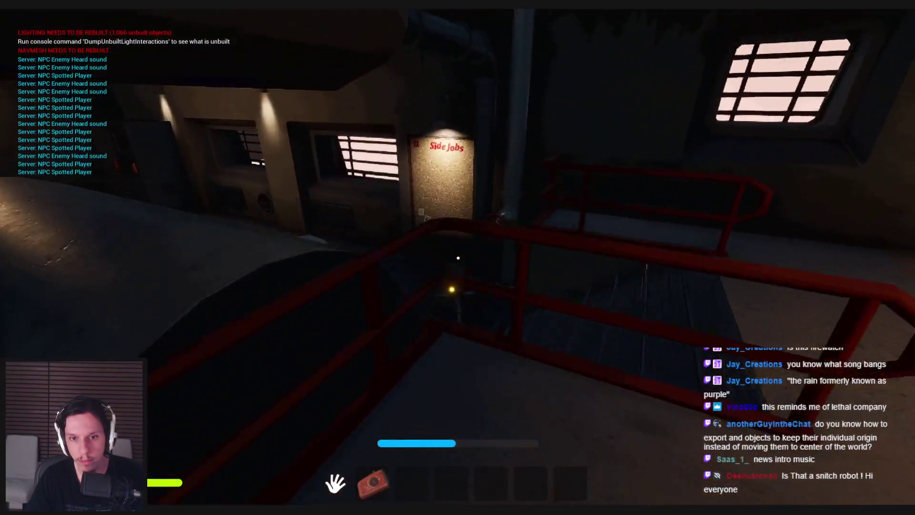
key(s)
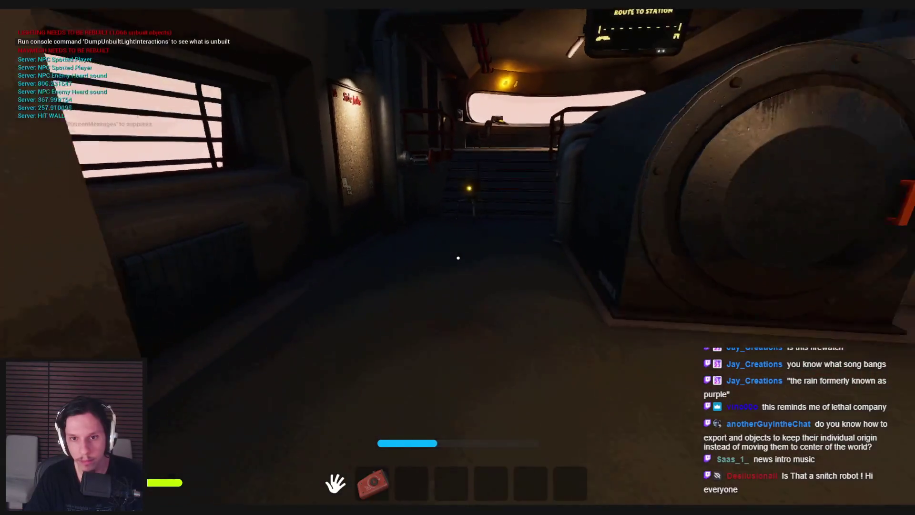
key(s)
key(Escape)
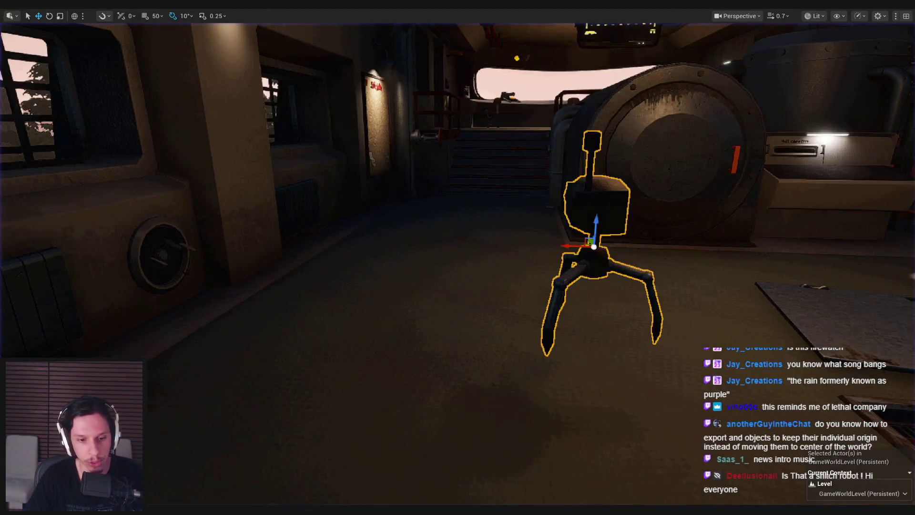
- Select the robot's Mesh component, show its 3D Viewport preview, orbit around it, and deselect
click(39, 109)
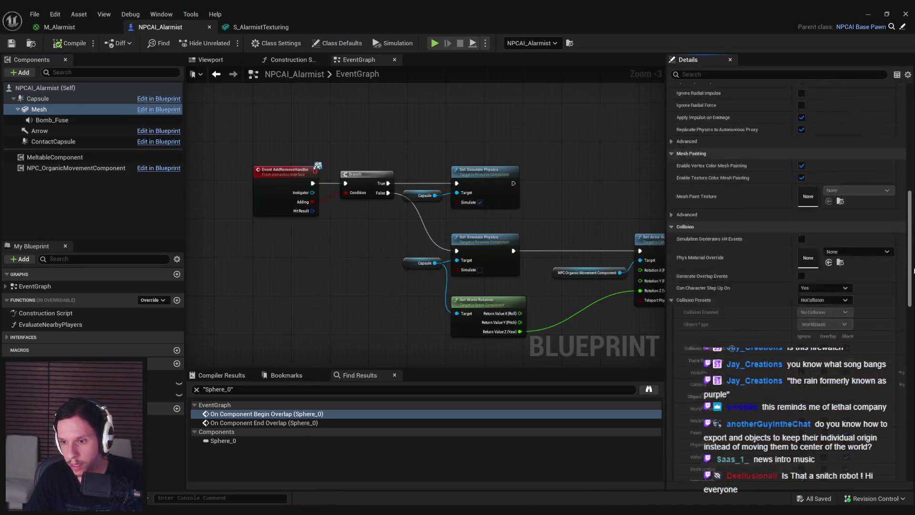
scroll(905, 141, up, 5)
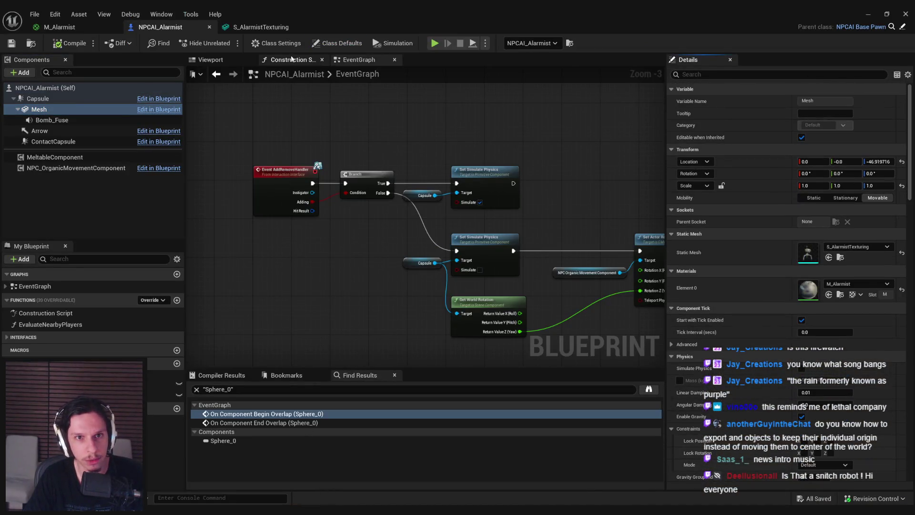
click(210, 60)
mouse_move(362, 169)
alt+mouse_down()
mouse_move(343, 162)
mouse_move(362, 168)
alt+mouse_up()
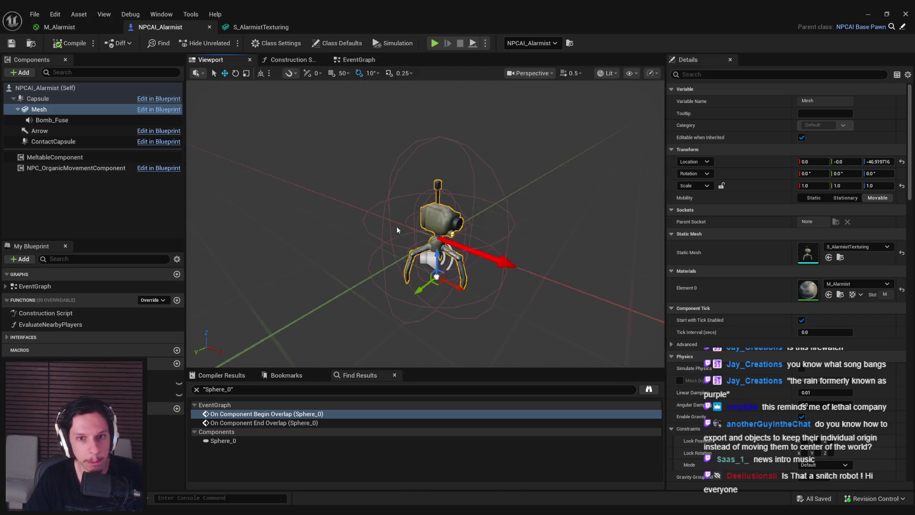
alt+drag(397, 230, 381, 224)
click(90, 202)
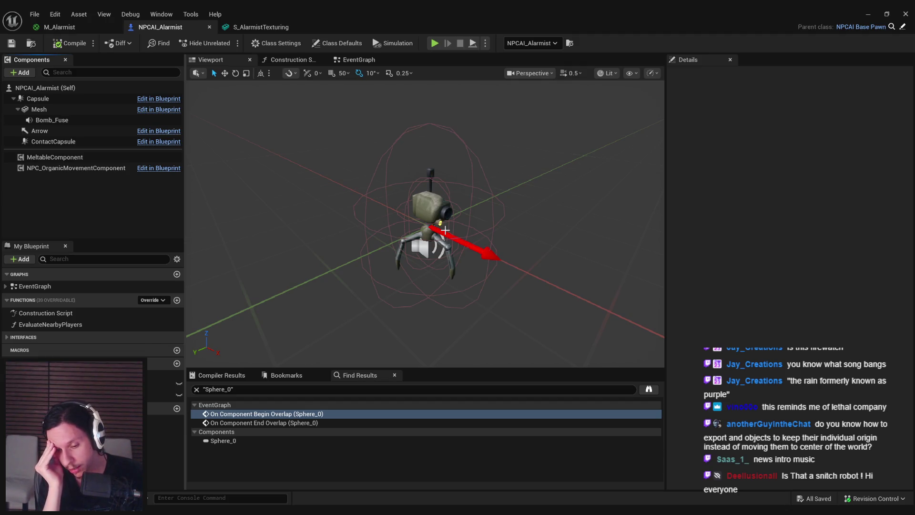
- Add a SpotLight component and attach it under the robot's Mesh
click(27, 76)
text(ht)
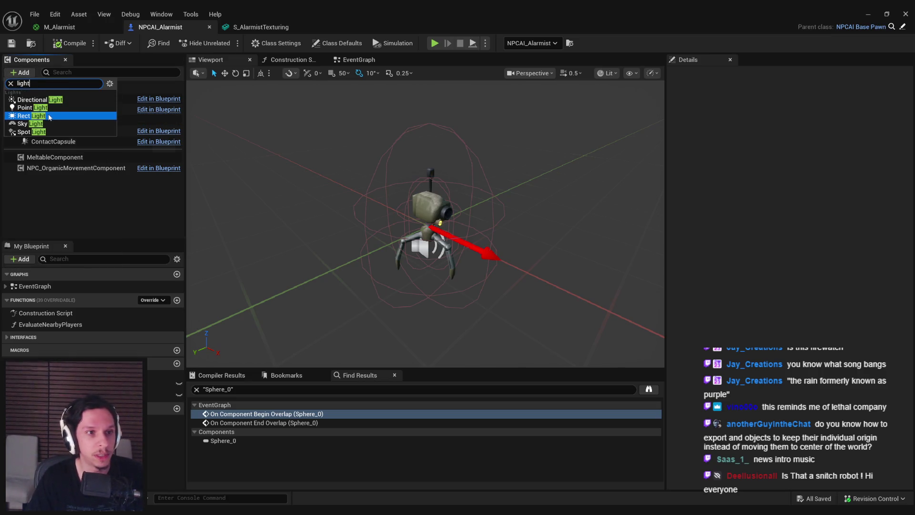
click(33, 132)
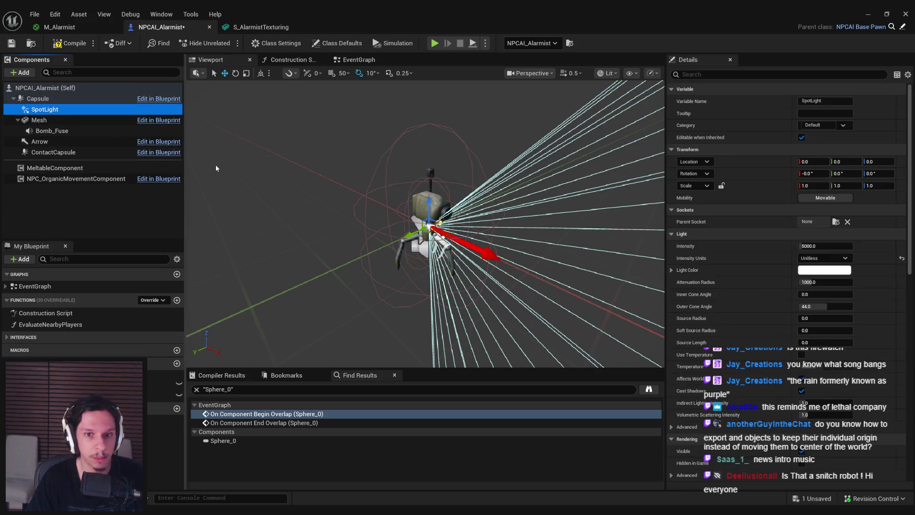
drag(43, 121, 42, 121)
right_drag(429, 224, 376, 224)
- Move the spotlight up onto the robot's head and centre it there
mouse_move(411, 198)
mouse_down()
mouse_move(409, 164)
mouse_move(401, 165)
mouse_up()
right_drag(400, 165, 350, 196)
mouse_move(422, 211)
right_down()
mouse_move(386, 191)
mouse_move(448, 152)
right_up()
drag(448, 152, 441, 172)
mouse_move(455, 206)
right_down()
mouse_move(429, 190)
mouse_move(414, 201)
mouse_move(420, 214)
right_up()
drag(429, 224, 449, 235)
mouse_move(449, 236)
right_down()
mouse_move(309, 322)
mouse_move(334, 305)
right_up()
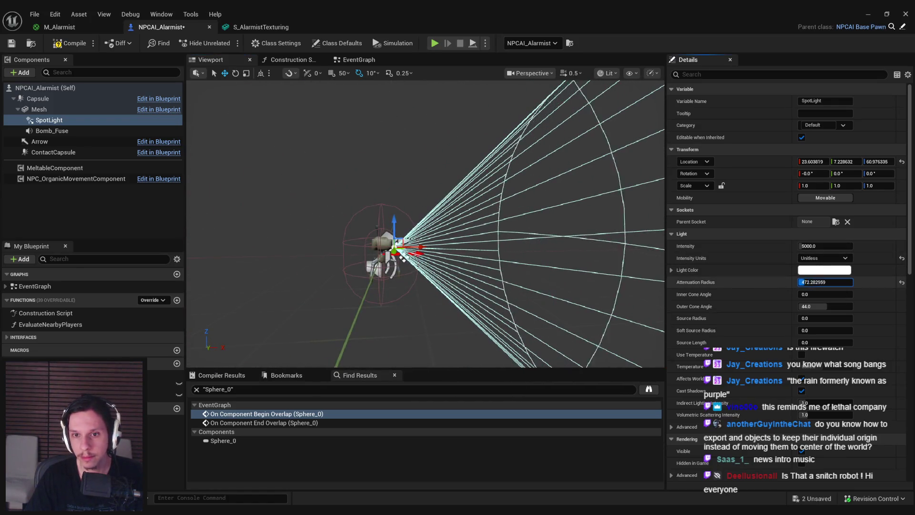
right_drag(477, 229, 524, 224)
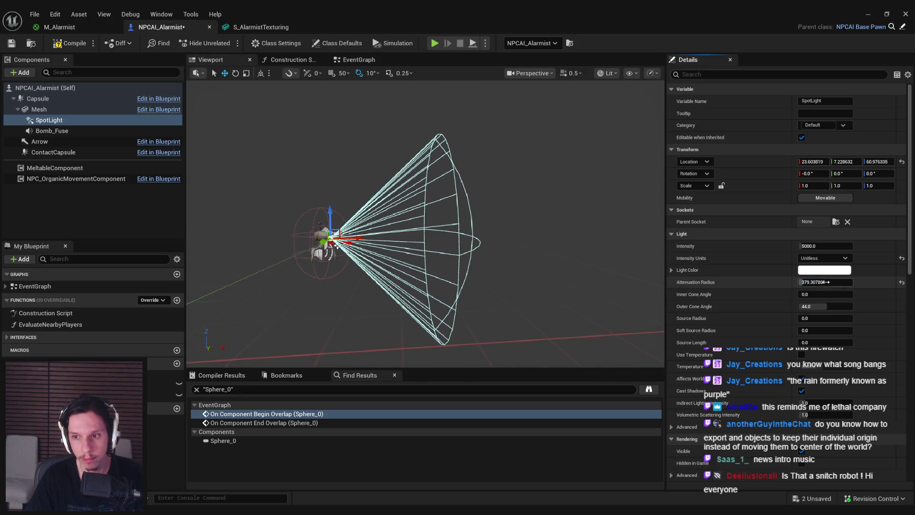
- Give the spotlight a 500 attenuation radius and an orange light colour
text(00)
key(Return)
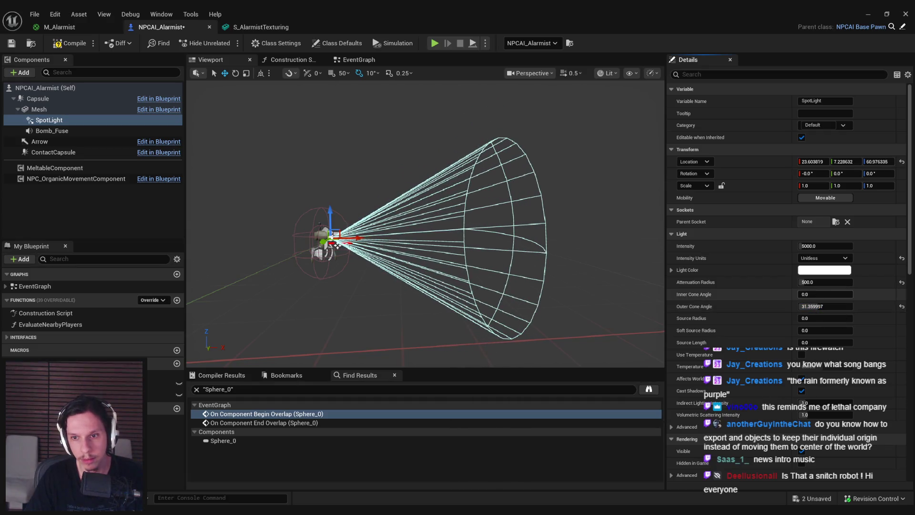
click(819, 271)
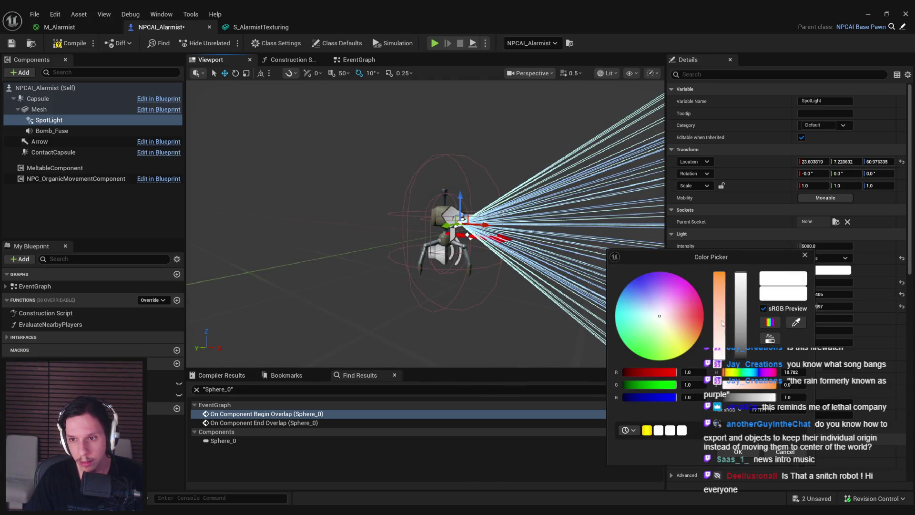
click(738, 452)
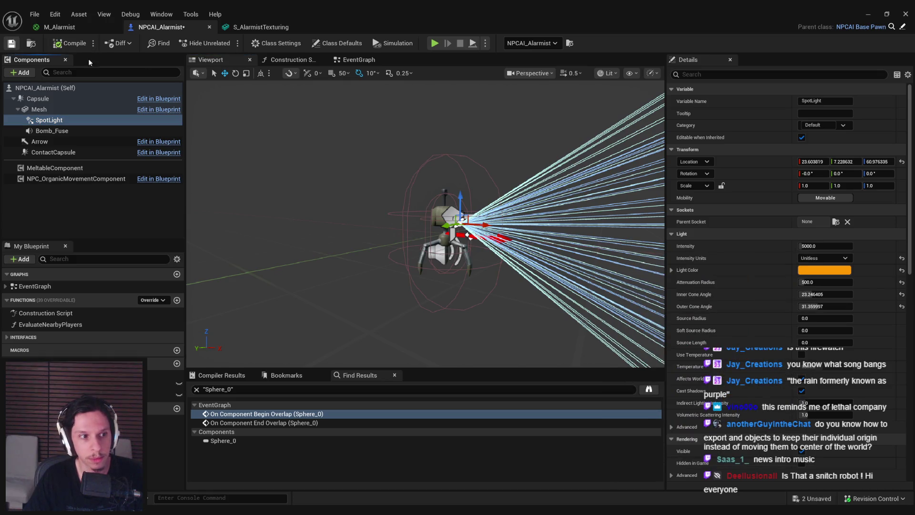
click(869, 17)
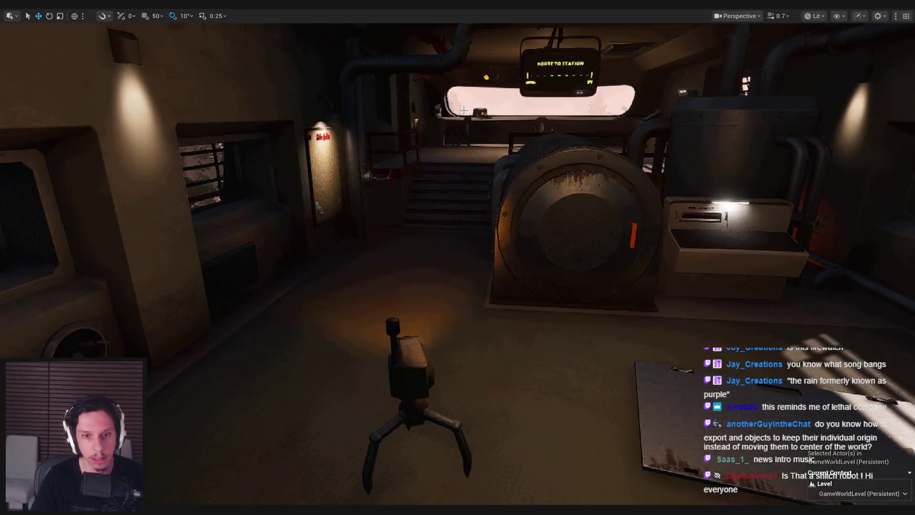
- Play-test to check the robot's orange light, then select the robot and open its Blueprint
right_drag(464, 110, 324, 113)
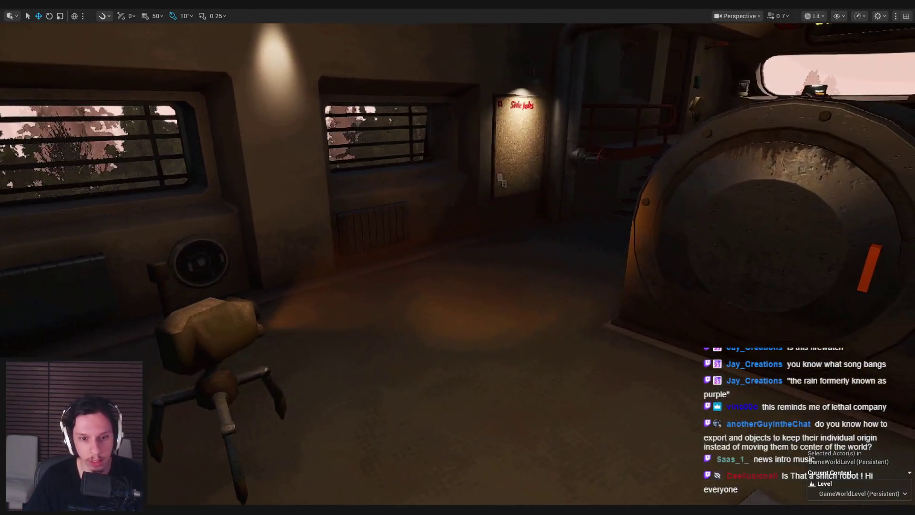
key(alt+p)
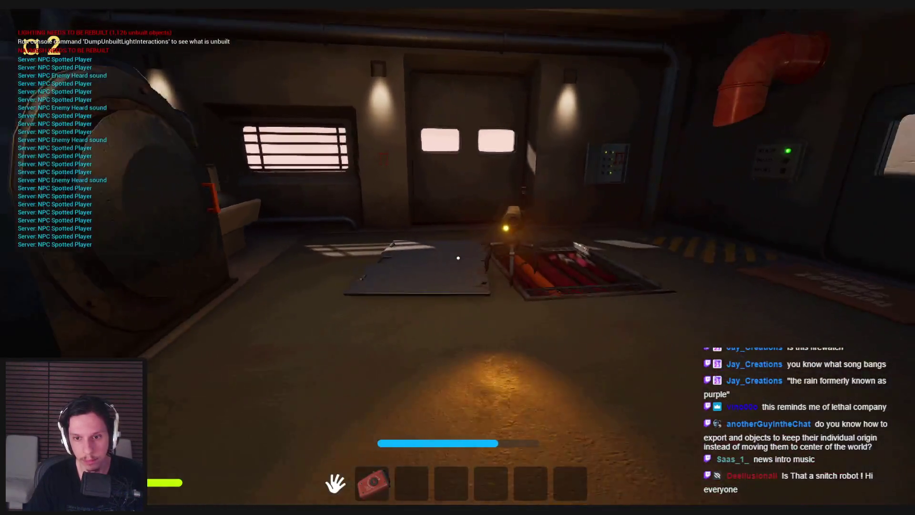
key(Escape)
click(782, 267)
key(ctrl+e)
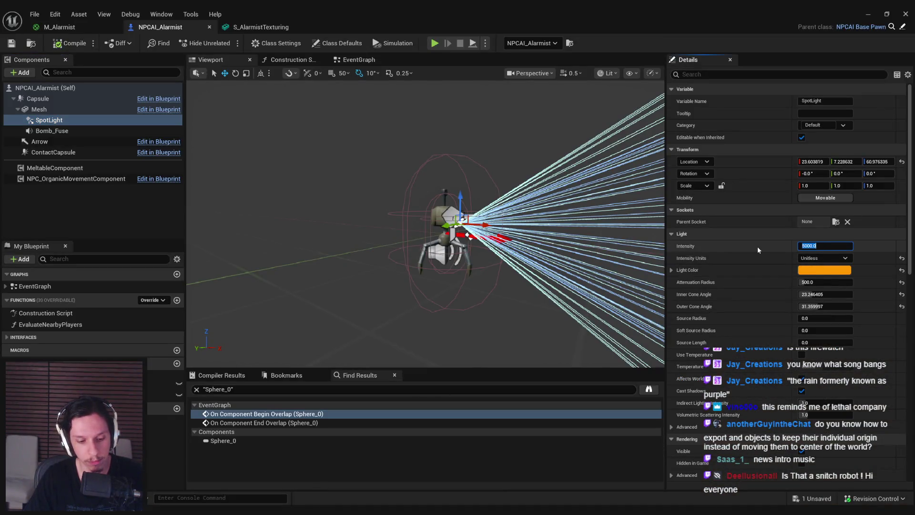
- Raise the spotlight's intensity to 10000 and go back to the level
text(10000)
key(Return)
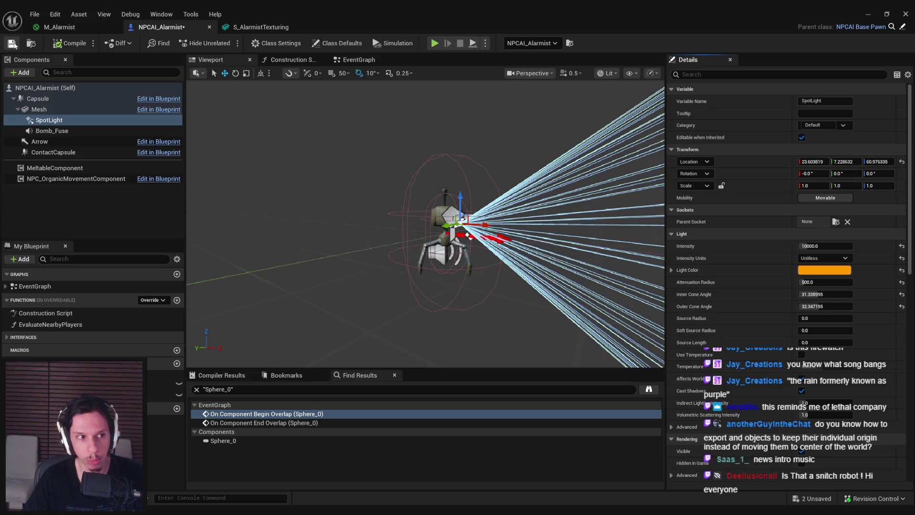
click(868, 14)
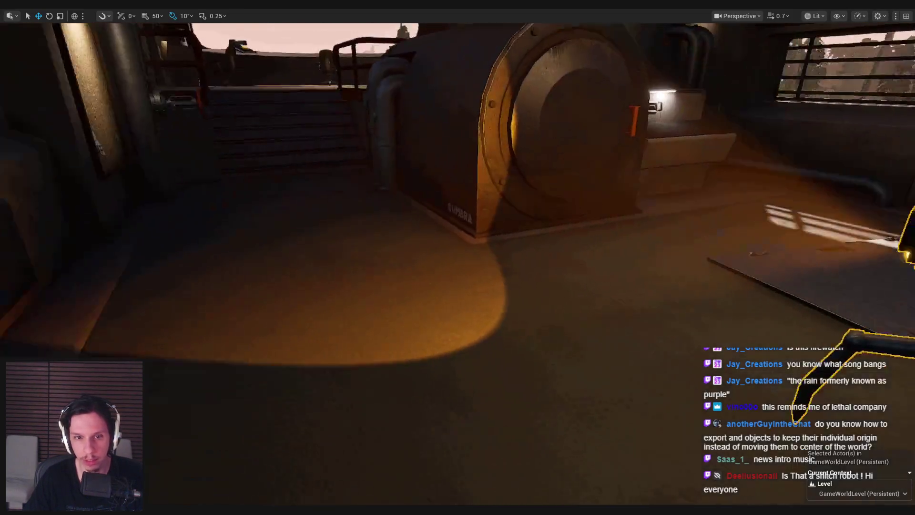
- Play-test the level: grab the robot with E, throw it, explore the pipe corridor, then stop
key(alt+p)
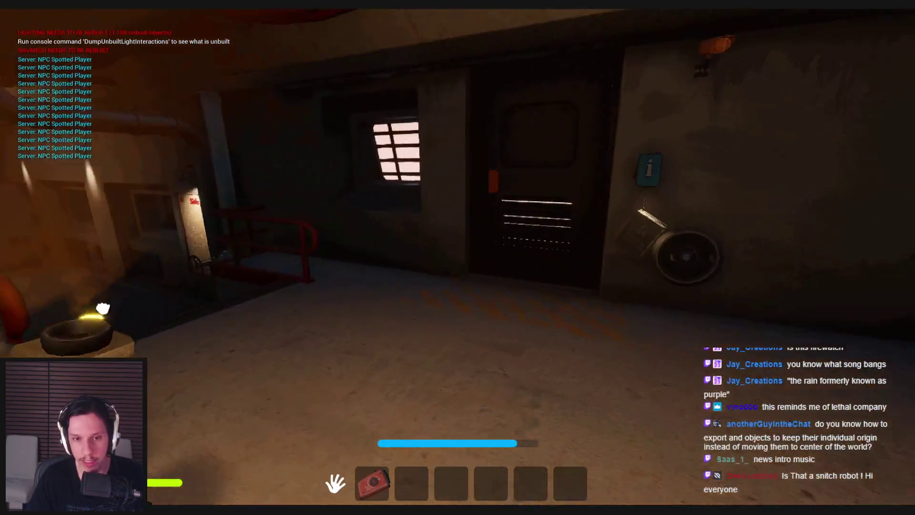
key(e)
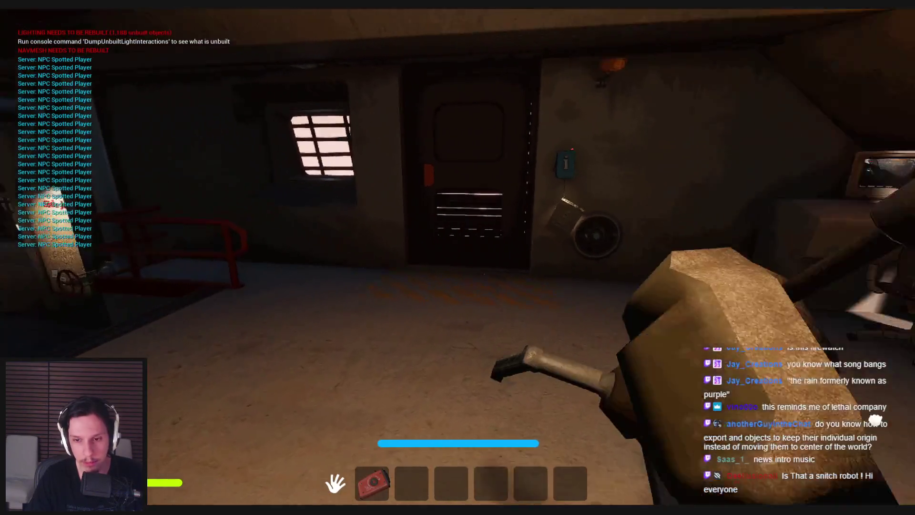
key(e)
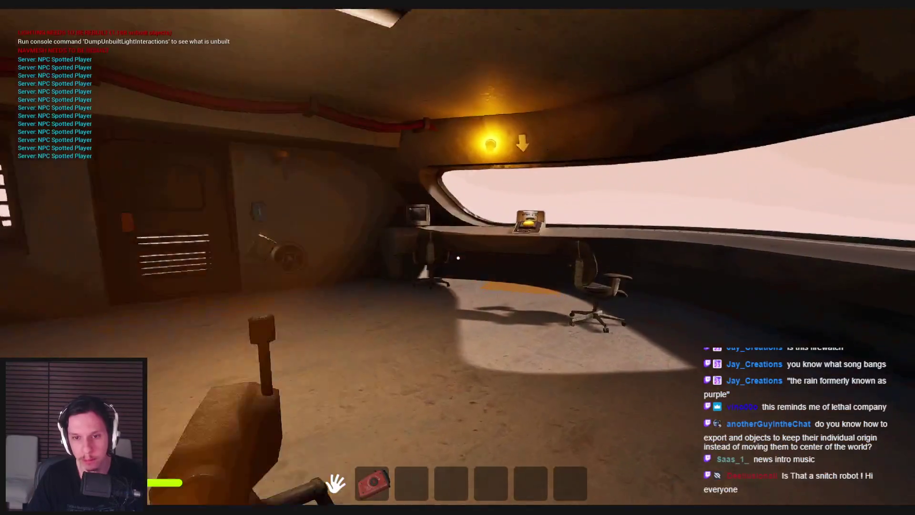
key(e)
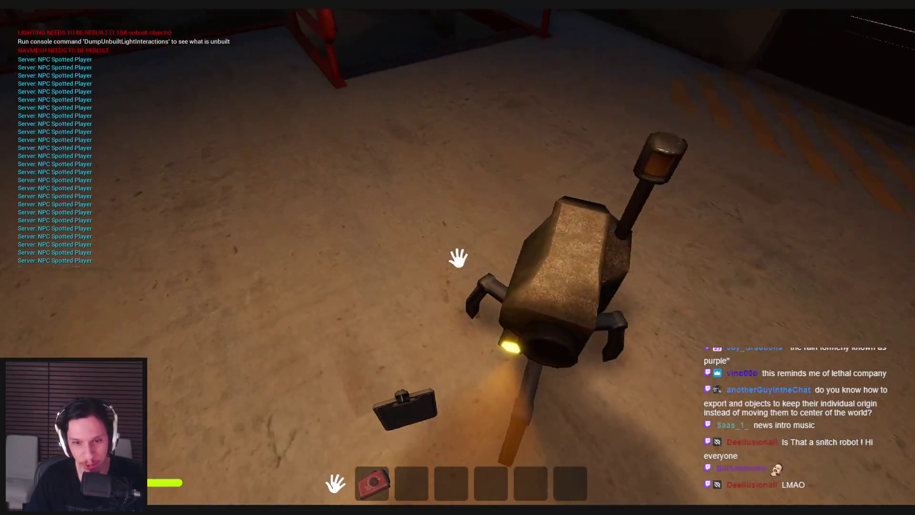
key(Escape)
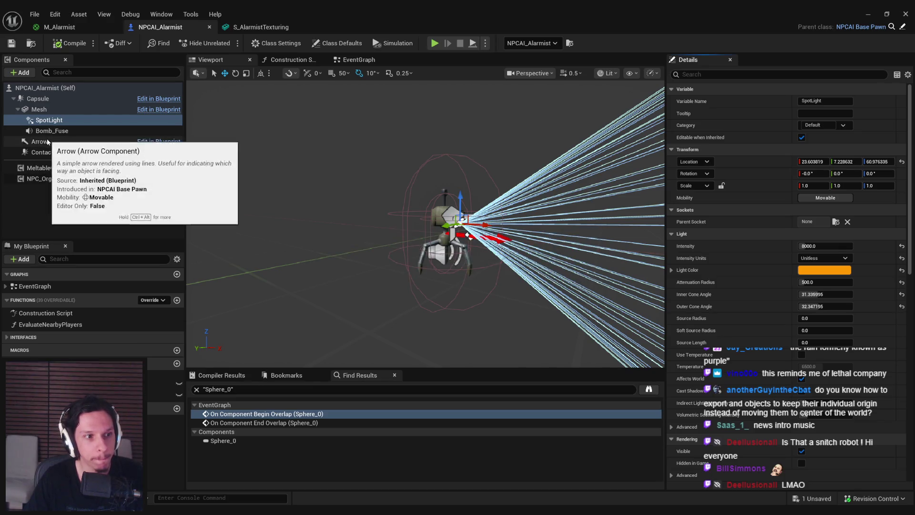
- Set Aggro Move Speed to 100 in Class Defaults and save the Blueprint
right_drag(429, 219, 353, 171)
click(337, 43)
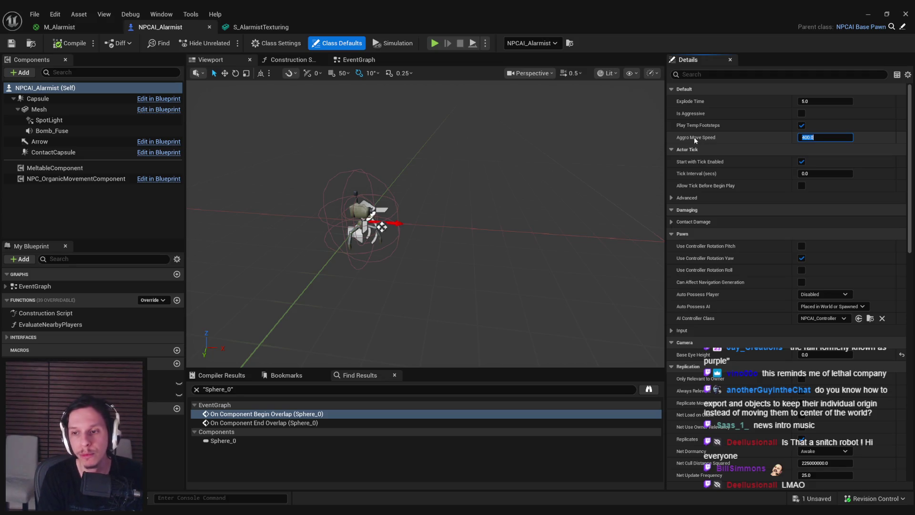
text(100)
key(Return)
key(ctrl+s)
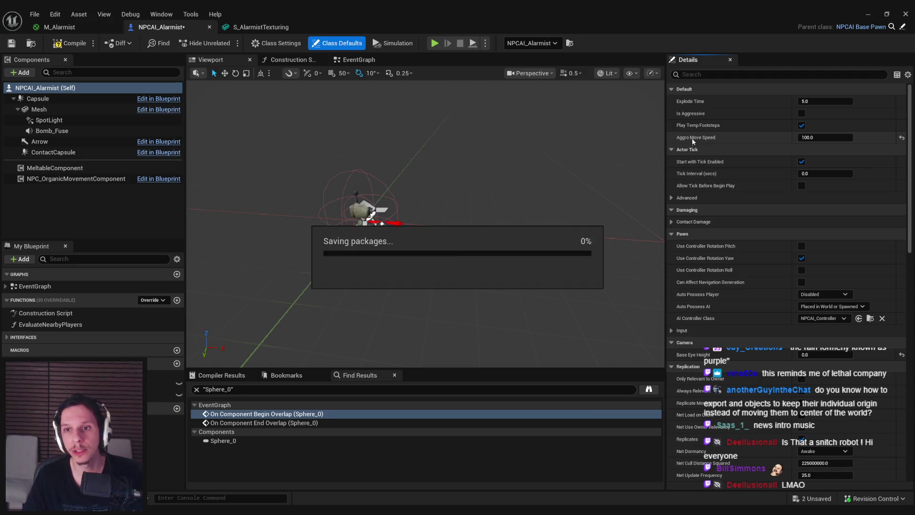
key(alt+Tab)
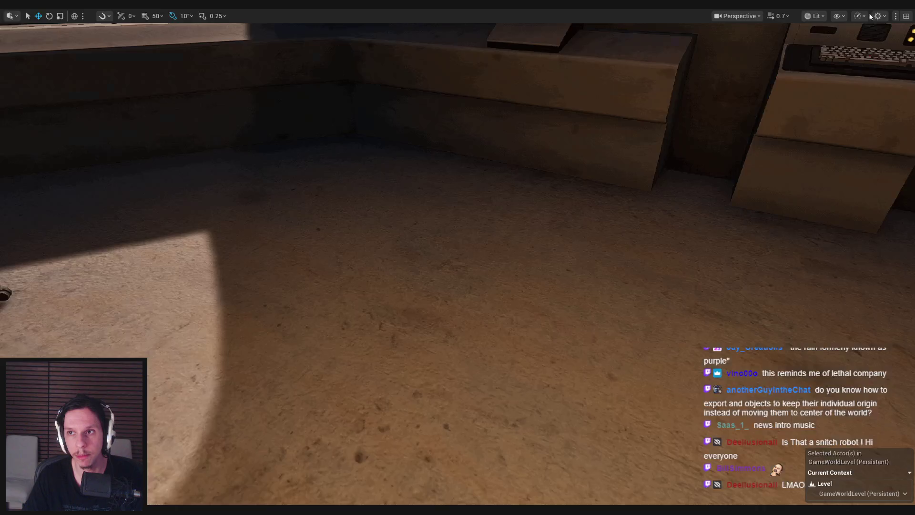
- Play-test by walking around the staircase and Side Jobs board, then stop the session
key(alt+p)
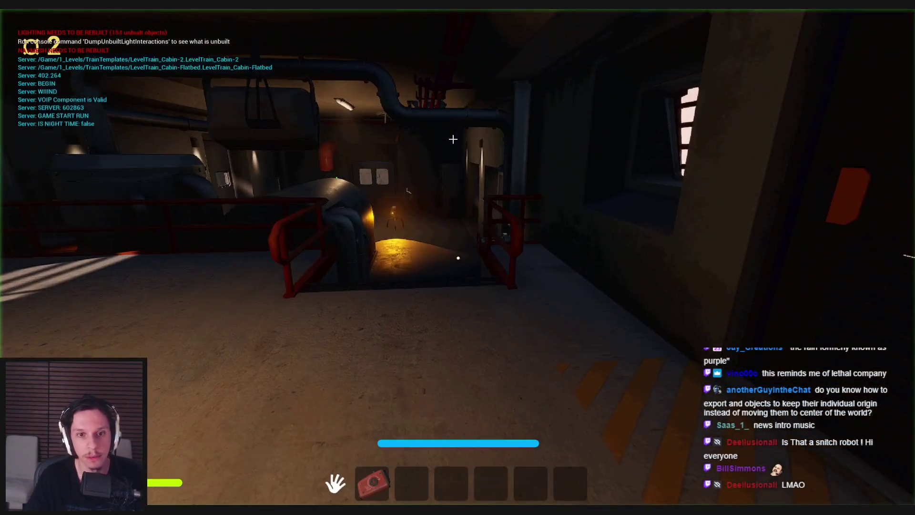
key(w)
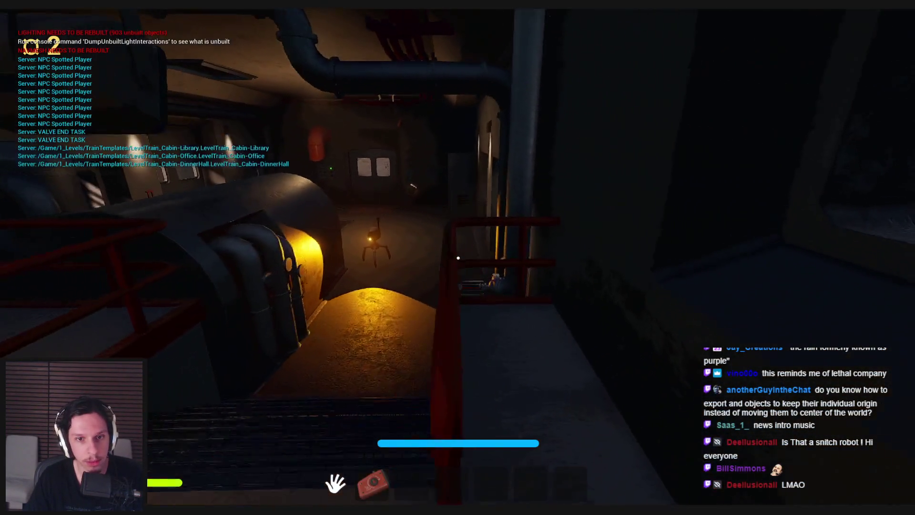
key(w)
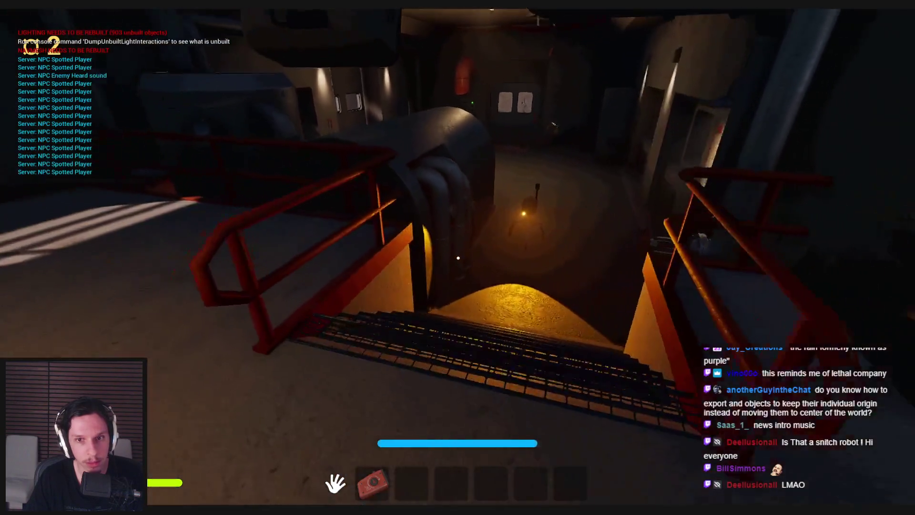
key(w)
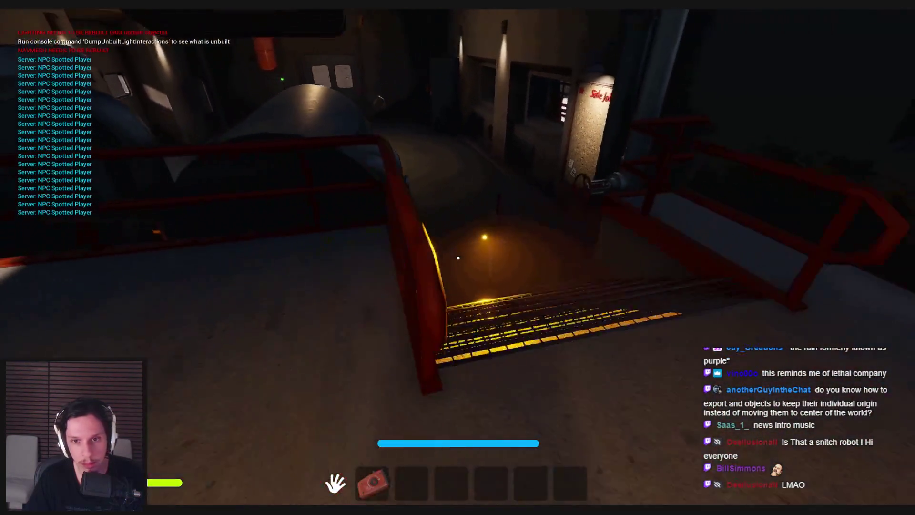
key(s)
key(f)
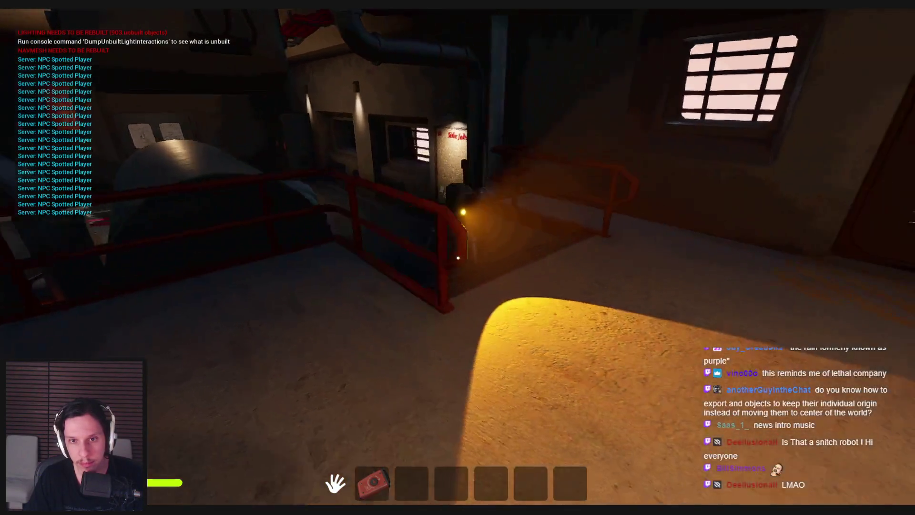
key(shift+s)
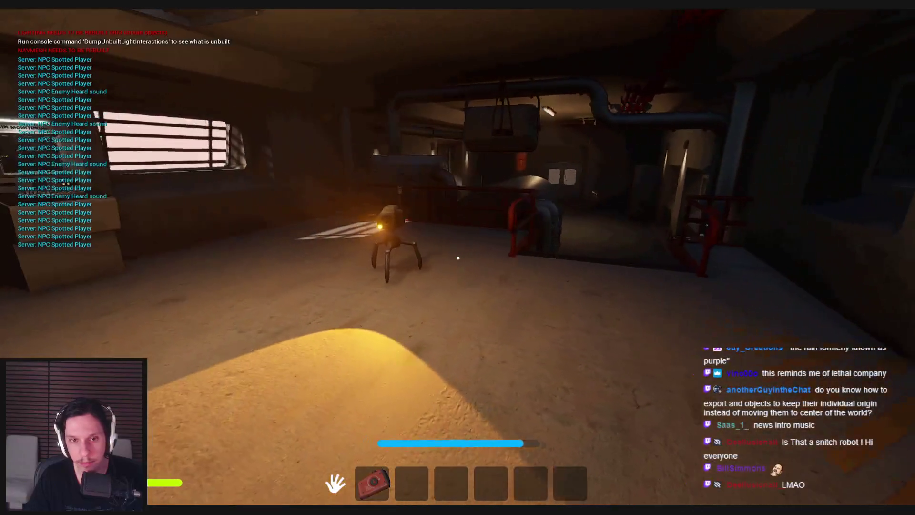
key(Escape)
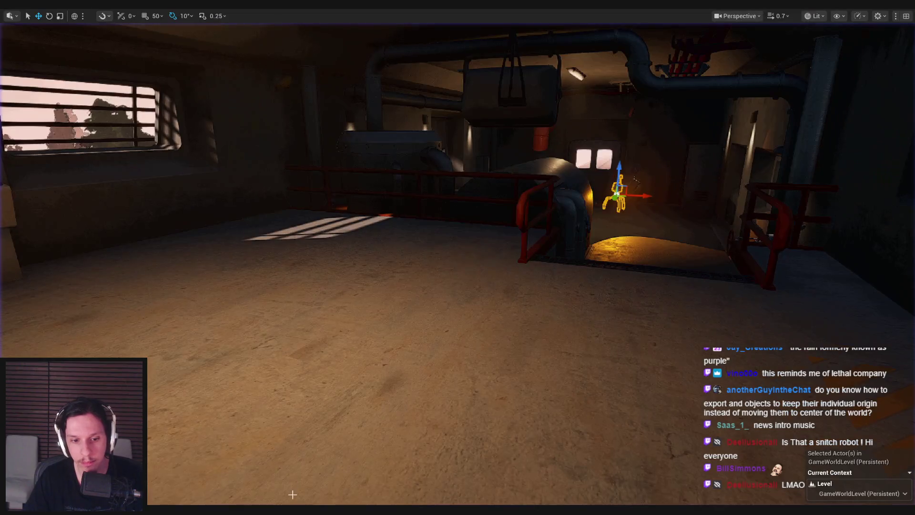
- Set Aggro Move Speed to 150 and delete the BeginPlay random Explode Time nodes
click(318, 490)
text(150)
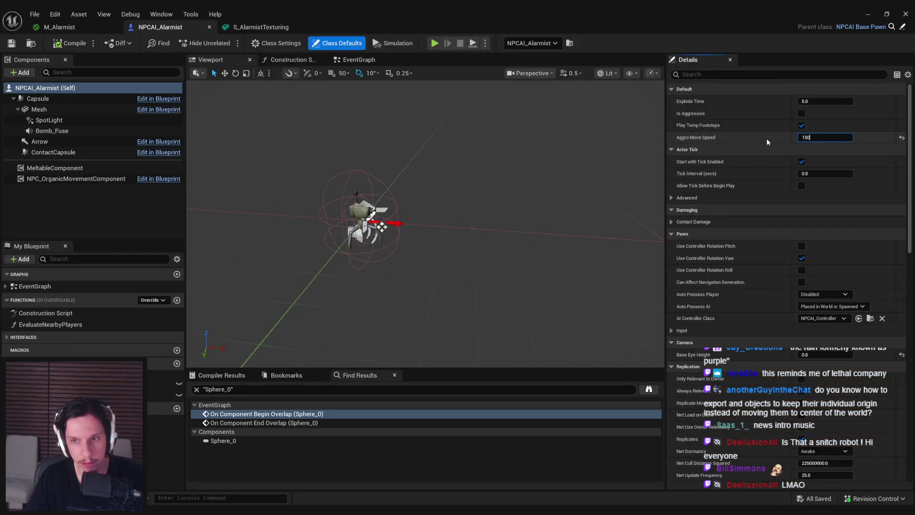
key(Return)
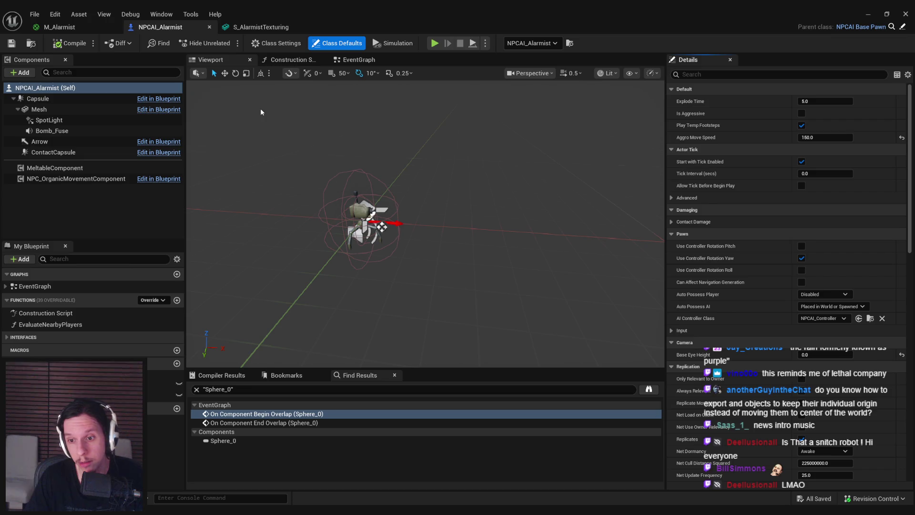
click(360, 59)
scroll(324, 164, down, 3)
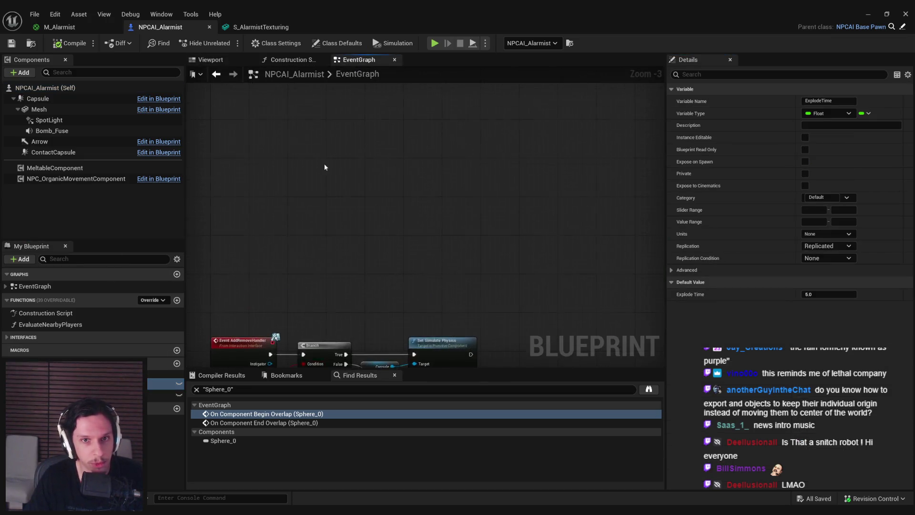
right_drag(331, 218, 323, 243)
drag(265, 283, 379, 324)
key(Home)
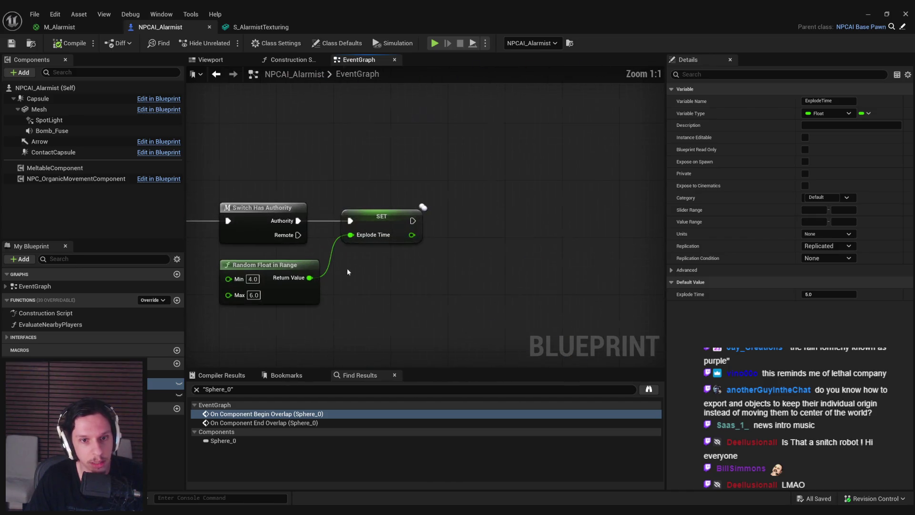
key(Delete)
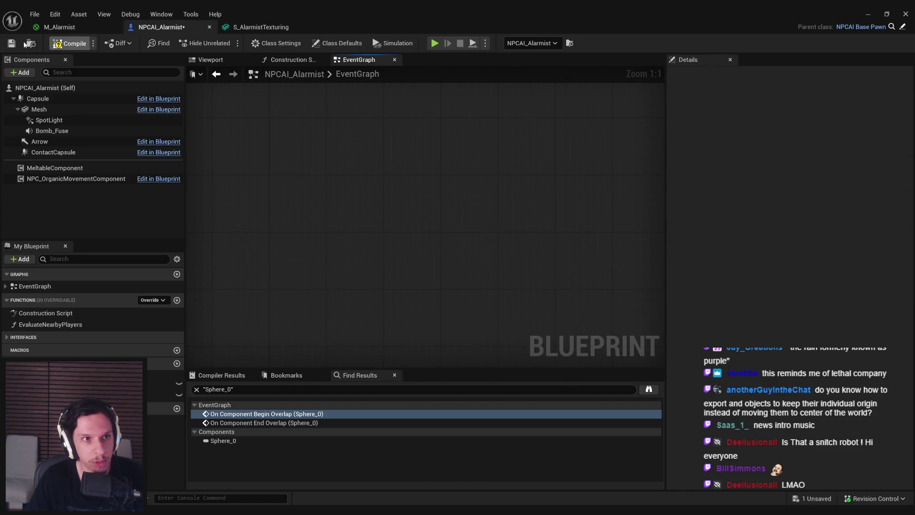
- Keep the ExplodeTime variable and locate its Get node in the bomb timer chain
click(105, 384)
key(Delete)
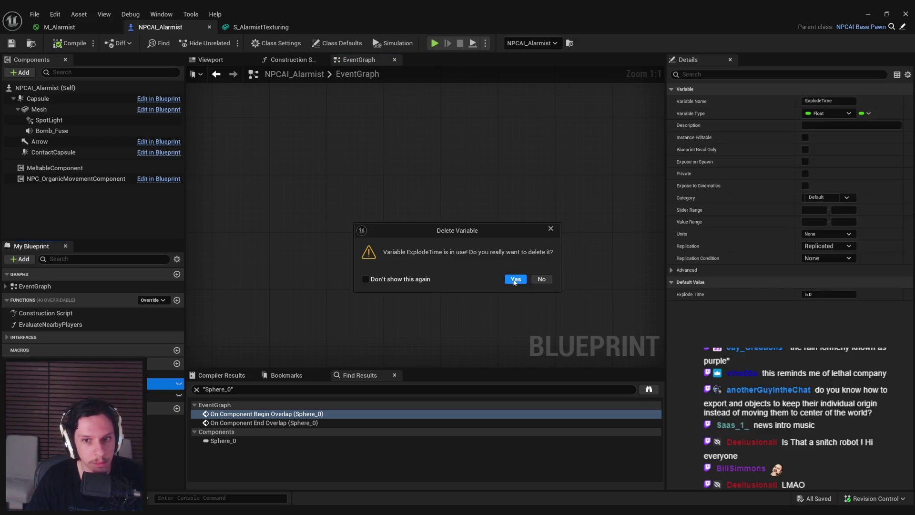
click(543, 279)
right_click(96, 383)
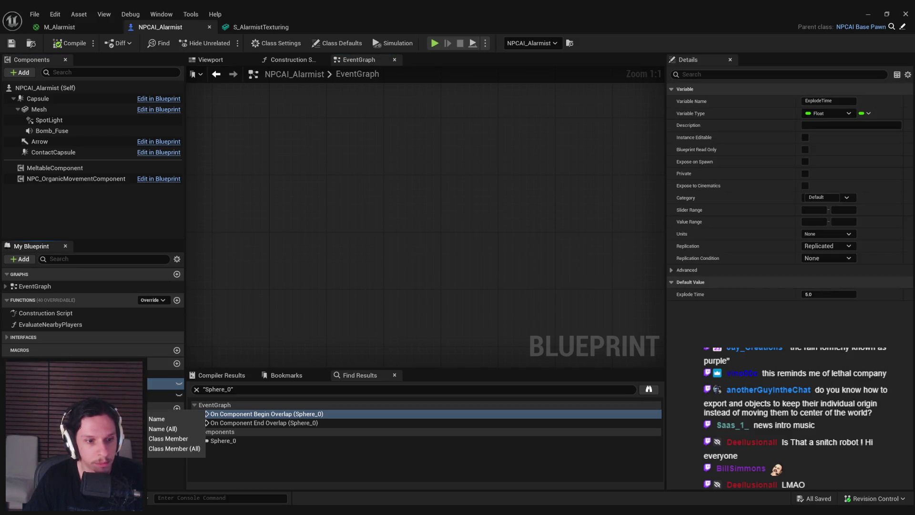
click(164, 419)
click(225, 423)
mouse_move(325, 305)
right_down()
mouse_move(385, 249)
mouse_move(399, 253)
right_up()
scroll(264, 189, up, 3)
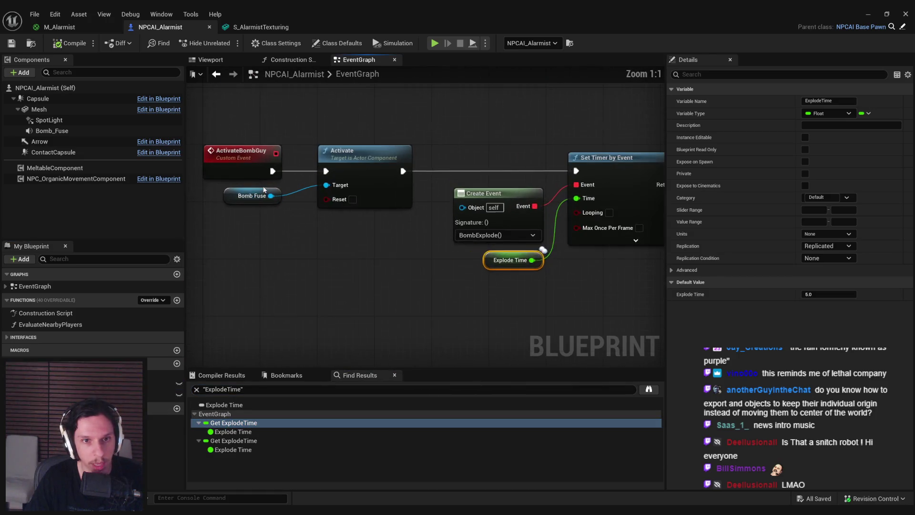
scroll(377, 175, down, 1)
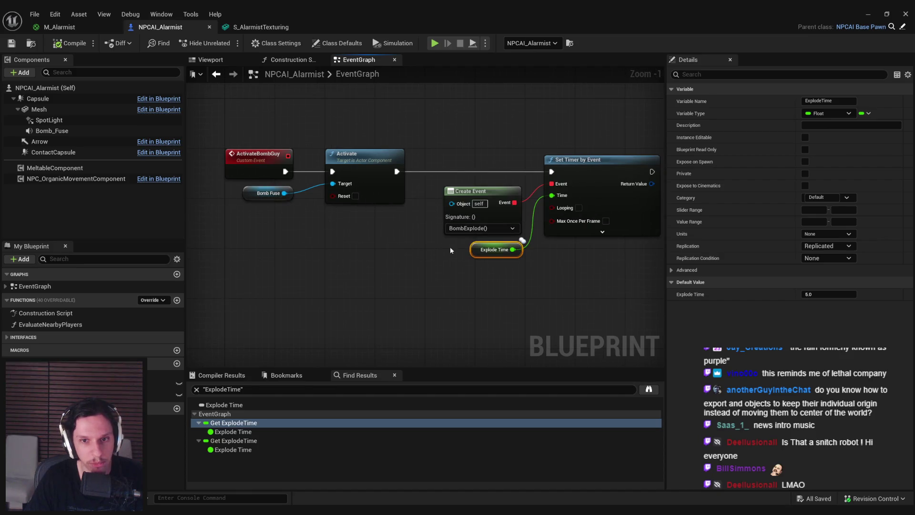
click(424, 277)
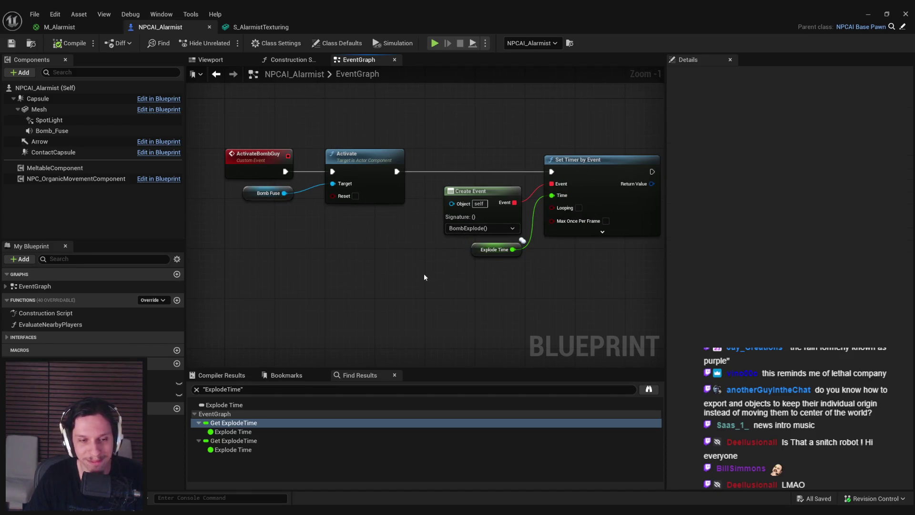
click(155, 300)
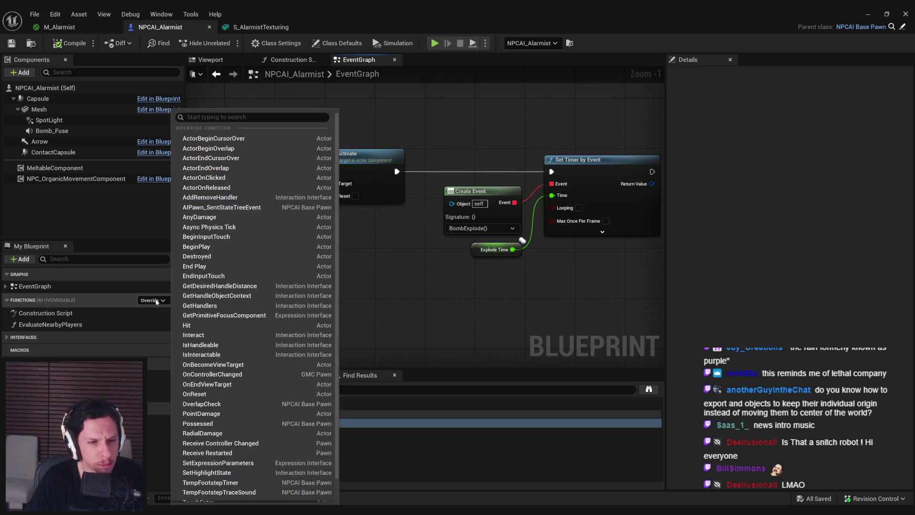
- Add the AIPawn_SentStateTreeEvent override event node, then return to the GameWorldLevel editor
scroll(214, 362, down, 1)
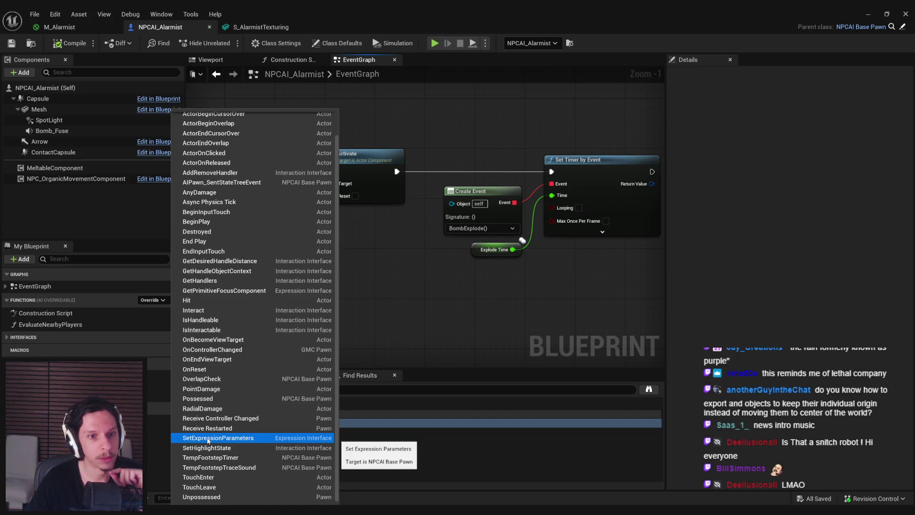
scroll(207, 441, up, 1)
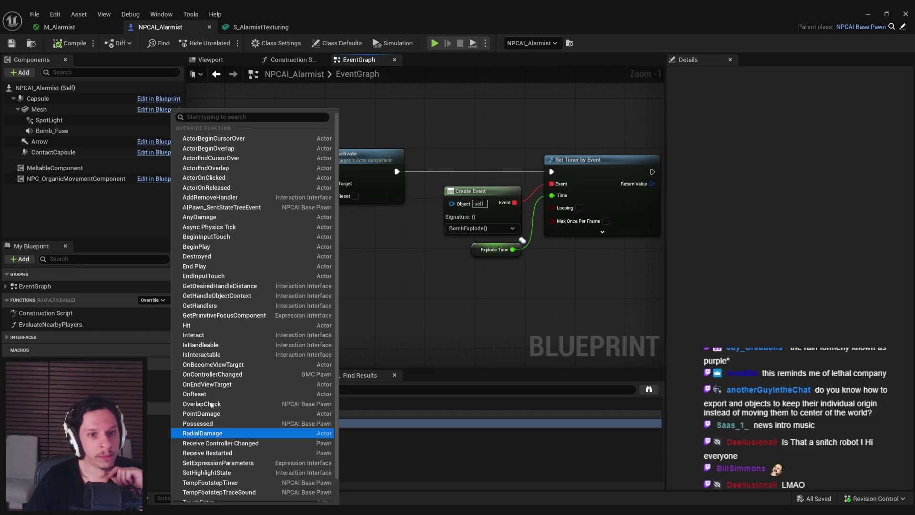
click(213, 209)
scroll(316, 237, down, 1)
mouse_move(315, 237)
right_down()
mouse_move(280, 259)
mouse_move(368, 271)
right_up()
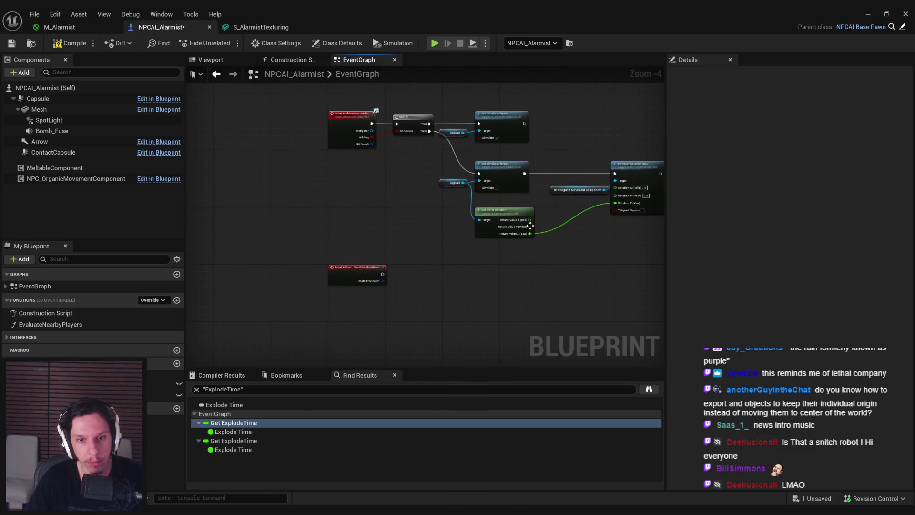
click(868, 15)
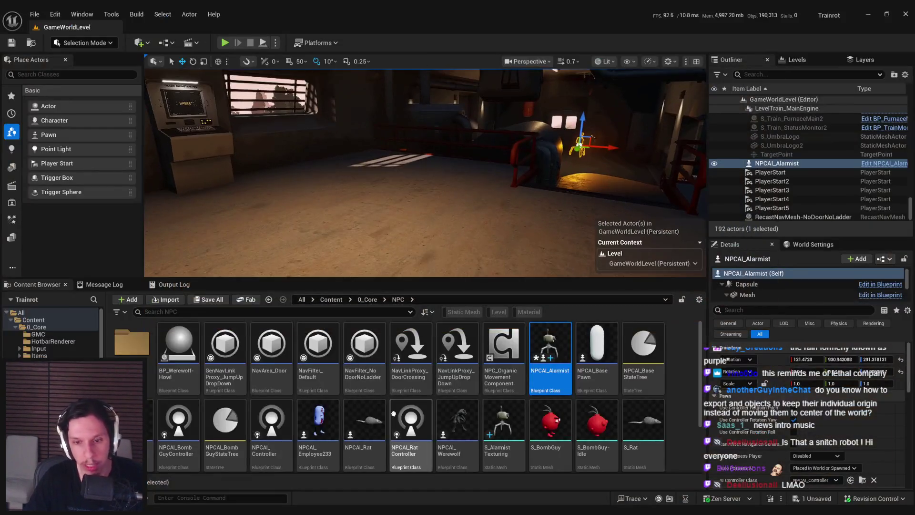
- Open the NPCAI_Werewolf blueprint and bring its state-tree event nodes into view
double_click(465, 421)
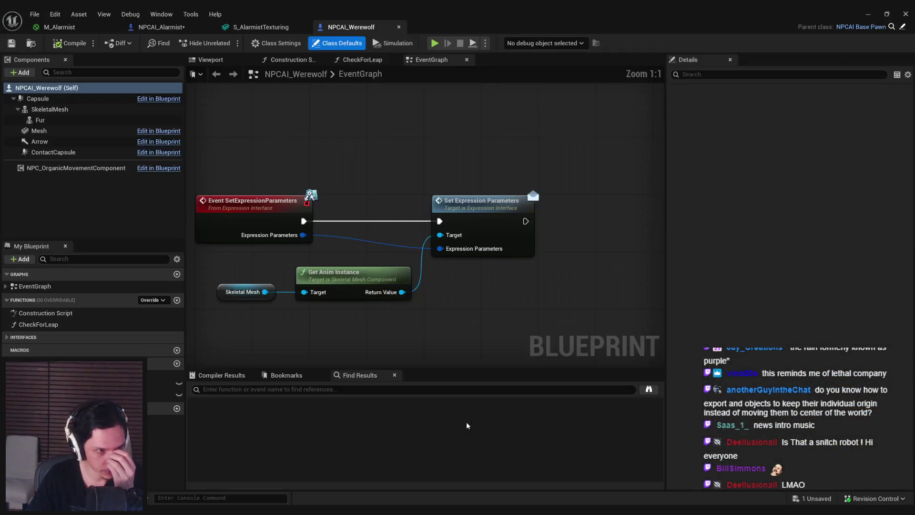
scroll(367, 329, down, 2)
scroll(359, 311, down, 2)
mouse_move(350, 321)
right_down()
mouse_move(351, 207)
mouse_move(339, 228)
mouse_move(355, 315)
right_up()
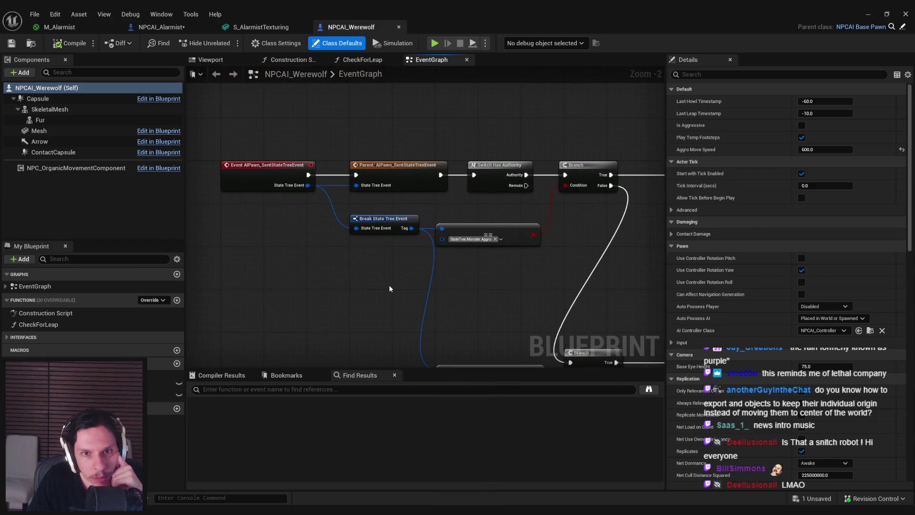
- Select and copy the Werewolf's state-tree aggro check chain, then return to NPCAI_Alarmist
drag(484, 284, 405, 224)
mouse_move(406, 224)
right_down()
mouse_move(367, 243)
mouse_move(265, 253)
right_up()
shift+drag(371, 161, 416, 254)
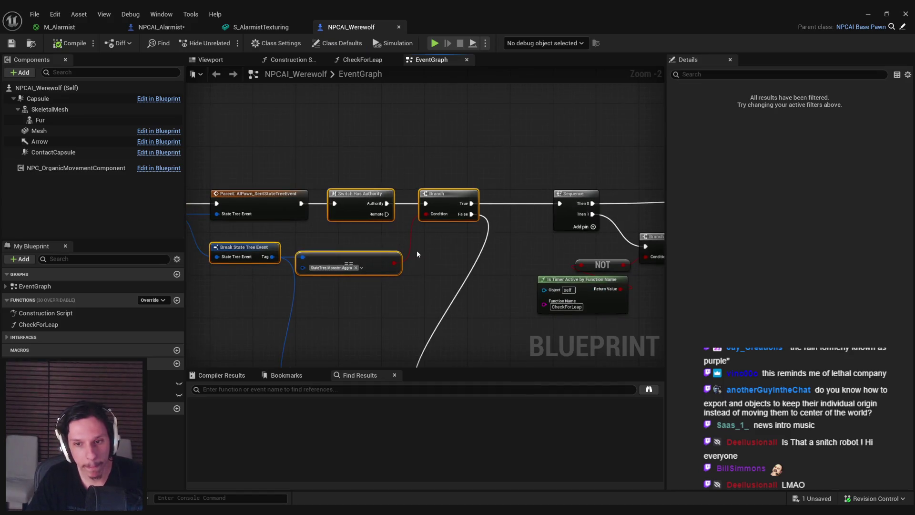
right_drag(417, 254, 543, 228)
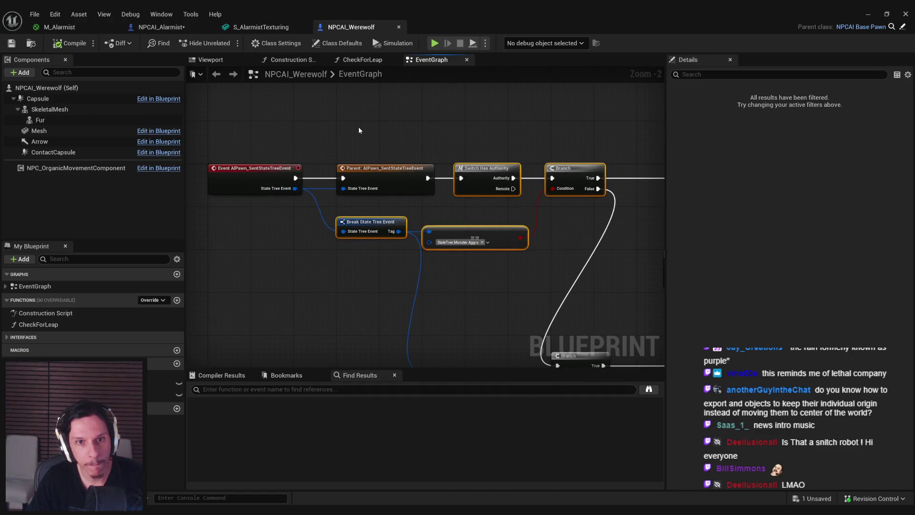
click(160, 27)
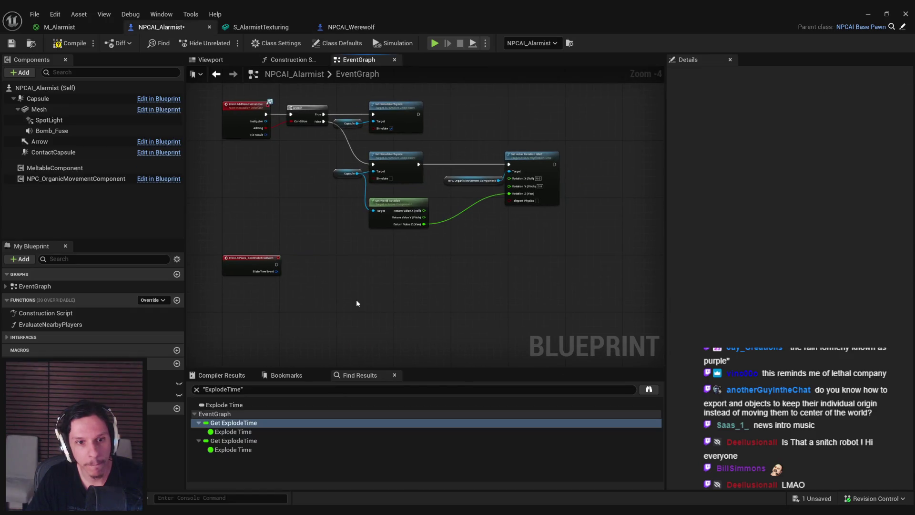
- Paste the aggro check nodes and wire State Tree Event into the parent call and Break
key(ctrl+v)
scroll(356, 299, up, 3)
drag(241, 244, 240, 255)
right_drag(239, 255, 231, 265)
mouse_move(233, 266)
mouse_down()
mouse_move(249, 269)
mouse_move(279, 316)
mouse_up()
drag(329, 292, 317, 242)
click(286, 215)
drag(232, 266, 273, 319)
right_drag(317, 344, 368, 320)
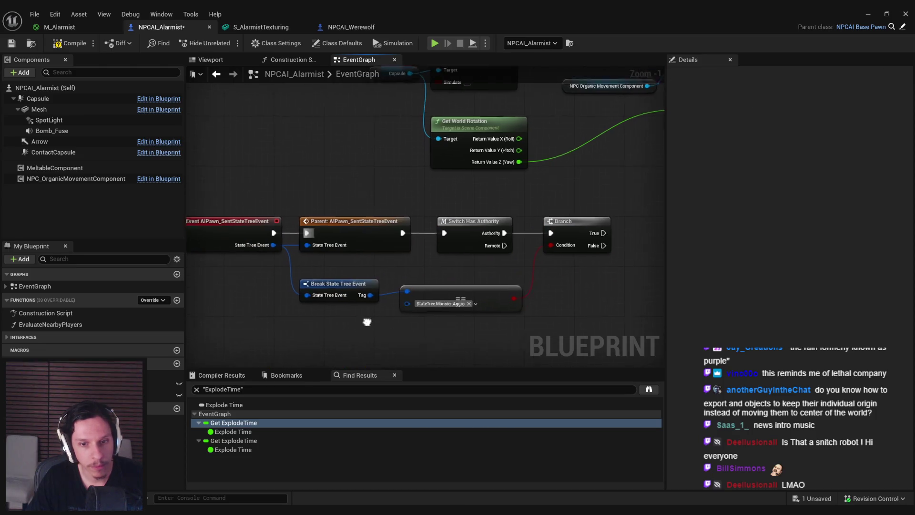
drag(368, 321, 474, 333)
drag(494, 302, 494, 290)
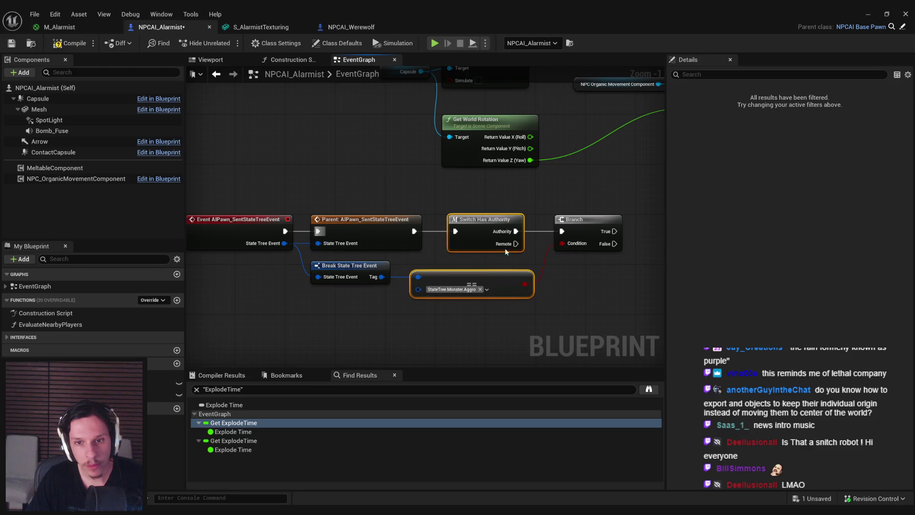
right_drag(505, 248, 390, 230)
click(395, 291)
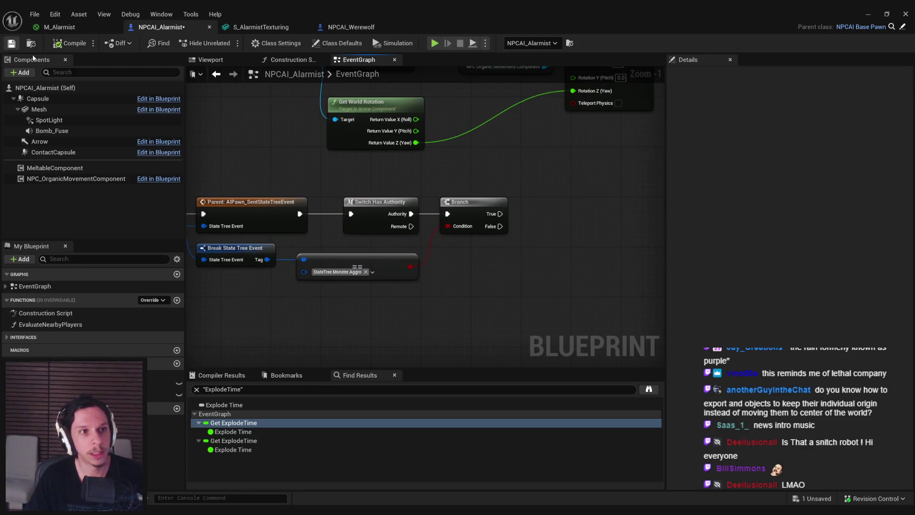
- Move the state-tree event chain lower and locate the old bomb activation nodes
right_drag(286, 157, 433, 149)
drag(210, 184, 661, 319)
mouse_move(278, 200)
mouse_down()
mouse_move(279, 245)
mouse_move(308, 308)
mouse_up()
scroll(308, 308, down, 8)
mouse_move(295, 217)
right_down()
mouse_move(298, 288)
mouse_move(305, 286)
right_up()
scroll(353, 202, up, 1)
right_drag(353, 202, 362, 250)
scroll(363, 224, up, 3)
scroll(468, 232, up, 1)
- Delete the old bomb activation nodes and ActivateBombGuy event, then undo to restore them
mouse_move(509, 207)
mouse_down()
mouse_move(468, 245)
mouse_move(312, 230)
mouse_up()
key(Delete)
mouse_move(299, 136)
mouse_down()
mouse_move(267, 183)
mouse_move(272, 176)
mouse_up()
key(Delete)
right_drag(271, 176, 319, 253)
key(ctrl+z)
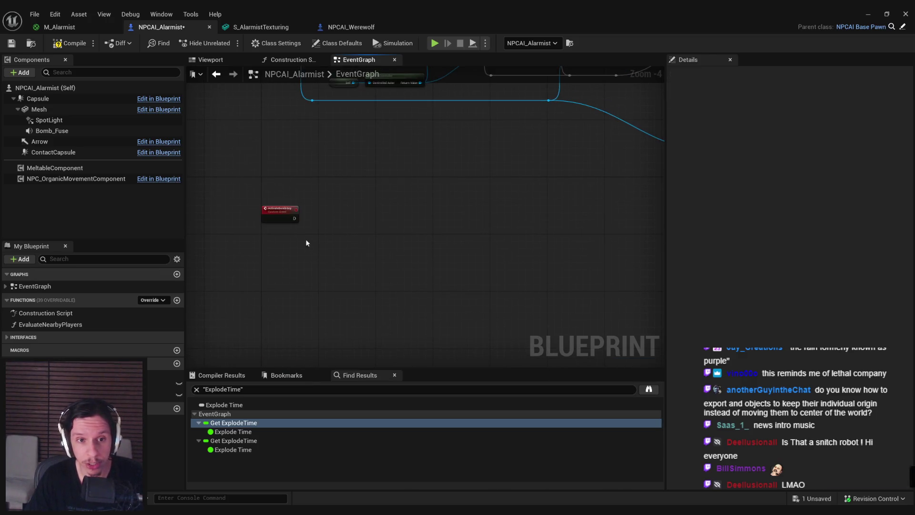
key(ctrl+z)
scroll(282, 219, up, 3)
- Rename the ActivateBombGuy event to BeginAlarmistCountdown, tidy its nodes, and save the blueprint
double_click(280, 205)
drag(285, 206, 386, 205)
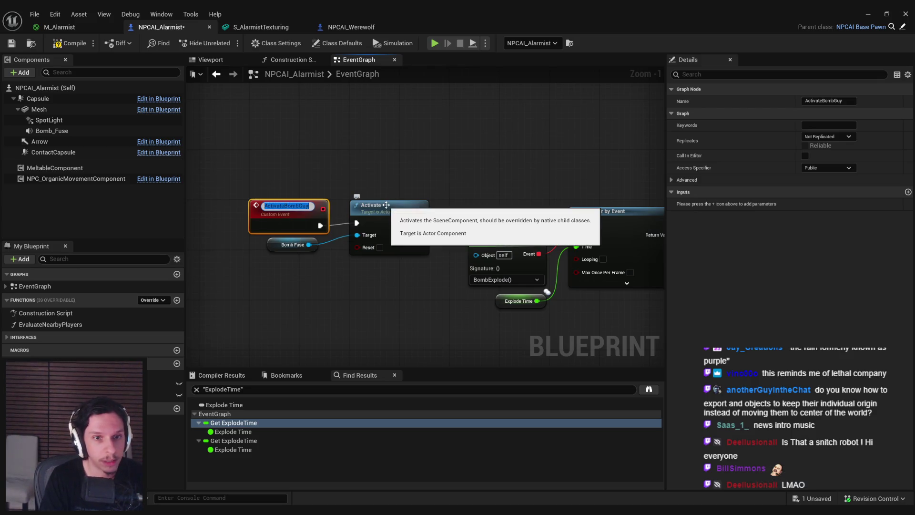
key(BackSpace)
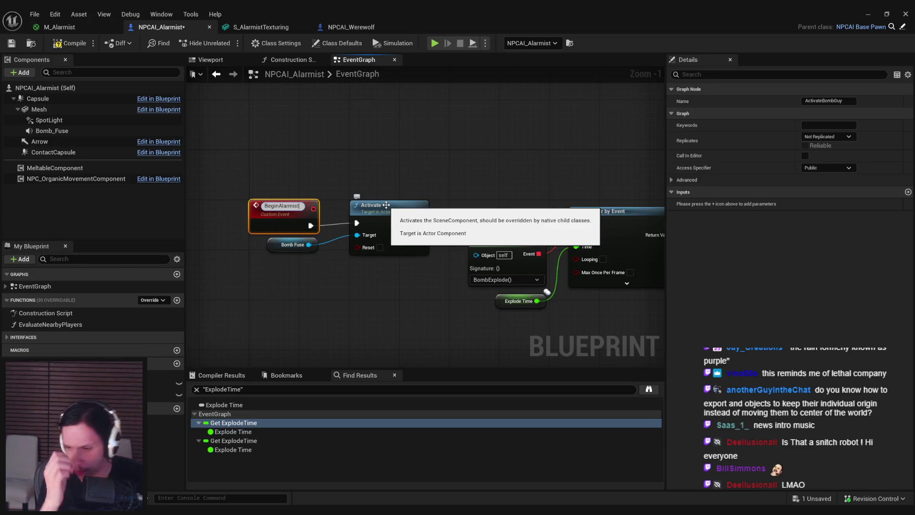
text(BeginAlarmistCou)
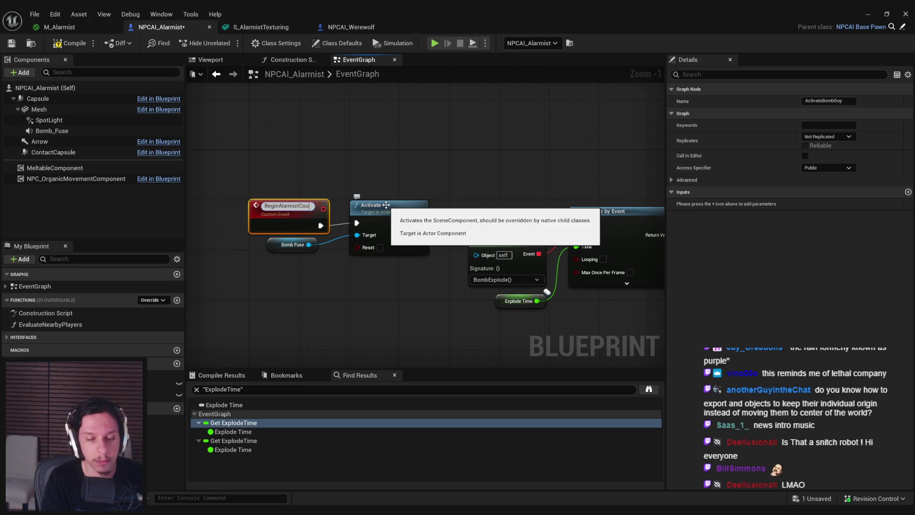
text(ntdown)
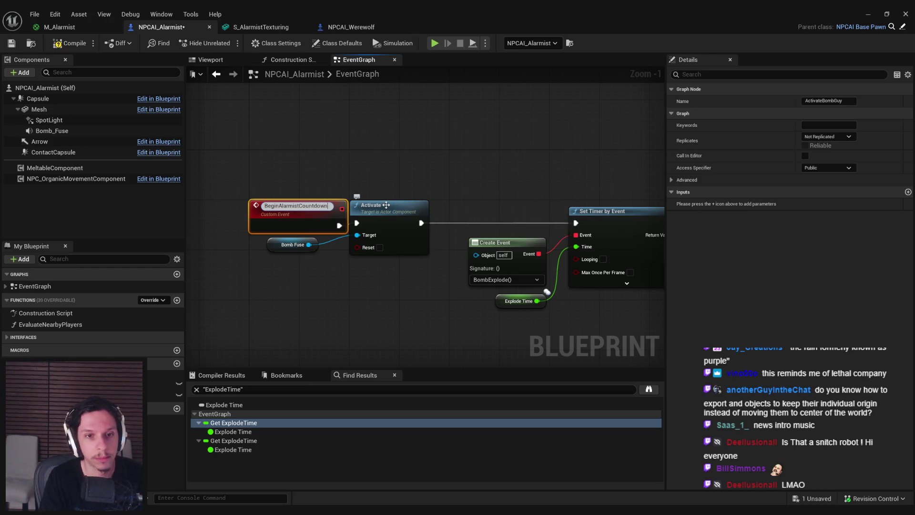
key(Return)
drag(392, 313, 307, 244)
drag(407, 242, 419, 242)
click(419, 289)
click(11, 44)
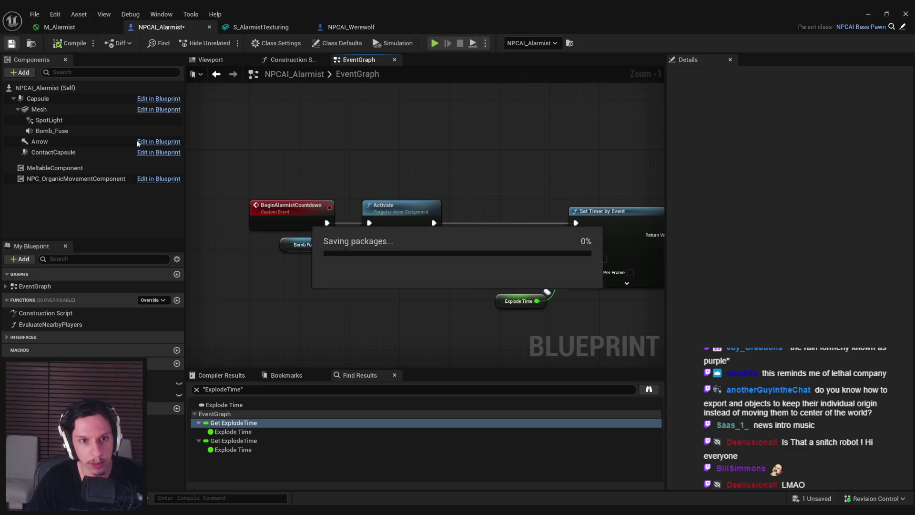
- Call Begin Alarmist Countdown from the Branch, then go back to the level editor
scroll(341, 153, down, 3)
mouse_move(341, 153)
right_down()
mouse_move(345, 282)
mouse_move(312, 163)
mouse_move(327, 239)
right_up()
scroll(334, 248, up, 1)
scroll(418, 326, up, 1)
right_drag(418, 326, 408, 275)
drag(408, 276, 462, 259)
text(begin alarmist)
key(Return)
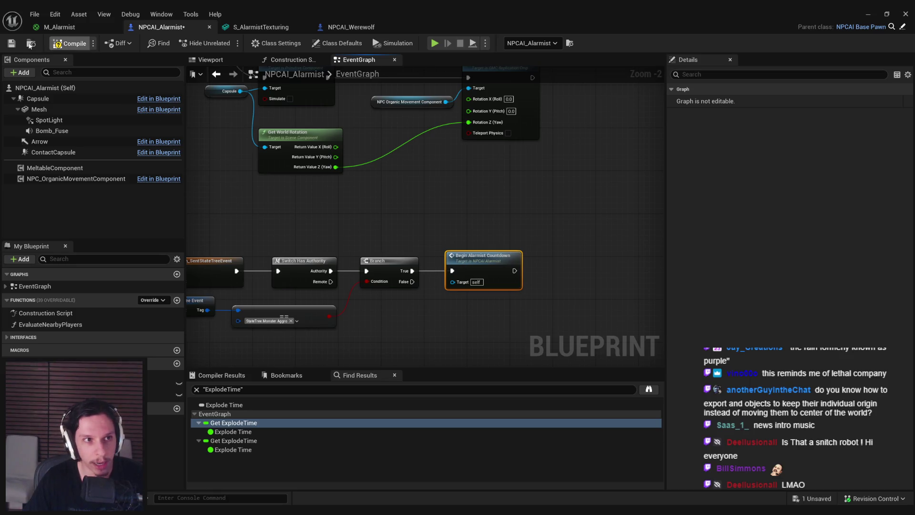
click(868, 14)
click(225, 43)
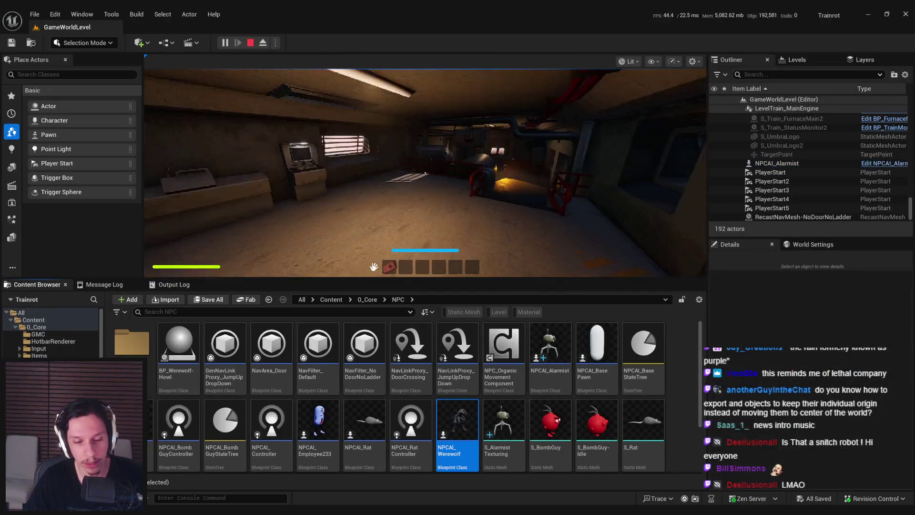
- Walk forward and back in the train corridor to trigger the Alarmist, then stop and reopen its blueprint
key(w)
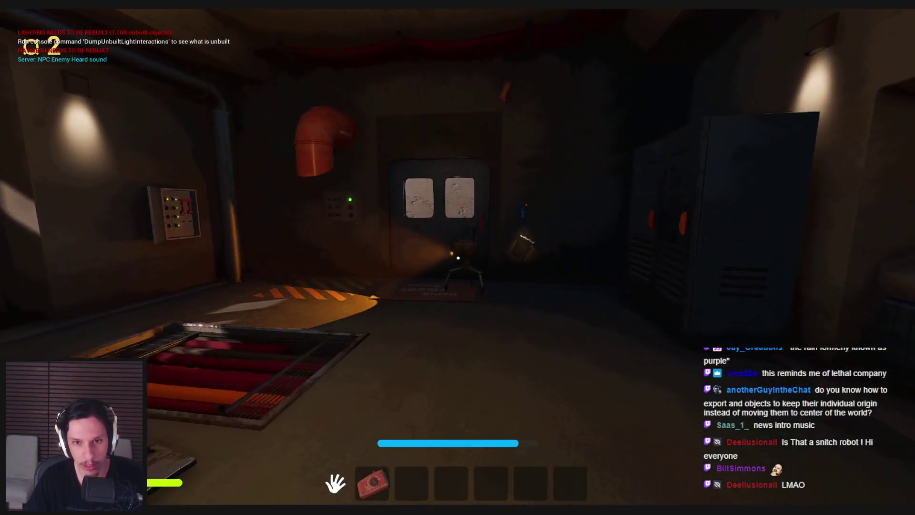
key(s)
key(s)
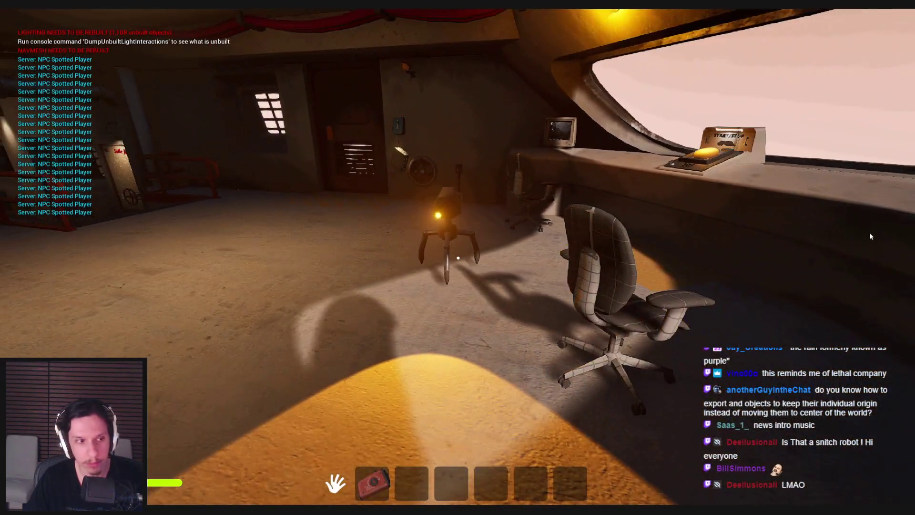
key(Escape)
click(310, 488)
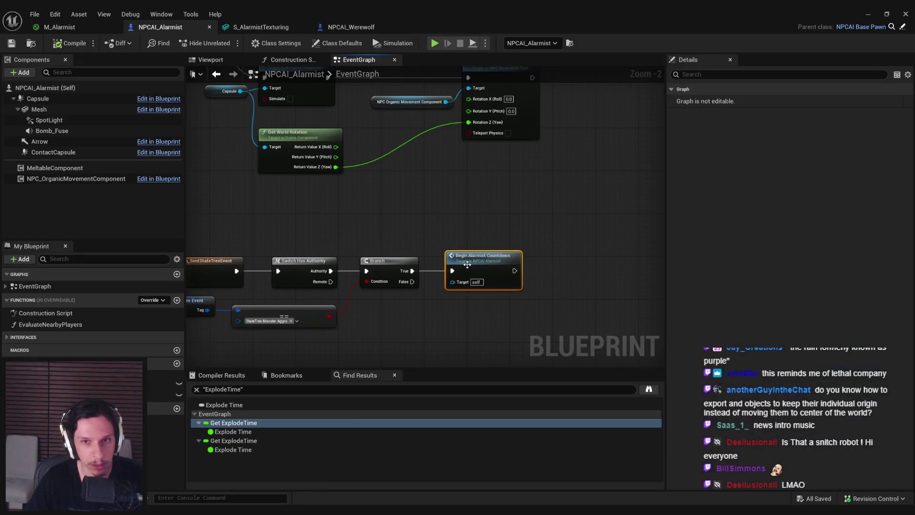
- Jump to where Explode Time is used and frame the BeginAlarmistCountdown timer nodes
click(326, 341)
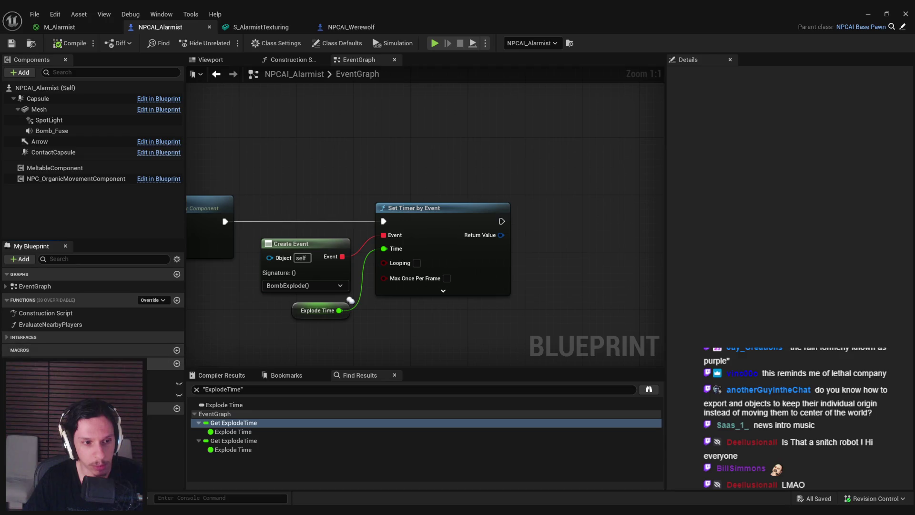
scroll(280, 322, down, 7)
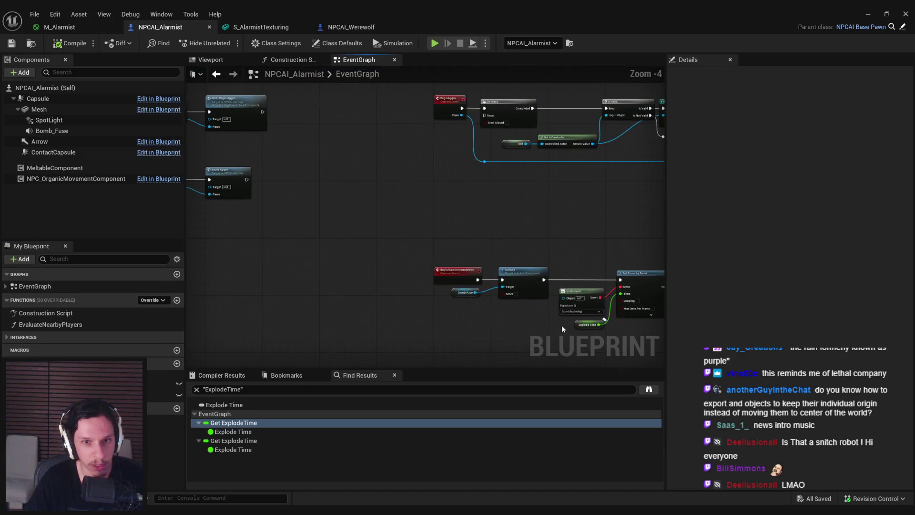
right_drag(379, 213, 439, 207)
scroll(440, 207, up, 4)
right_drag(493, 217, 257, 161)
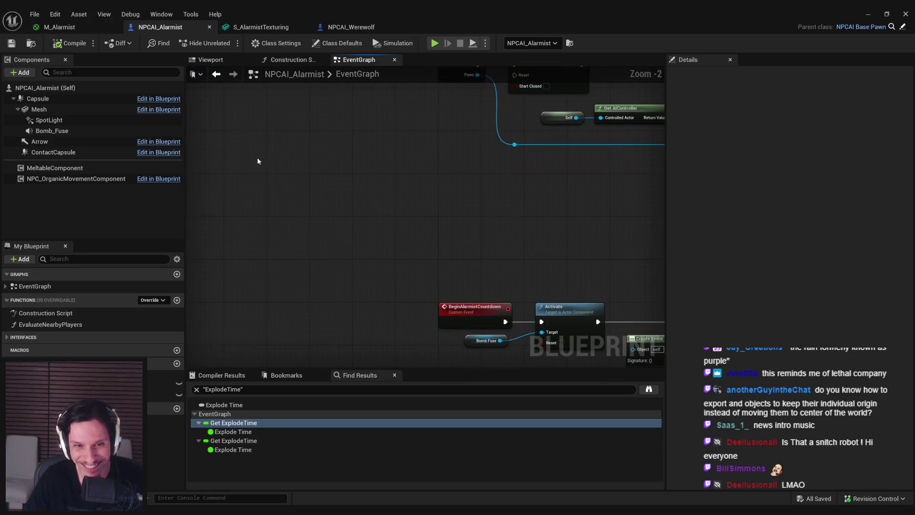
right_drag(432, 364, 307, 350)
key(ctrl+a)
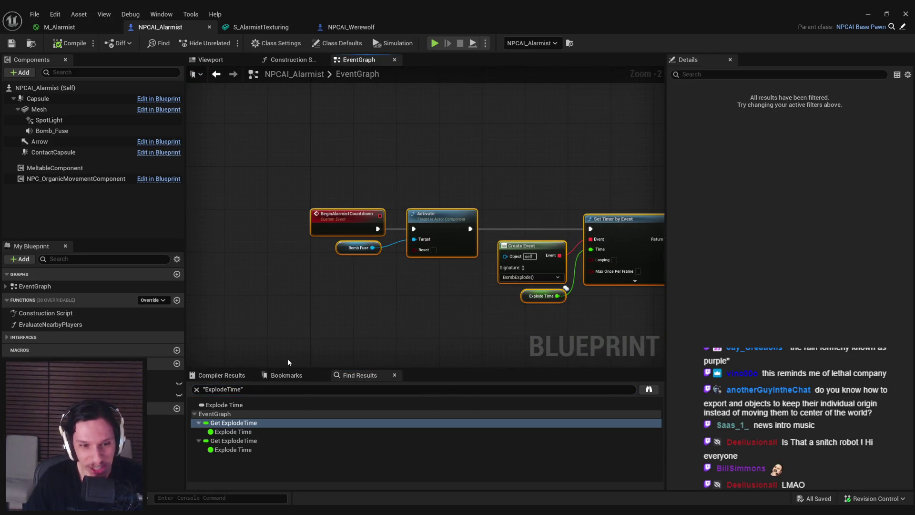
click(287, 362)
- Search the blueprint for bomb references and jump to the BombExplode event
click(260, 389)
key(ctrl+a)
text(b)
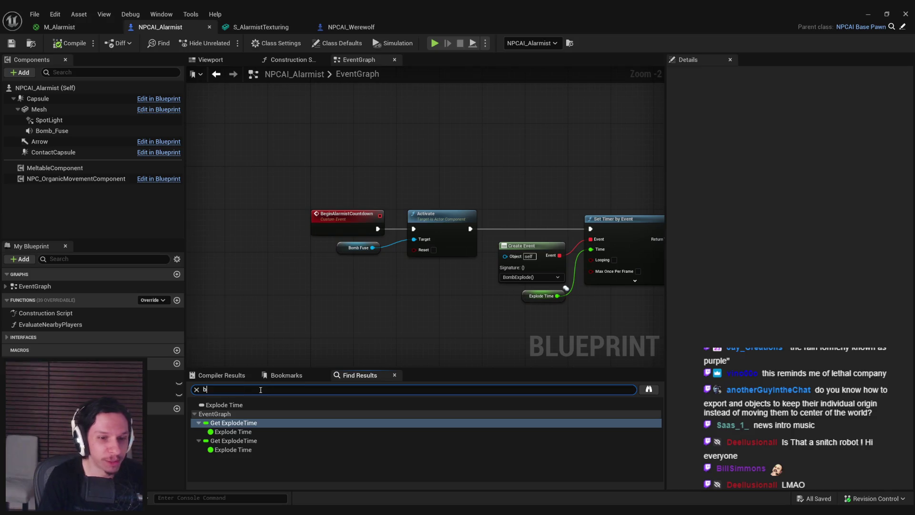
key(Return)
scroll(237, 409, down, 5)
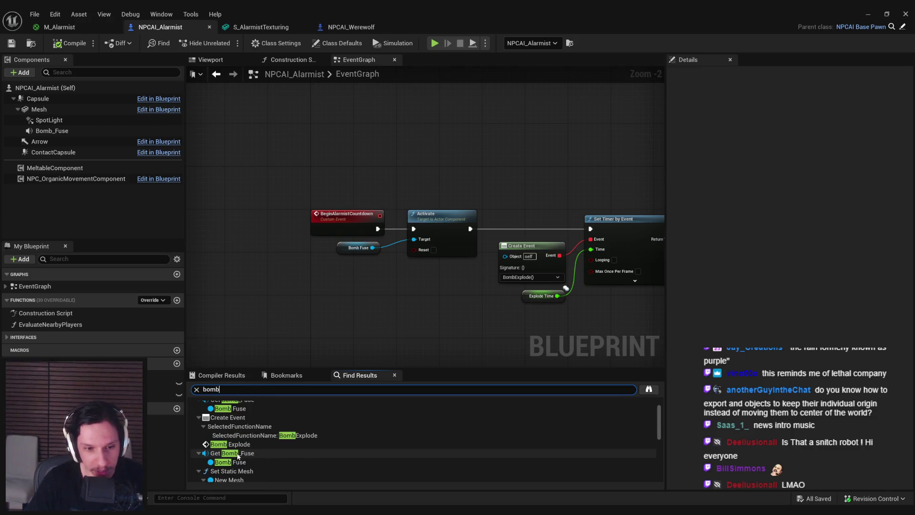
scroll(238, 410, up, 1)
double_click(233, 405)
scroll(259, 217, down, 2)
right_drag(260, 217, 188, 224)
- Show the Explode Time getter's Details, then select the Create Event, Explode Time and timer nodes
mouse_move(285, 248)
right_down()
mouse_move(391, 238)
mouse_move(475, 255)
right_up()
scroll(475, 255, down, 2)
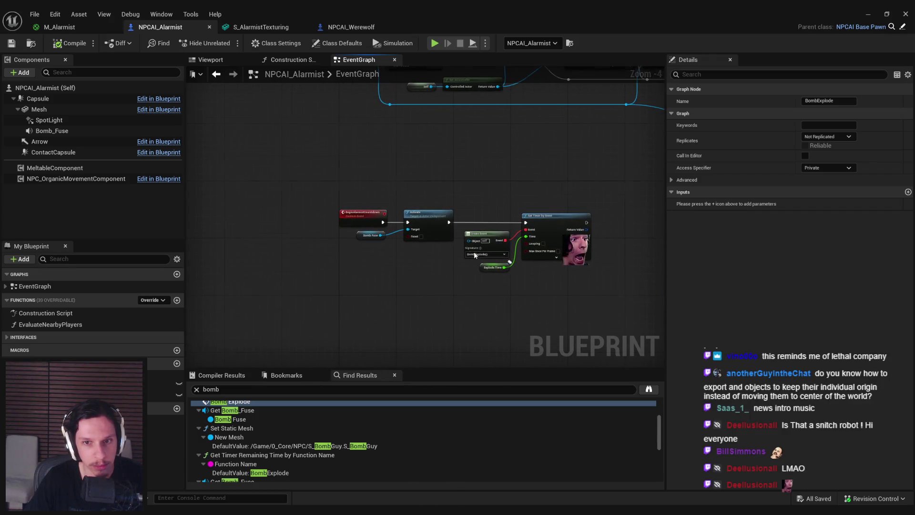
scroll(474, 256, up, 4)
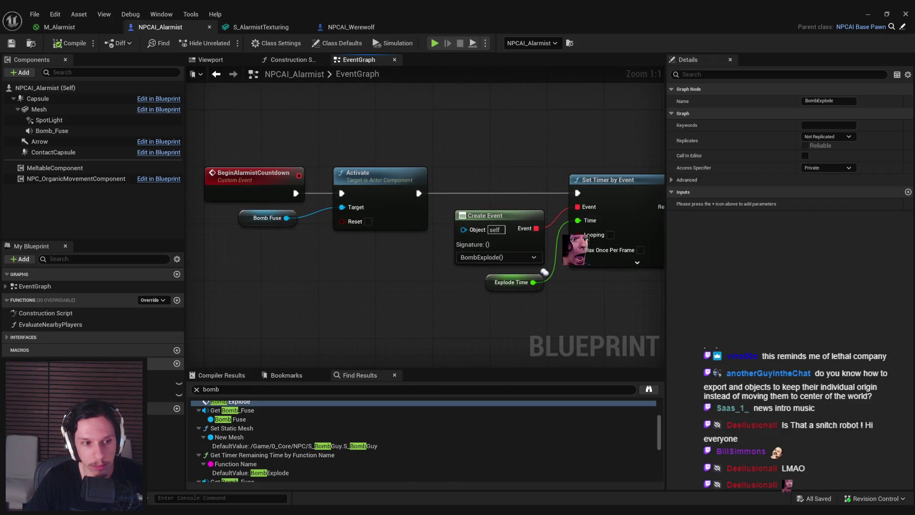
click(544, 272)
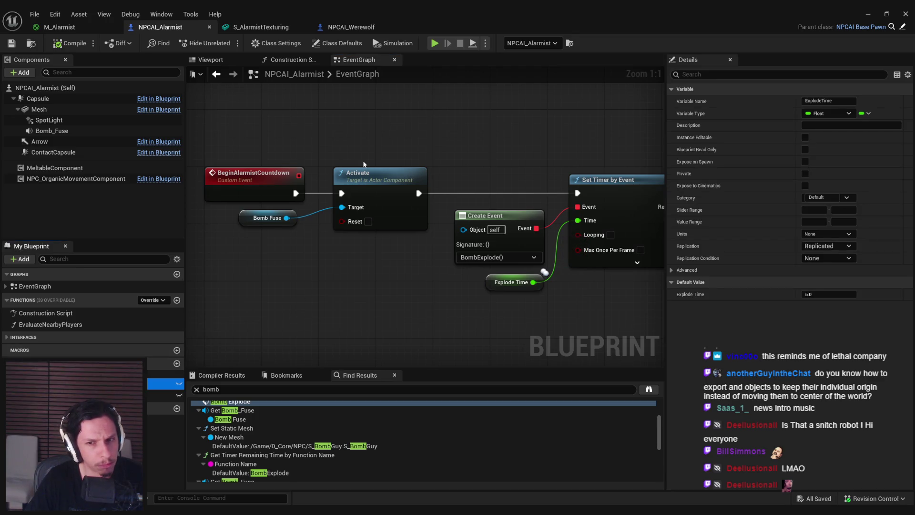
scroll(363, 164, down, 4)
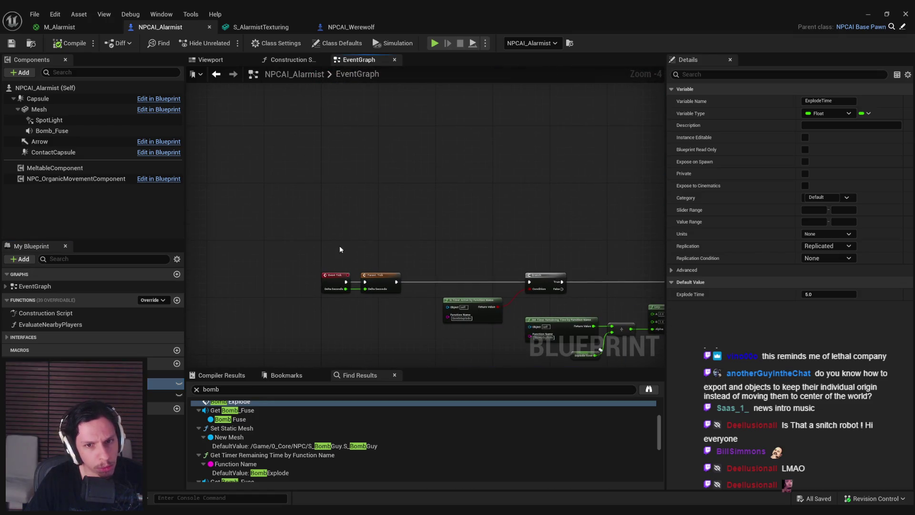
scroll(340, 249, down, 4)
right_drag(323, 320, 310, 127)
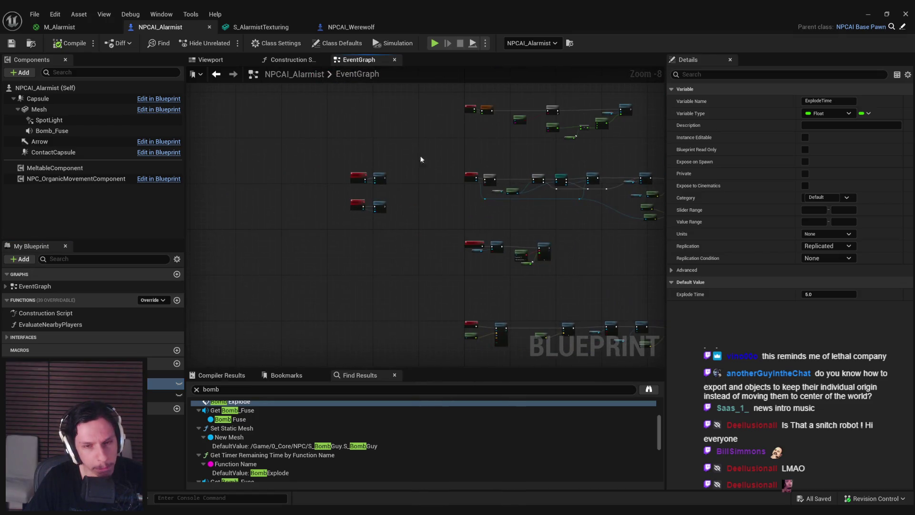
scroll(375, 207, up, 7)
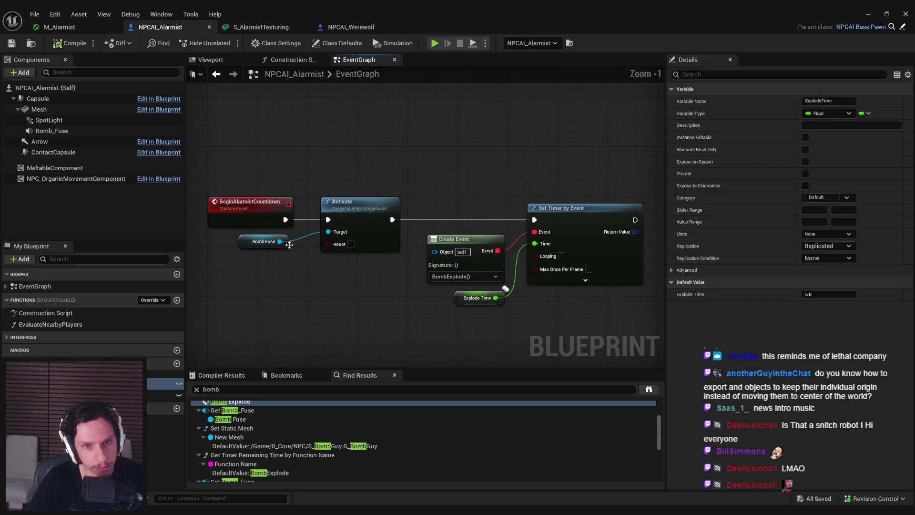
drag(306, 277, 572, 305)
- Rename the ExplodeTime variable to AlarmCountdownTime
scroll(429, 239, down, 2)
right_drag(336, 176, 418, 236)
scroll(418, 236, up, 1)
click(412, 246)
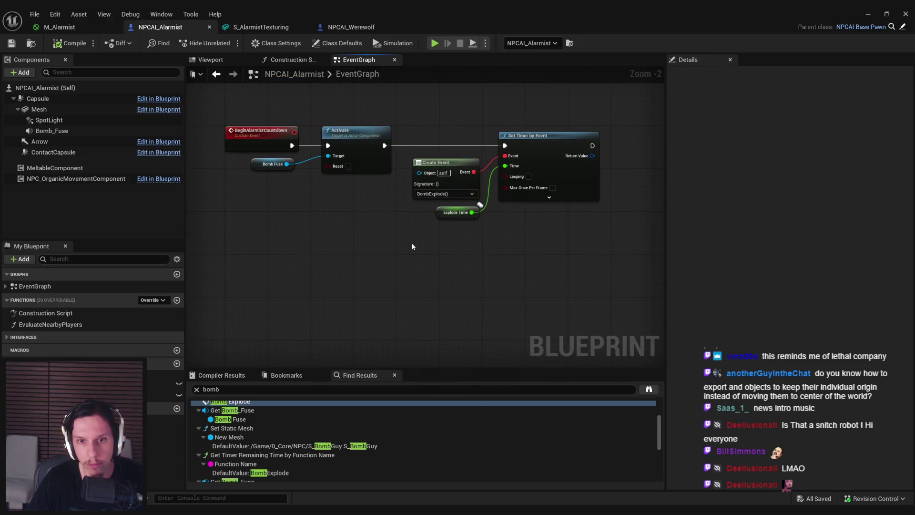
click(479, 205)
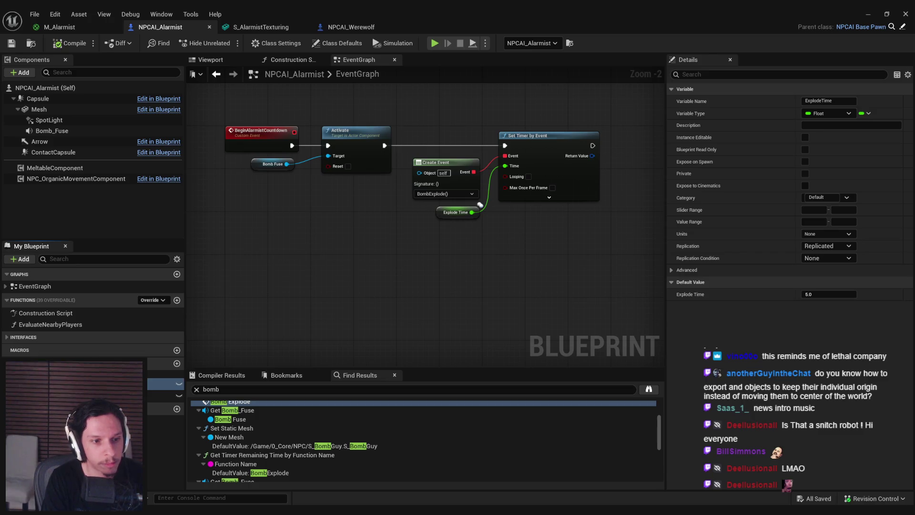
key(Return)
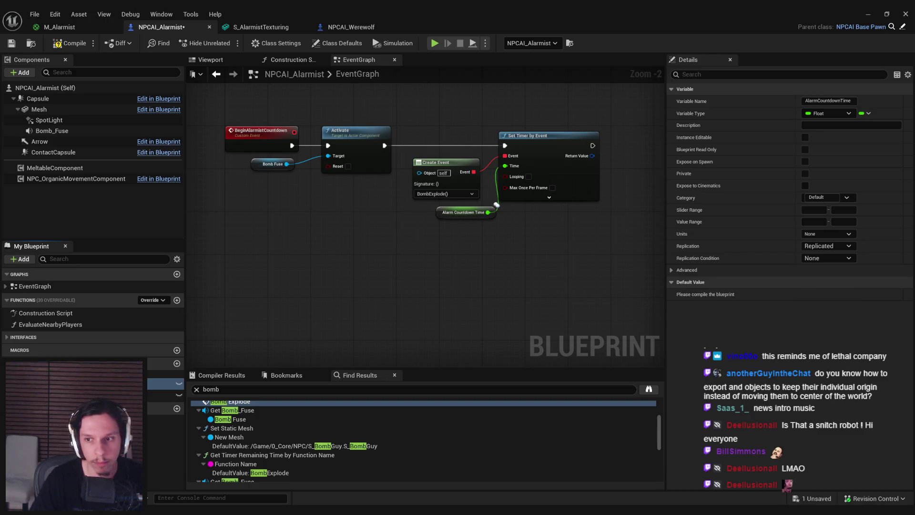
- Set Alarm Countdown Time's default value to 4, then compile and save
click(47, 45)
click(829, 294)
text(4)
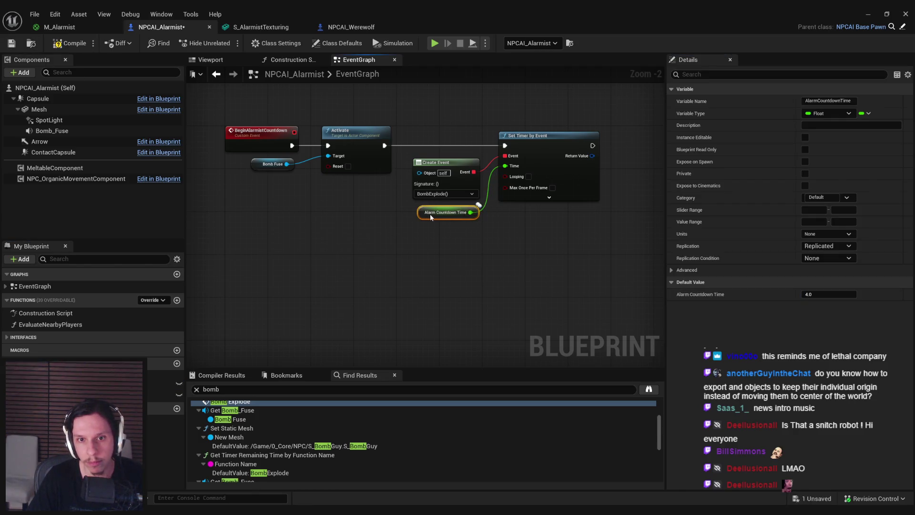
click(409, 202)
click(63, 46)
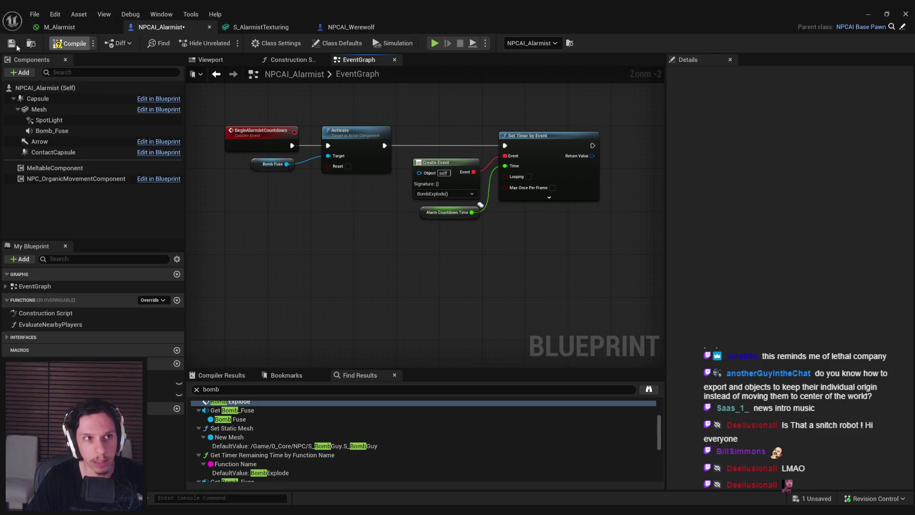
click(11, 43)
click(230, 401)
- Find the Begin Alarmist Countdown call, jump to its event, and select the nodes following it
scroll(262, 265, down, 3)
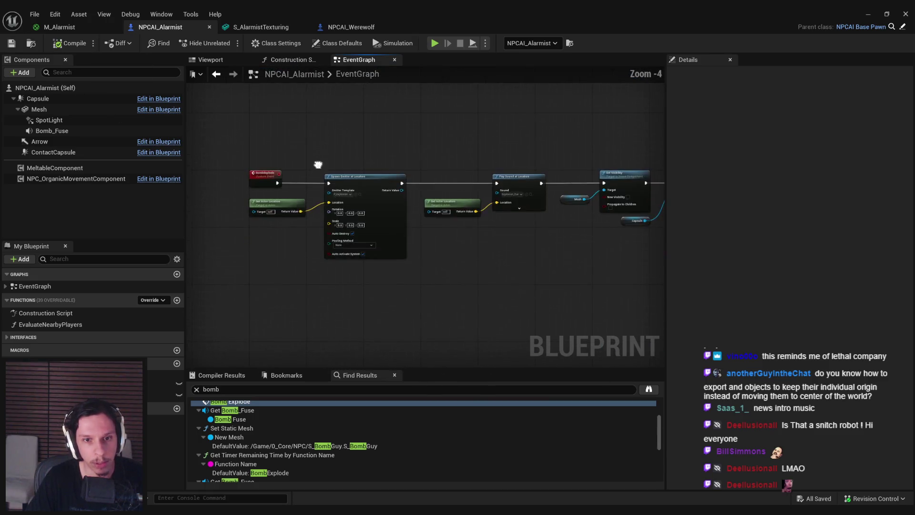
mouse_move(333, 215)
right_down()
mouse_move(278, 211)
mouse_move(470, 106)
right_up()
scroll(420, 279, up, 3)
right_drag(327, 135, 314, 111)
right_drag(666, 256, 523, 256)
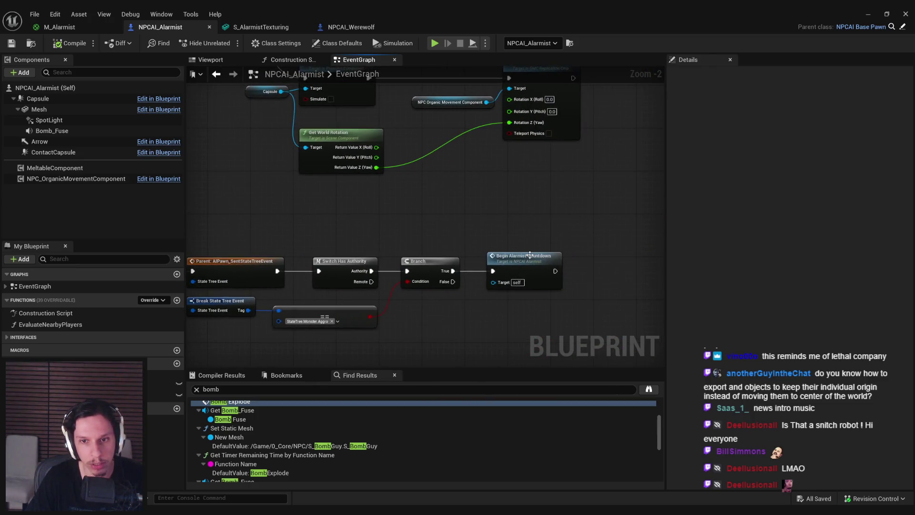
right_drag(455, 232, 455, 172)
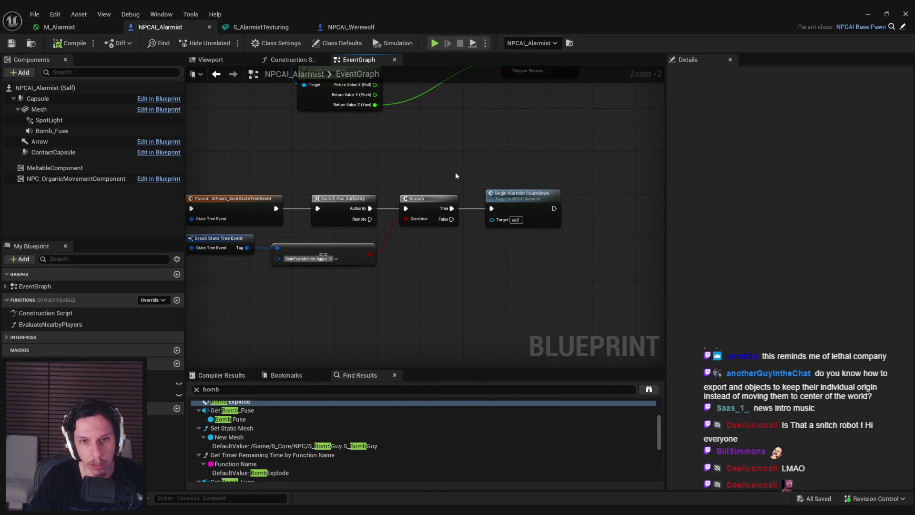
double_click(513, 203)
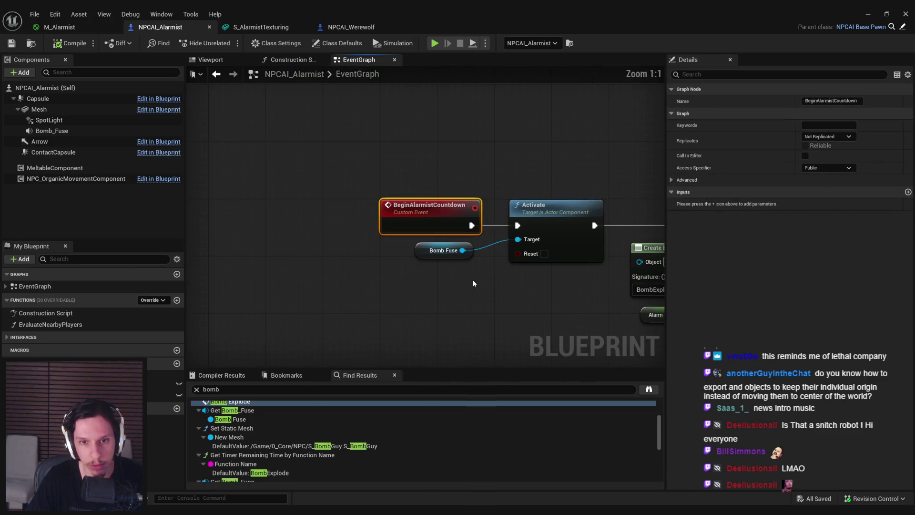
right_drag(473, 279, 274, 263)
scroll(273, 262, down, 3)
mouse_move(552, 311)
mouse_down()
mouse_move(286, 198)
mouse_move(249, 235)
mouse_up()
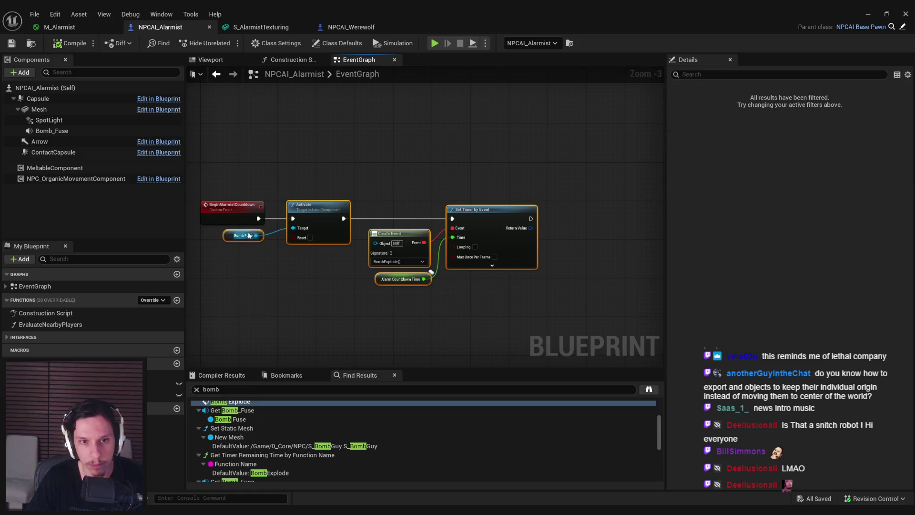
- Make room after BeginAlarmistCountdown and insert a Branch node
drag(320, 221, 471, 222)
drag(259, 218, 282, 219)
text(bran)
click(368, 275)
right_drag(368, 276, 519, 263)
text(timer active)
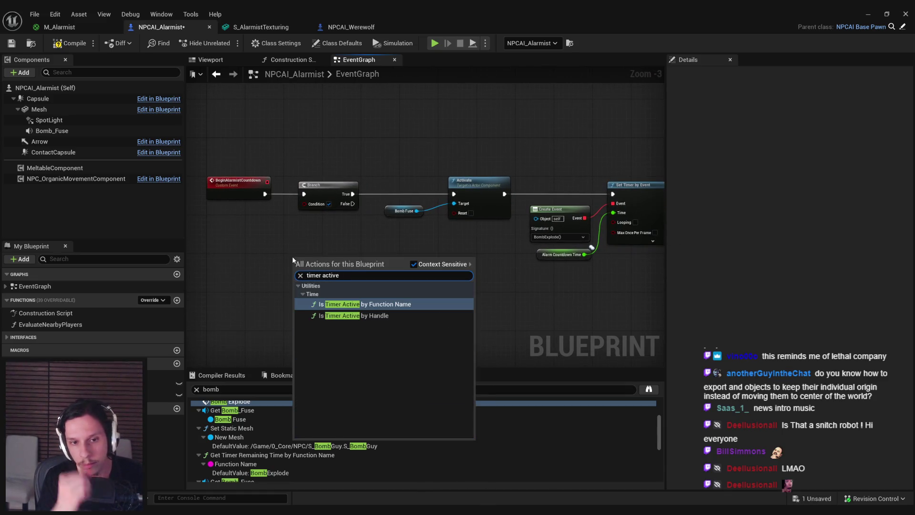
- Add an Is Timer Active by Function Name check for BombExplode to guard the Branch
key(Return)
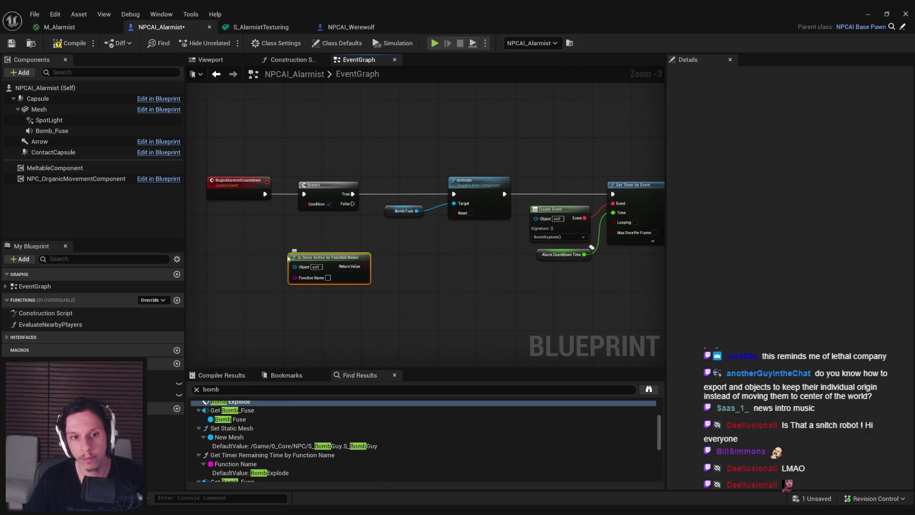
text(BombExplode)
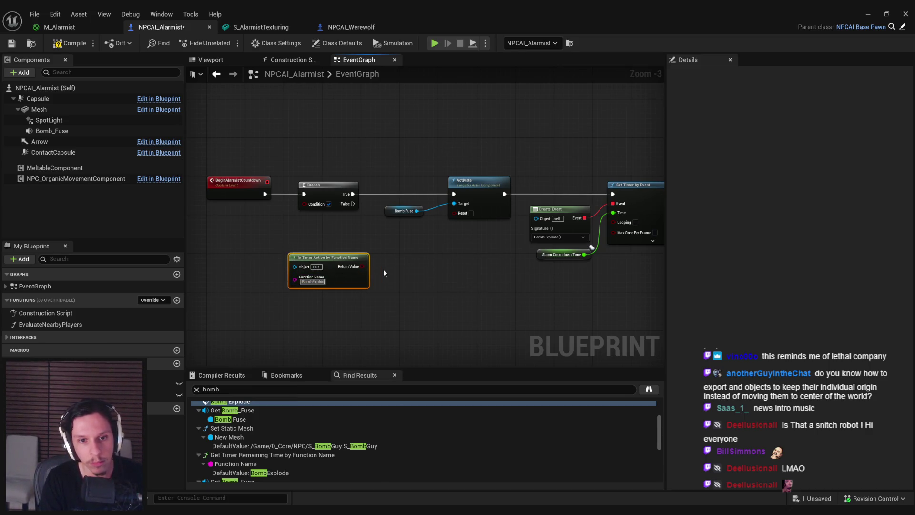
drag(343, 274, 333, 265)
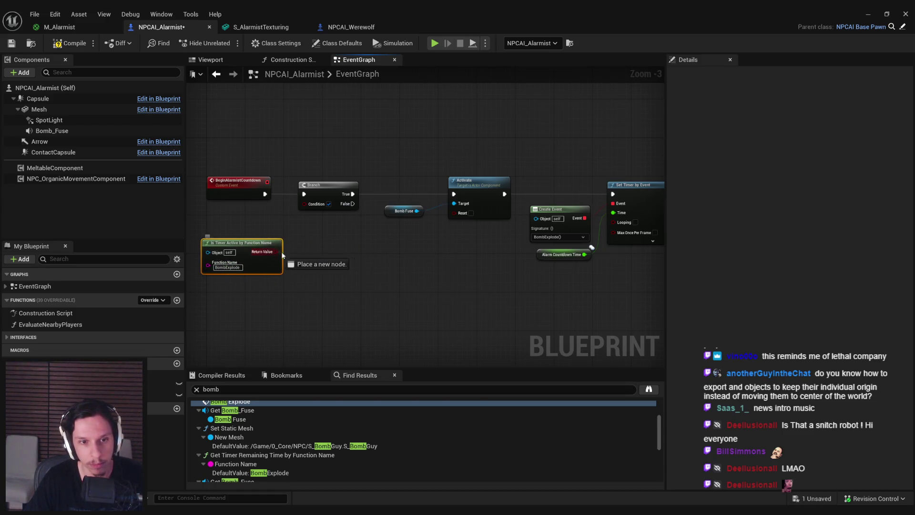
text(not)
scroll(347, 299, up, 1)
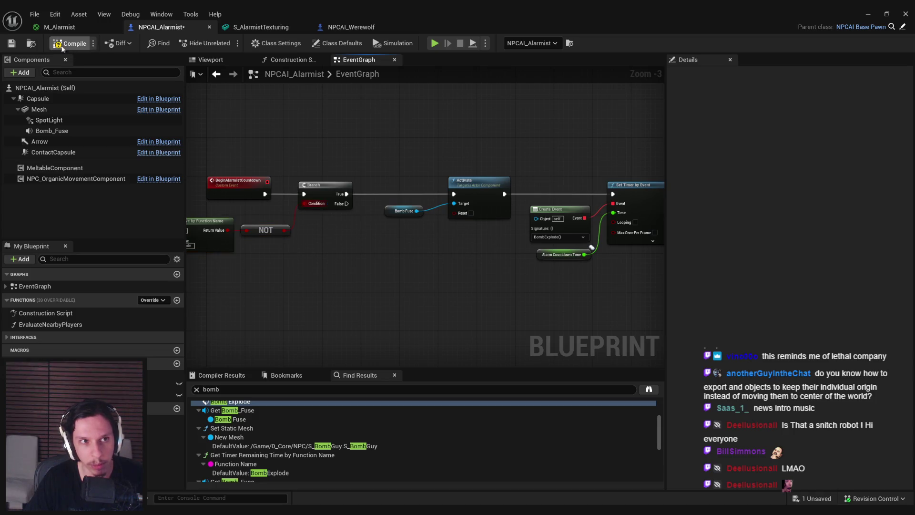
right_drag(199, 243, 270, 236)
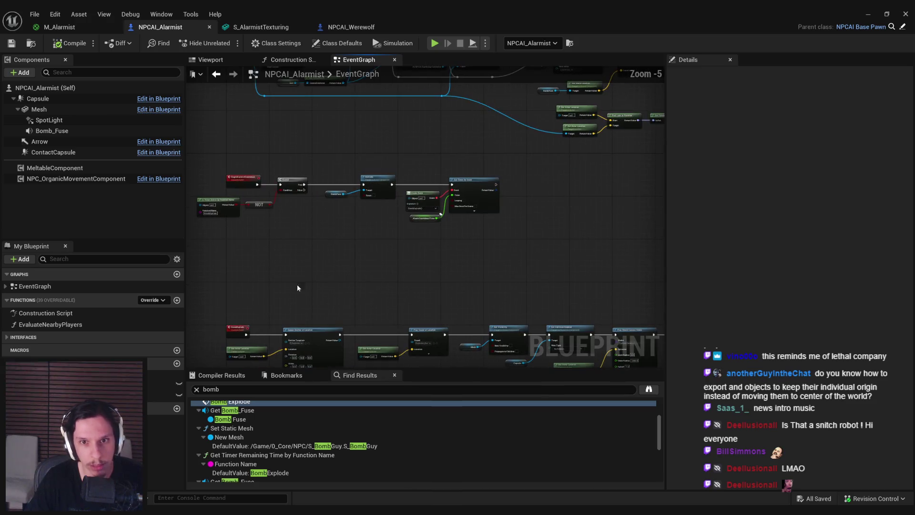
click(877, 12)
- Play-test the train level, walking down to the lower corridor and floor hatch, then stop
key(alt+p)
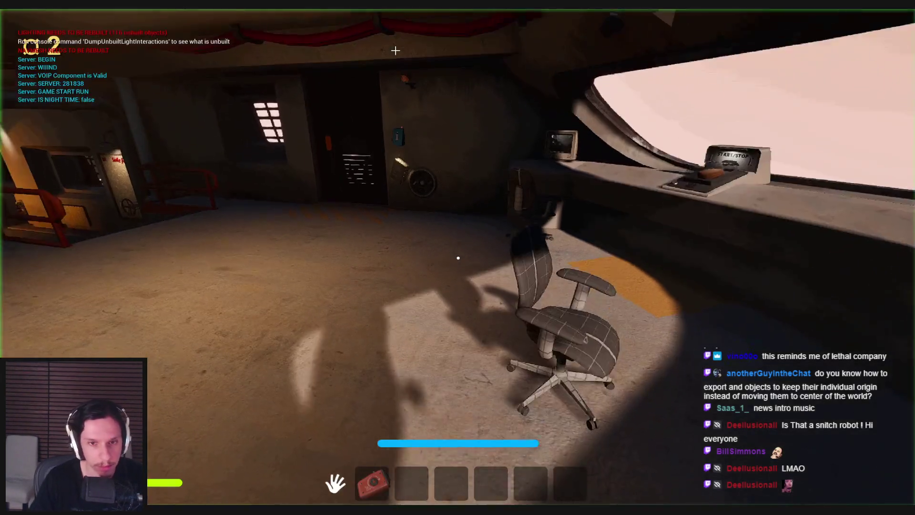
key(w)
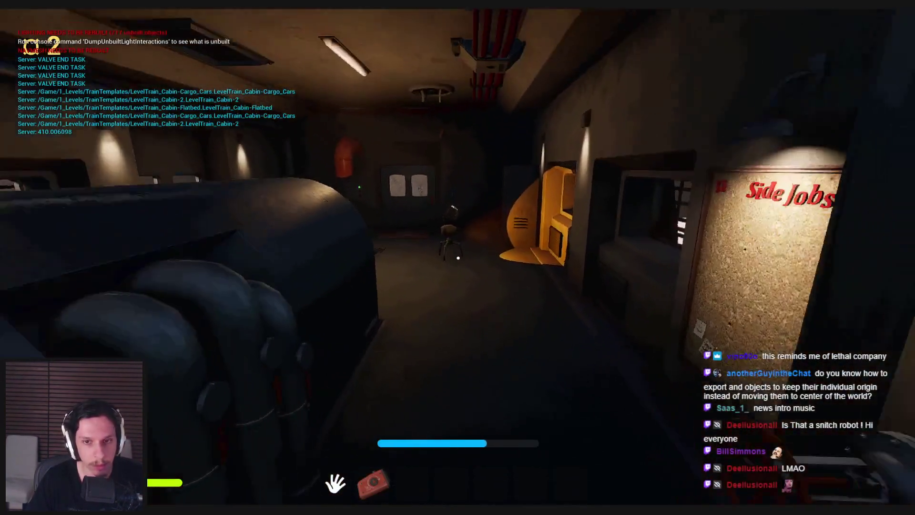
key(s)
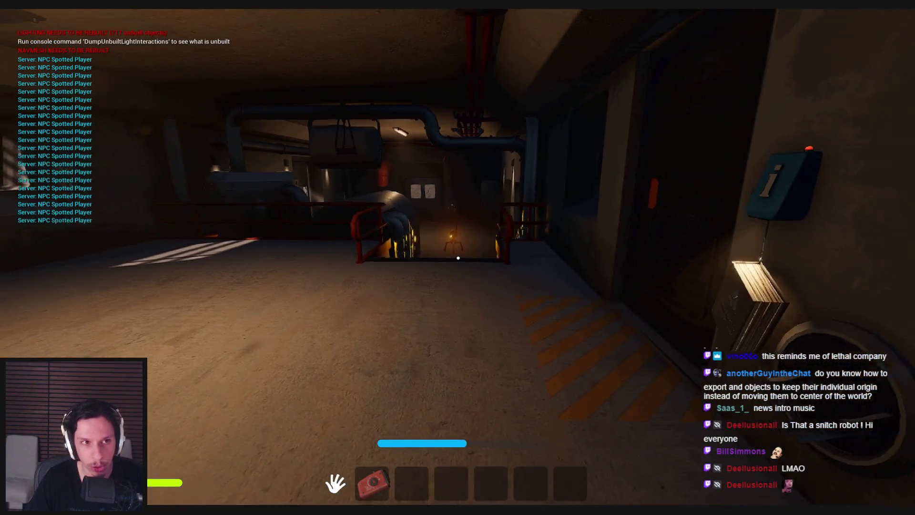
key(w)
key(s)
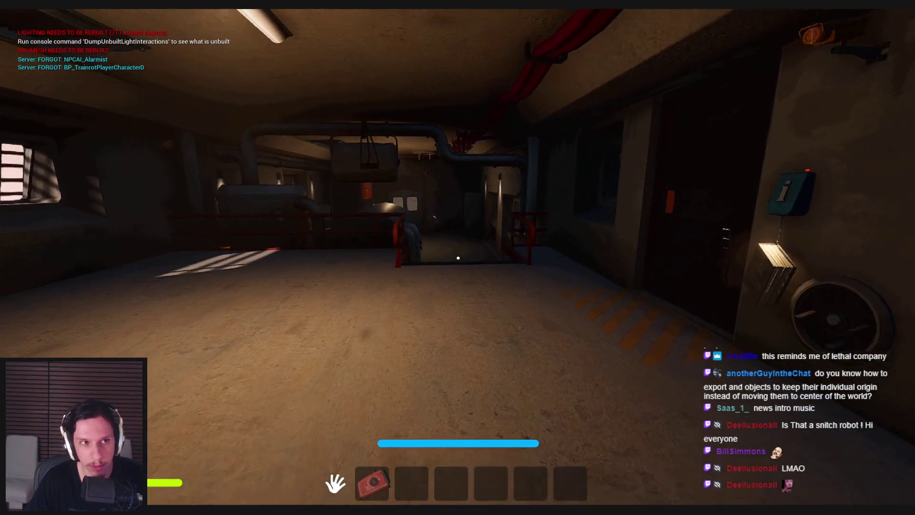
key(w)
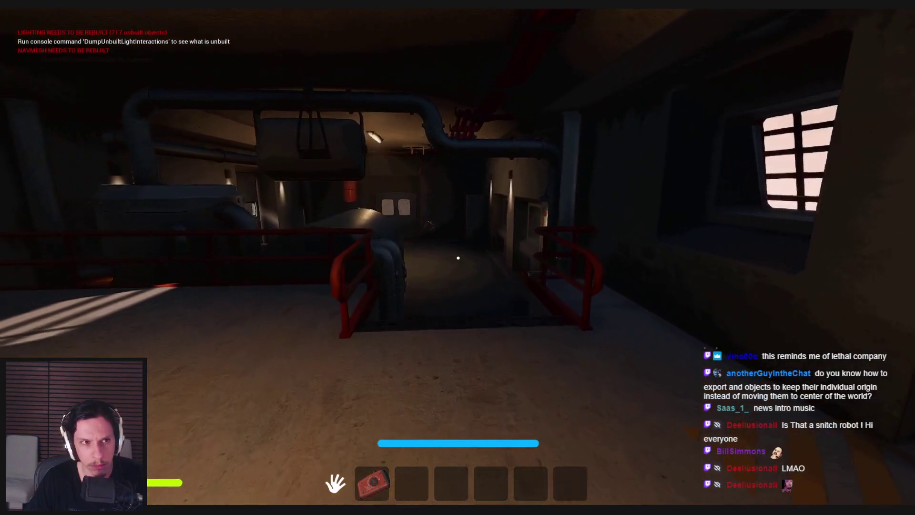
key(w)
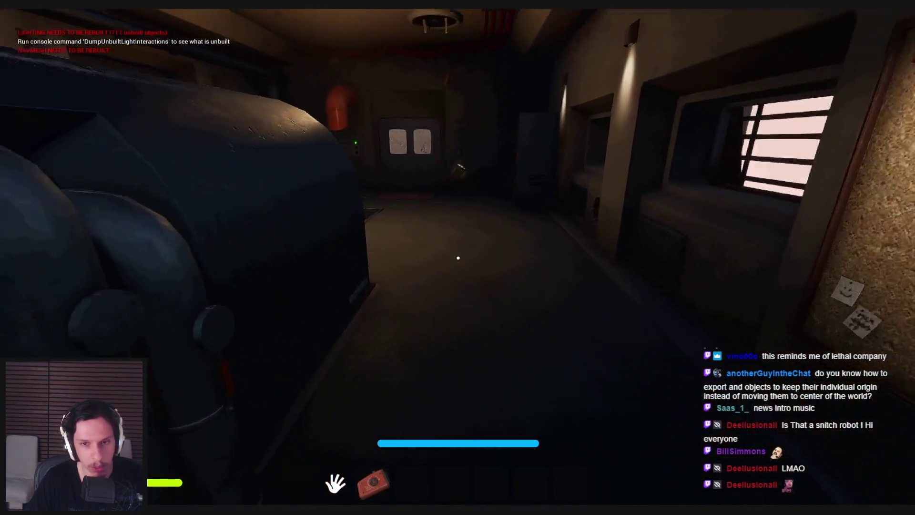
key(s)
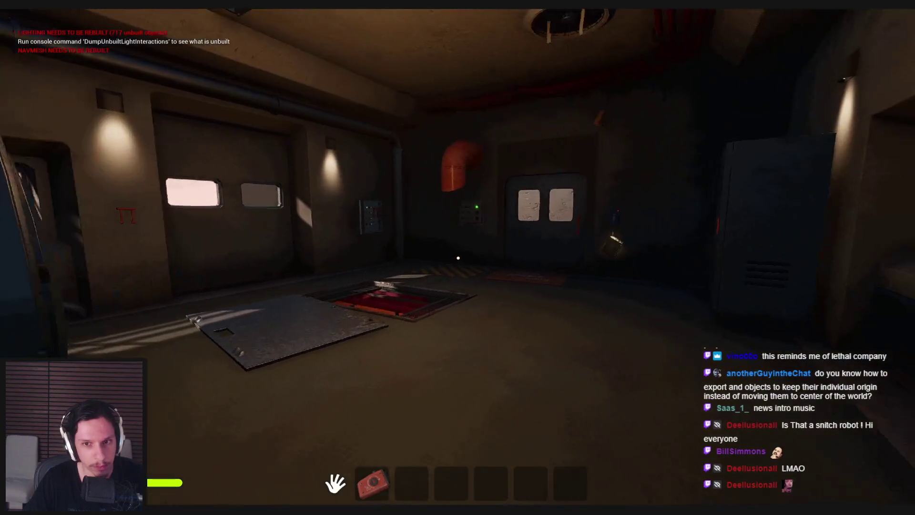
key(shift+s)
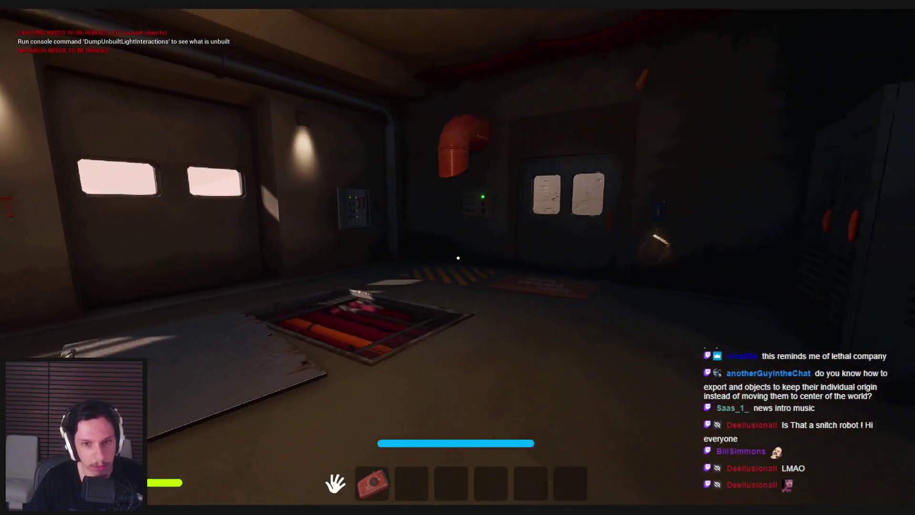
key(Escape)
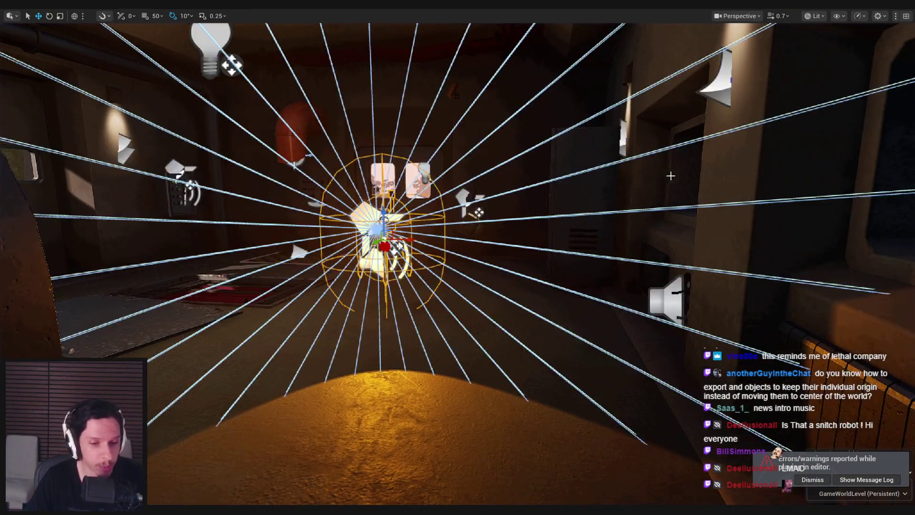
- Run a second play-test down the stairs to the desk terminal, then restart the session
scroll(547, 280, down, 5)
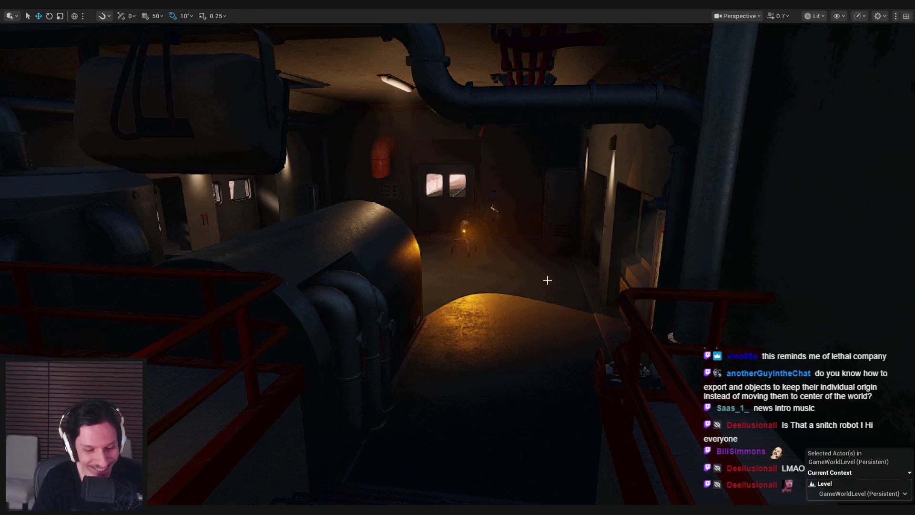
key(alt+p)
key(w)
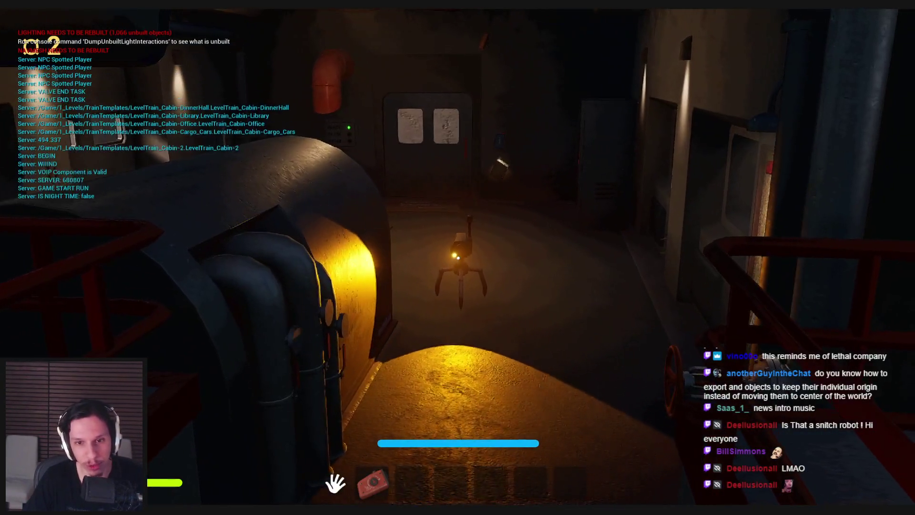
key(s)
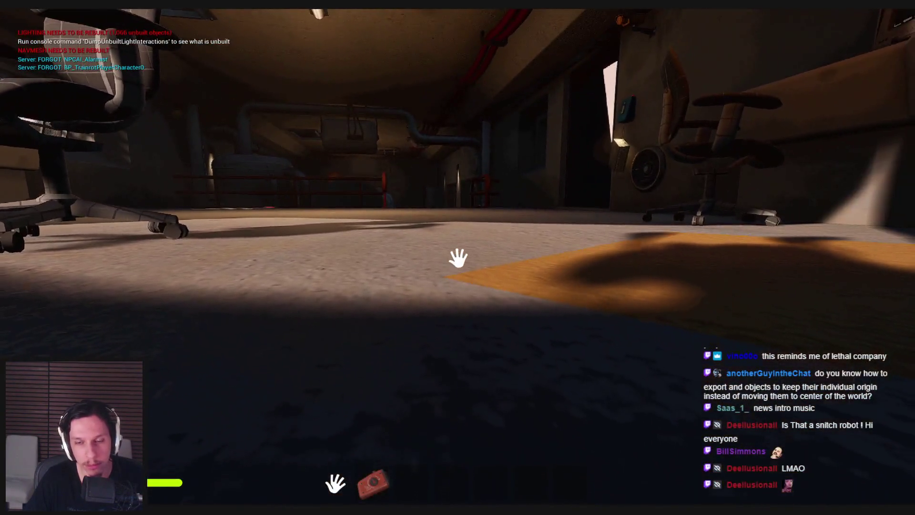
key(w)
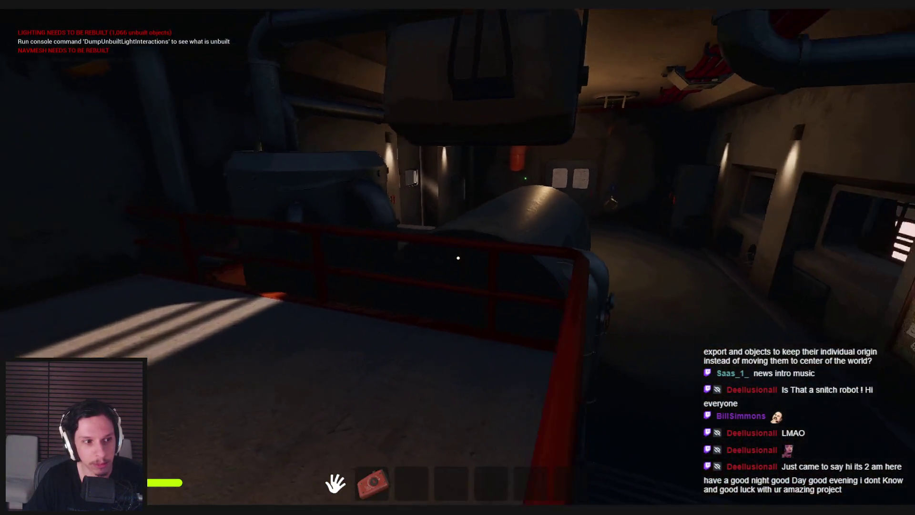
key(w)
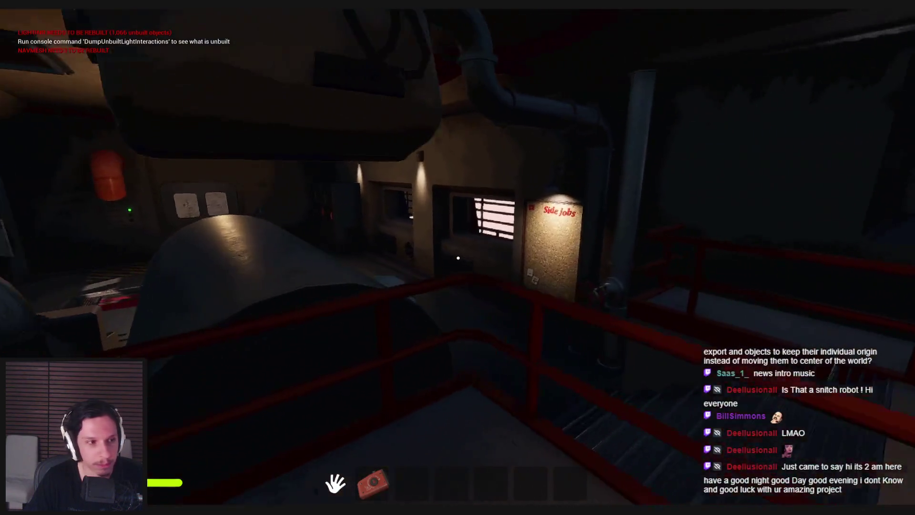
key(shift+w)
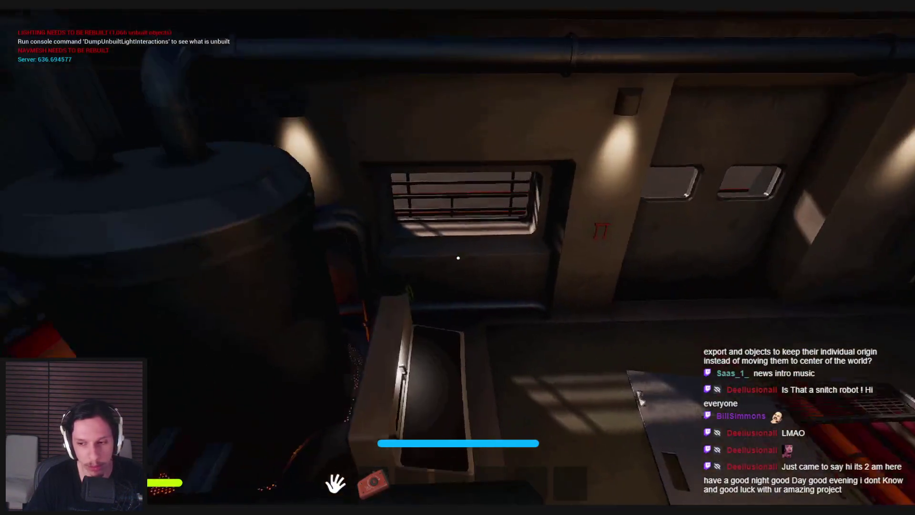
key(w)
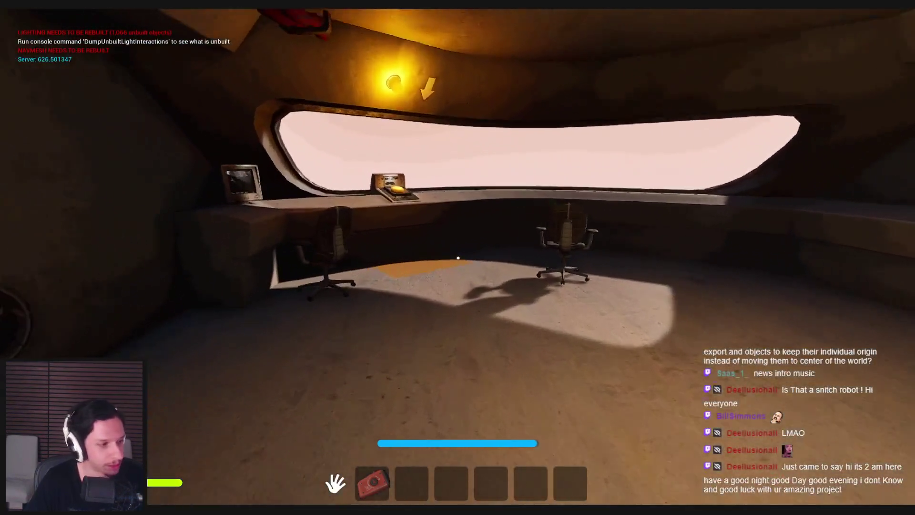
key(shift+w)
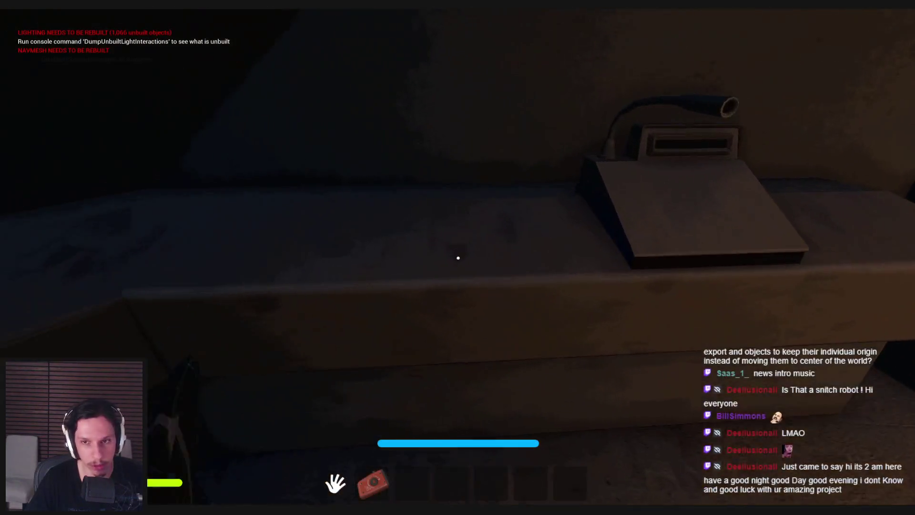
key(shift+w)
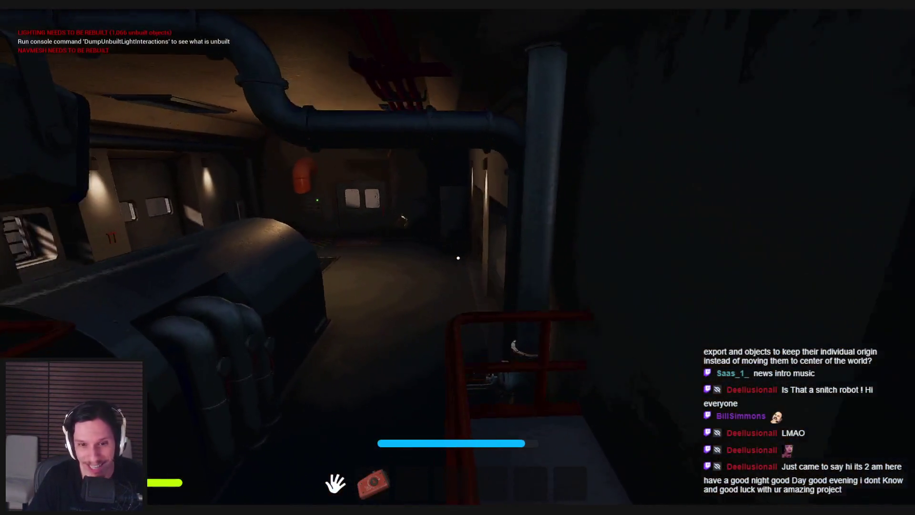
key(Escape)
key(alt+p)
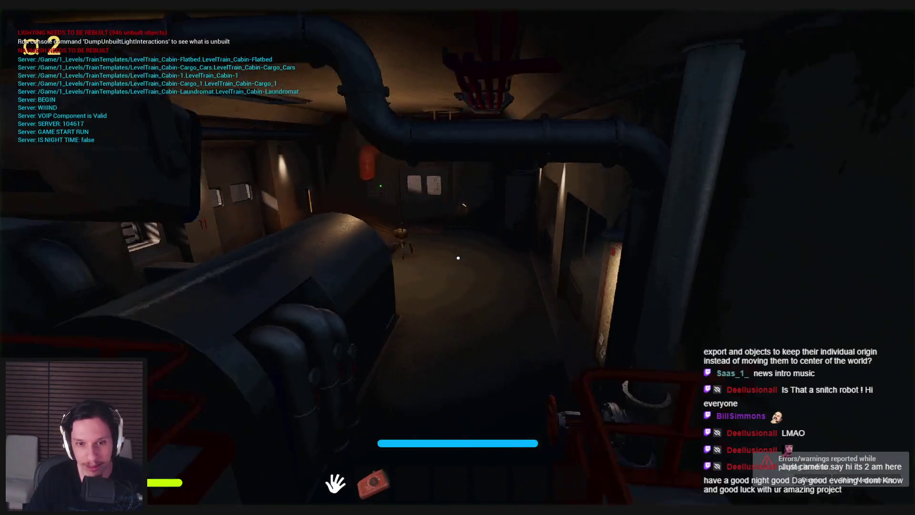
key(shift+w)
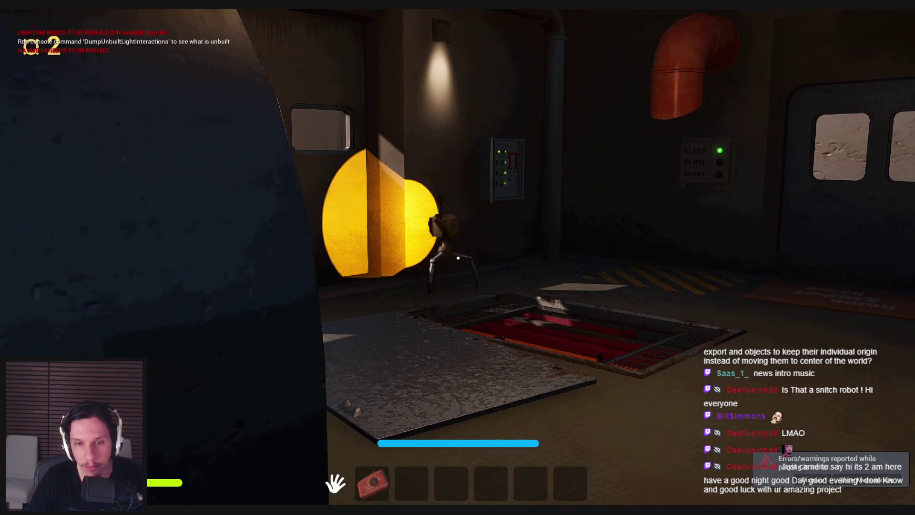
mouse_move(458, 258)
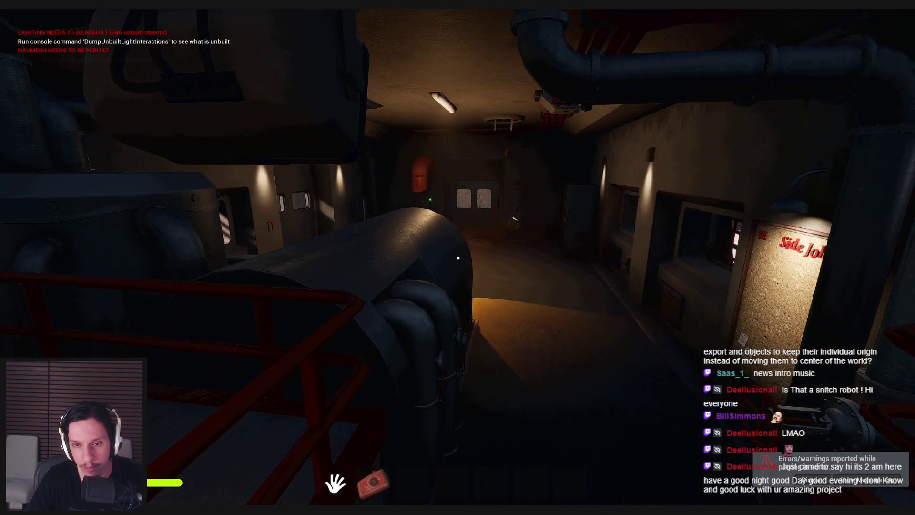
key(w)
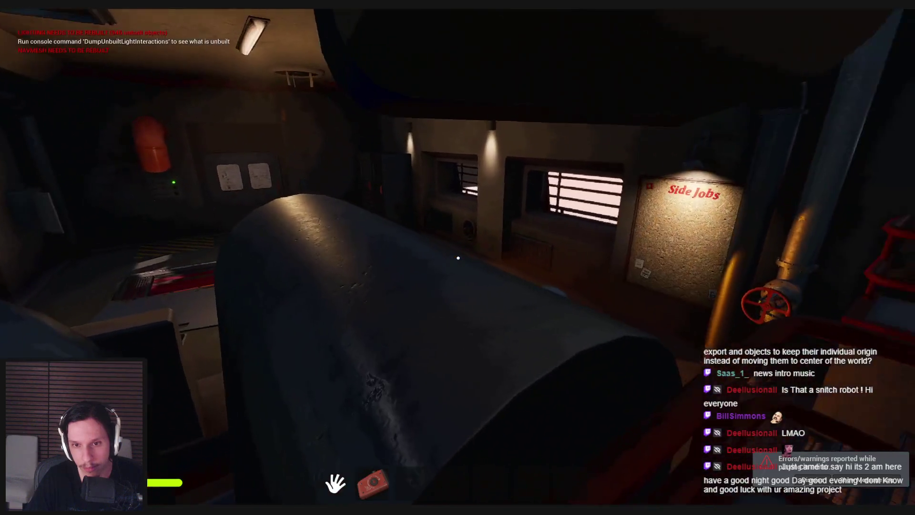
key(w)
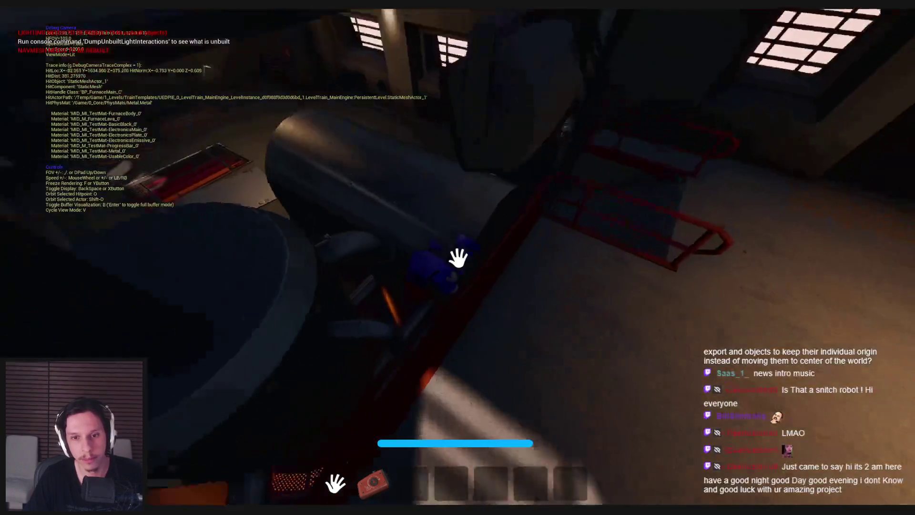
key(semicolon)
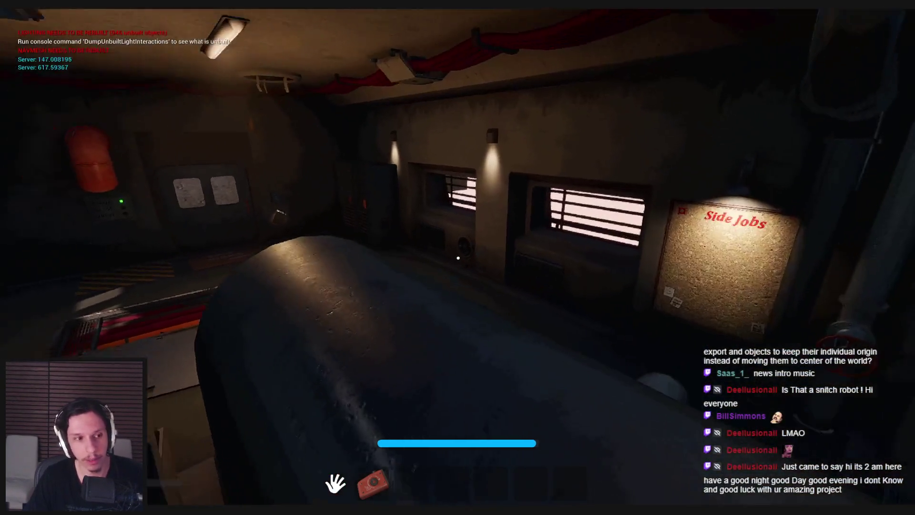
key(shift+w)
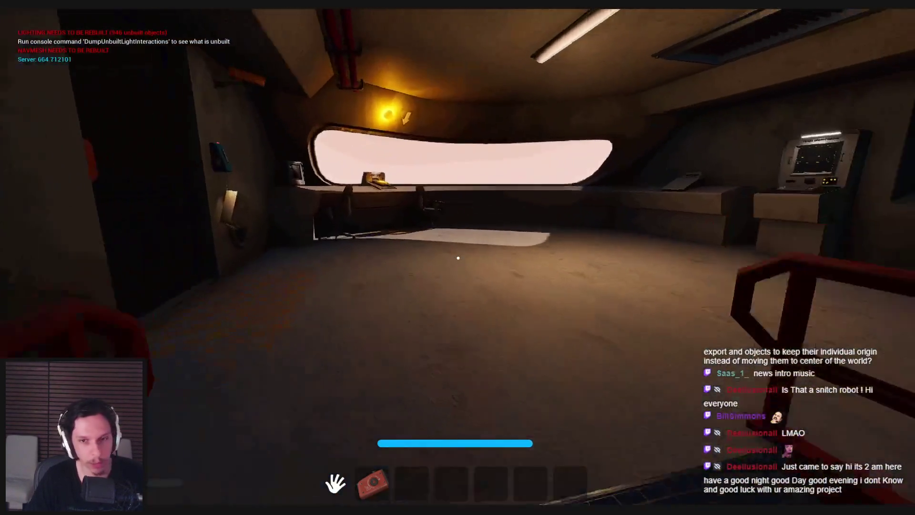
key(w)
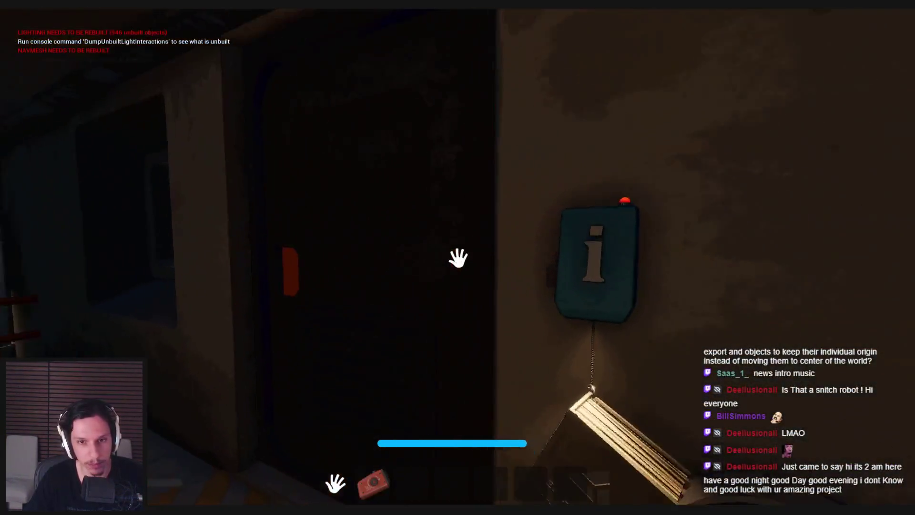
key(w)
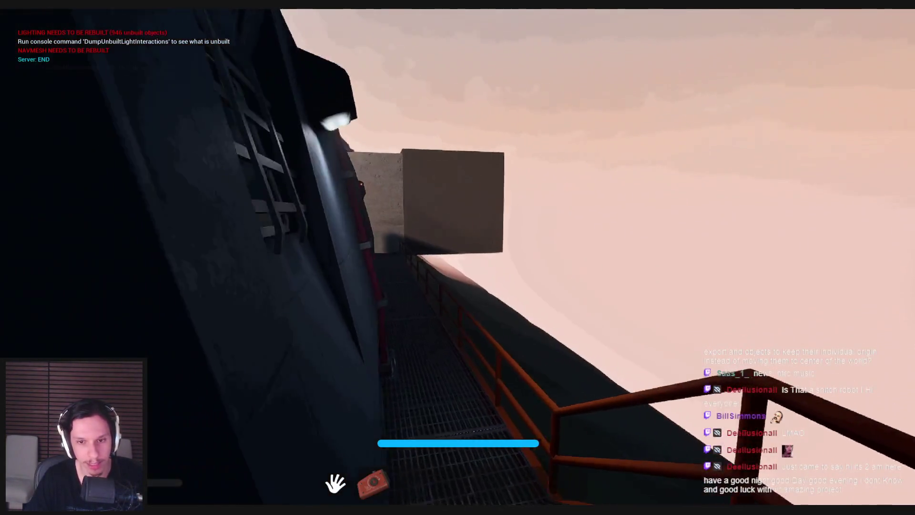
key(shift+w)
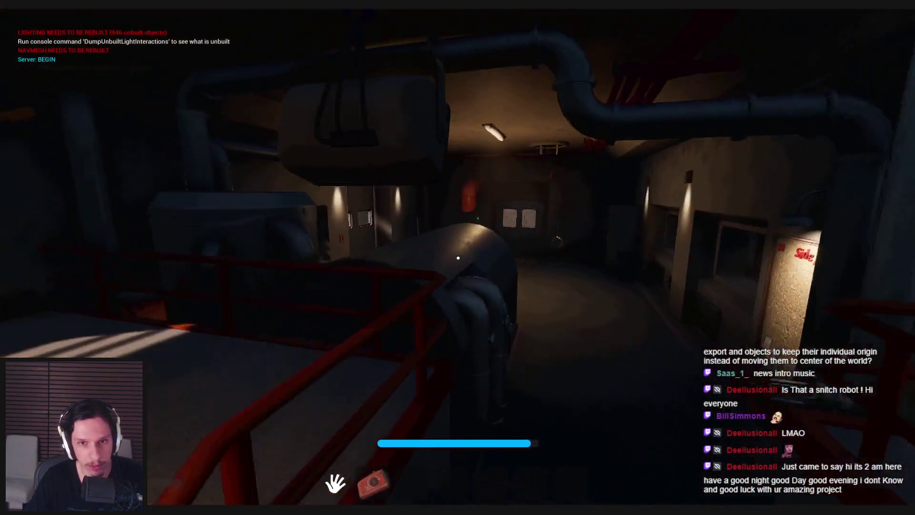
key(w)
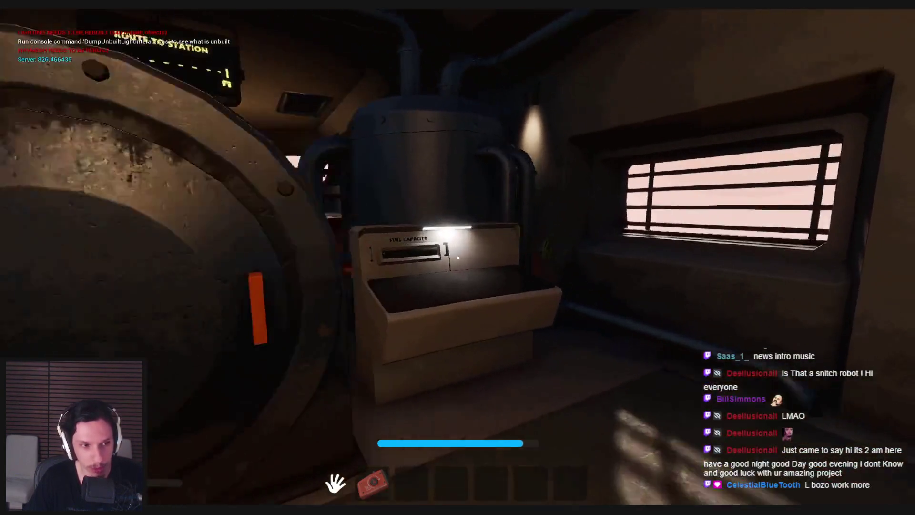
key(shift+w)
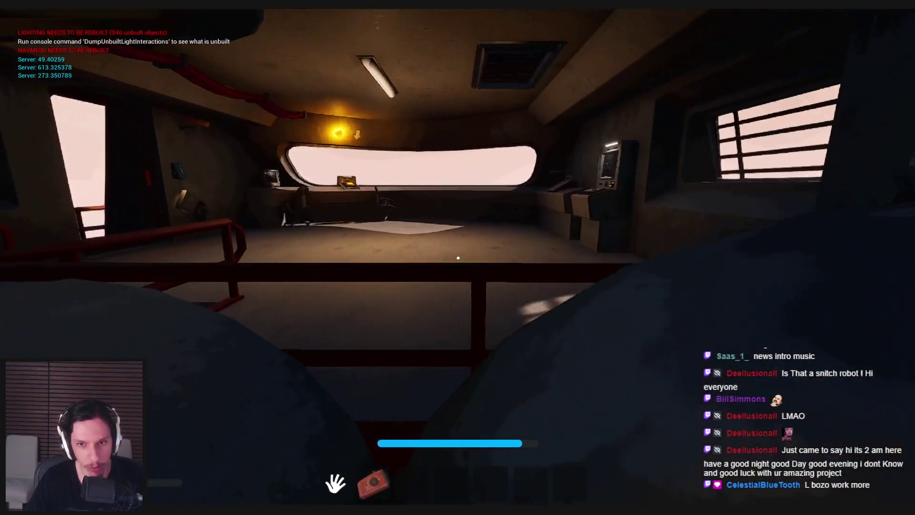
key(w)
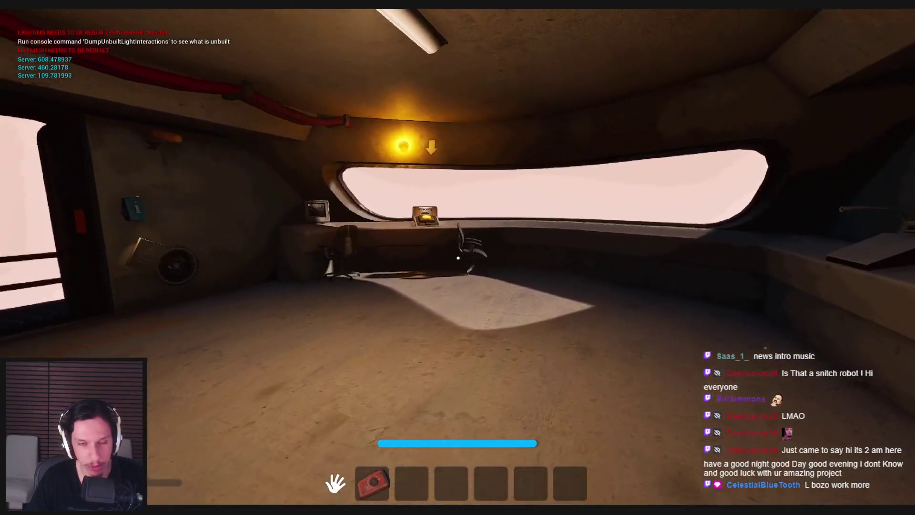
key(w)
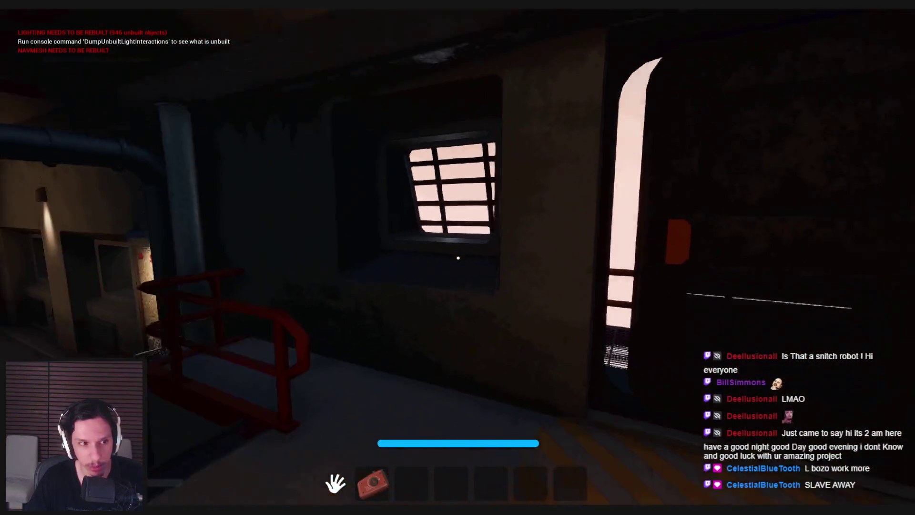